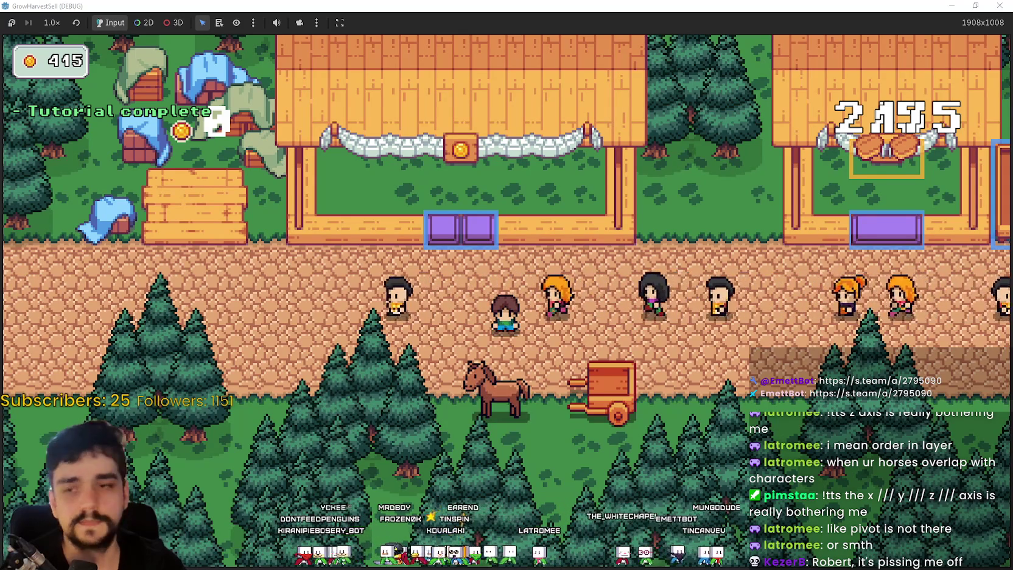
Bring up the stage selection and launch stage 2 in the forest.
key("s")
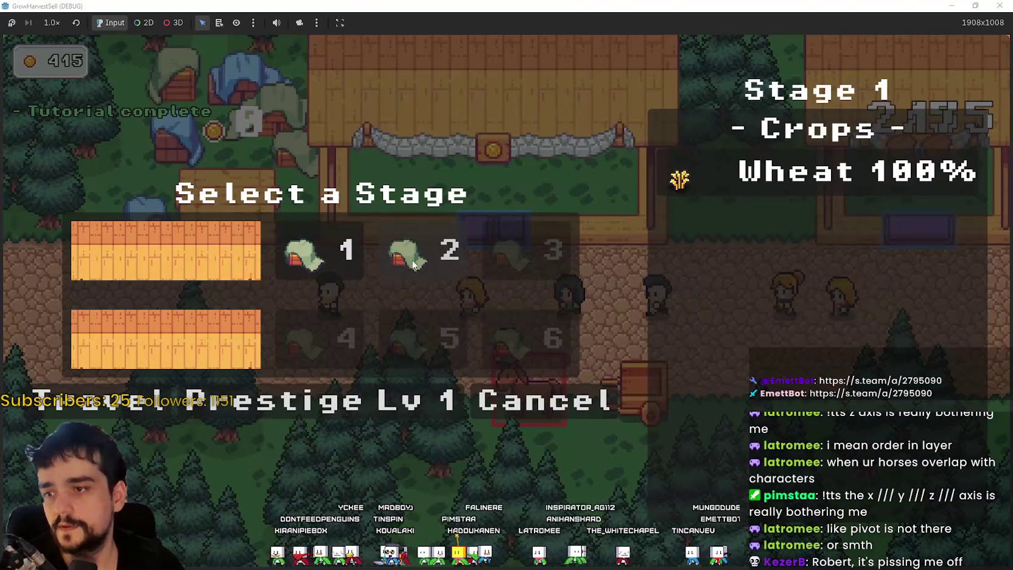
left_click(407, 275)
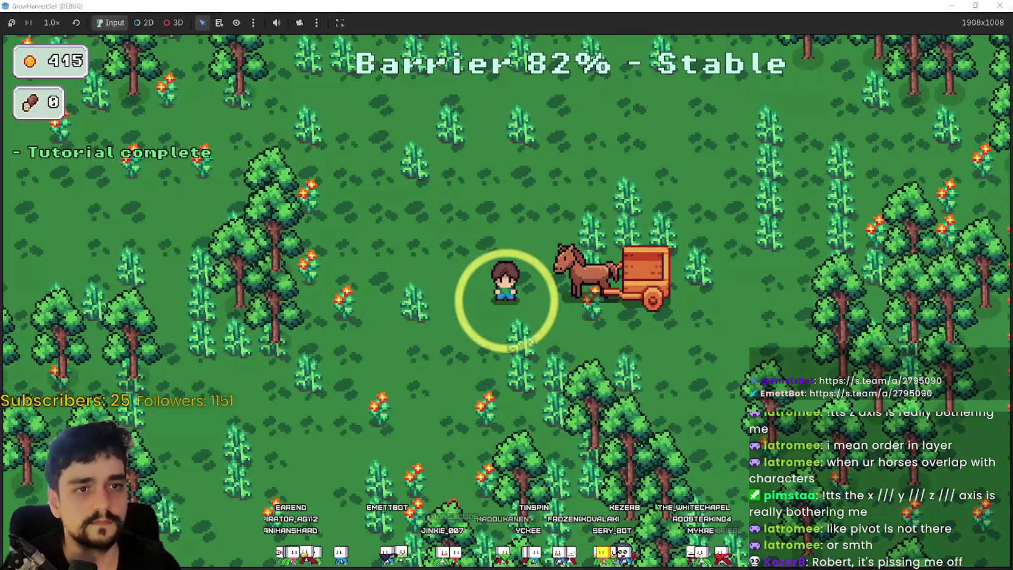
Move up and left through the forest, harvesting until the run ends with 42 crops and 58 wood.
key("a")
key("w")
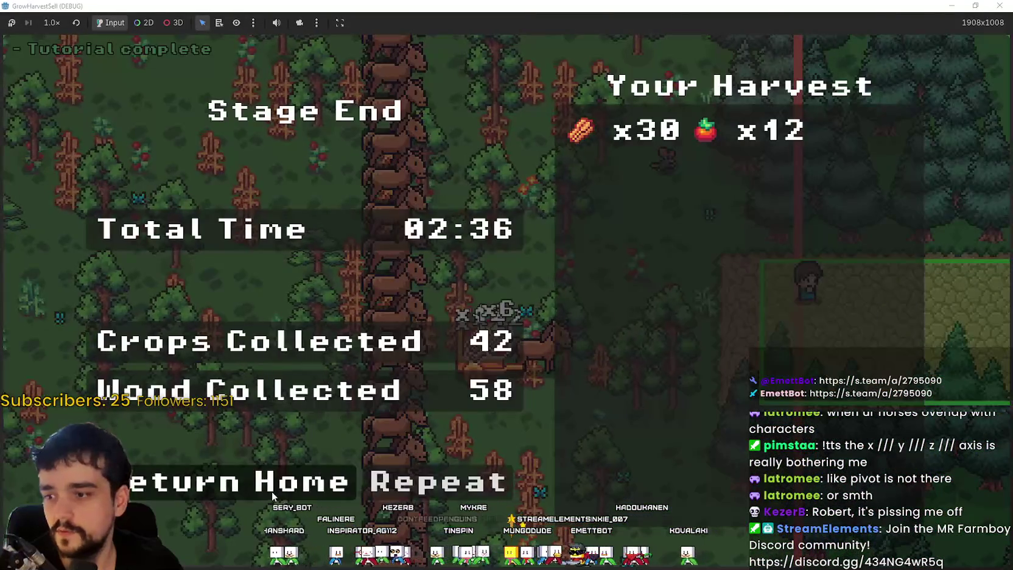
Return home to the village and bring up the prestige skill tree.
left_click(271, 491)
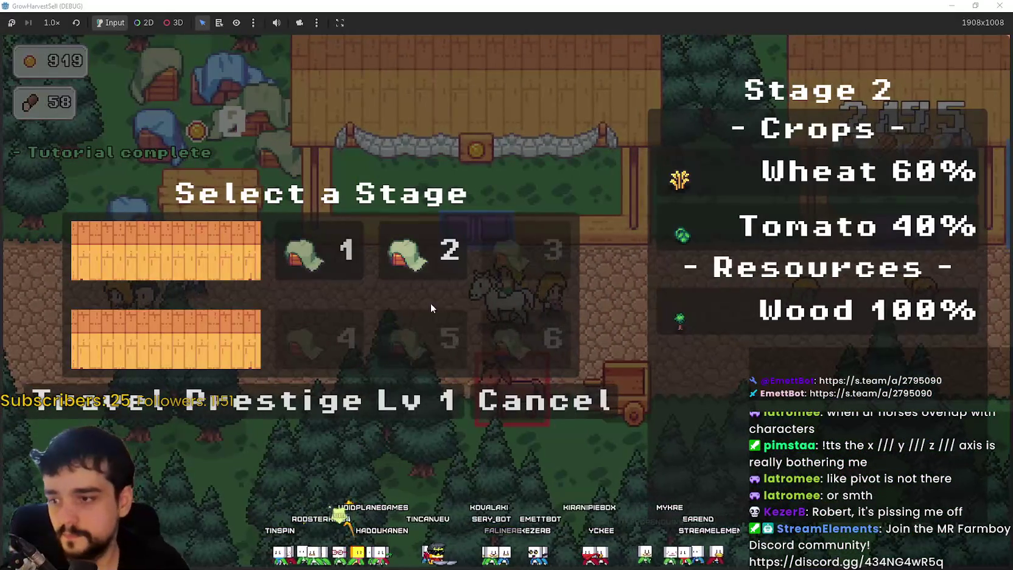
left_click(293, 400)
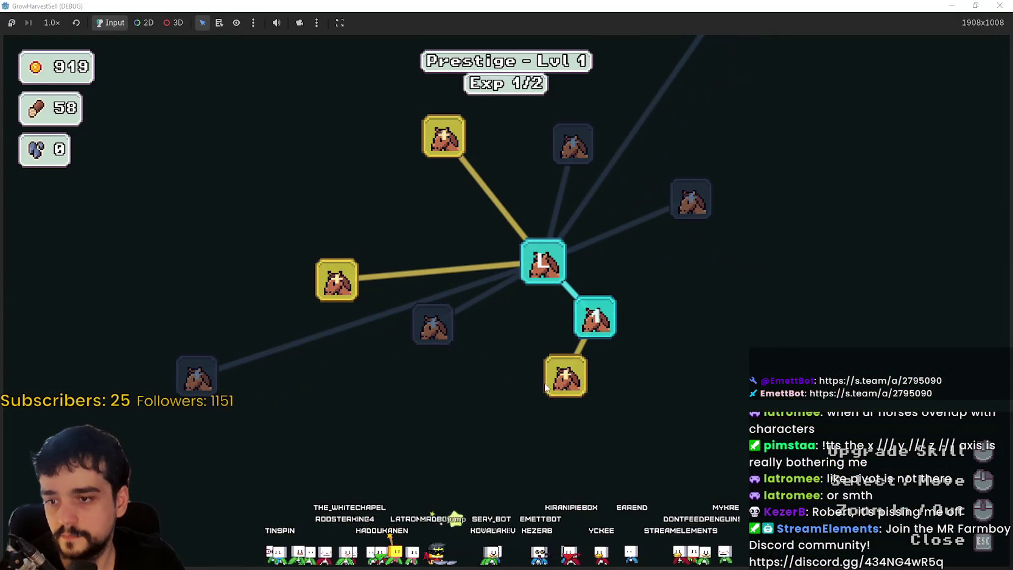
Buy the Light Feet and Barrier Energy prestige skills.
mouse_move(567, 388)
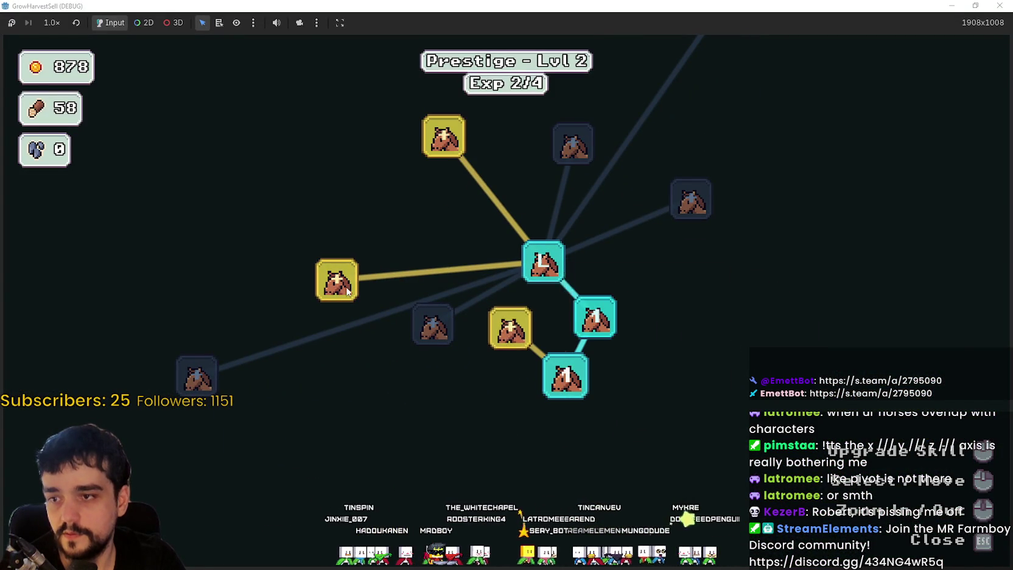
mouse_move(344, 288)
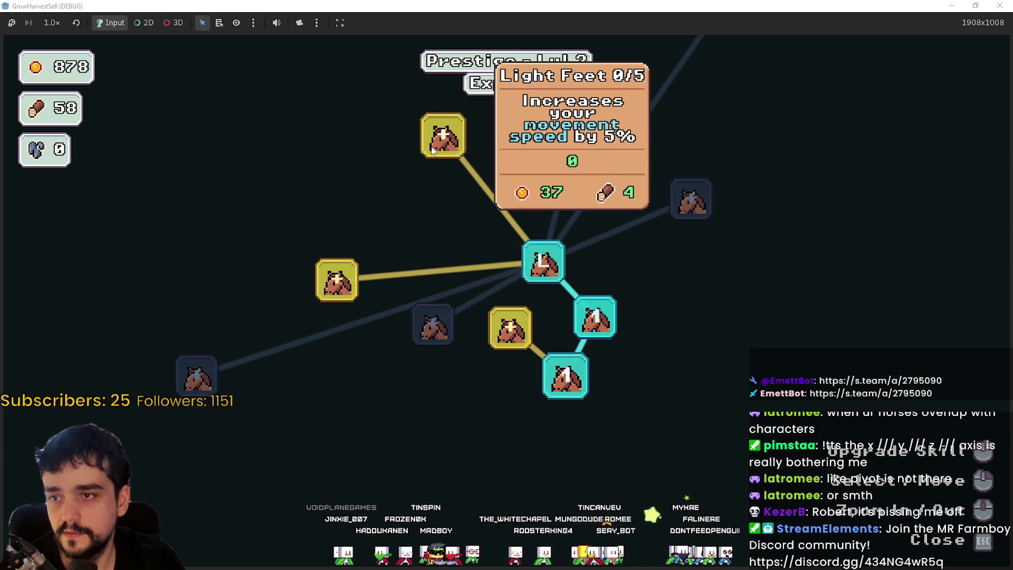
left_click(431, 150)
mouse_move(382, 313)
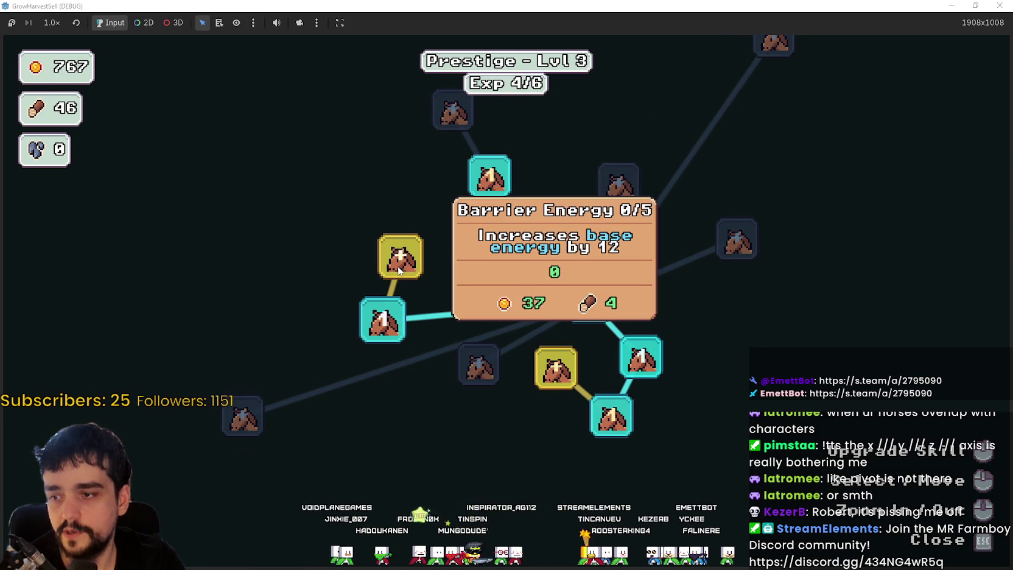
left_click(402, 261)
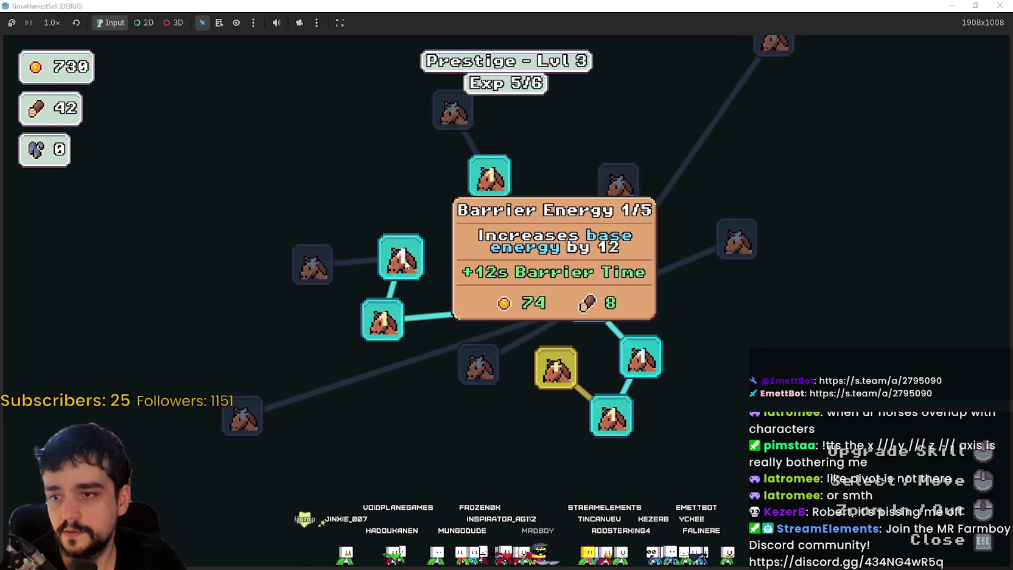
Buy Crops Value, upgrade a skill to level 2, and close the skill tree.
mouse_move(393, 315)
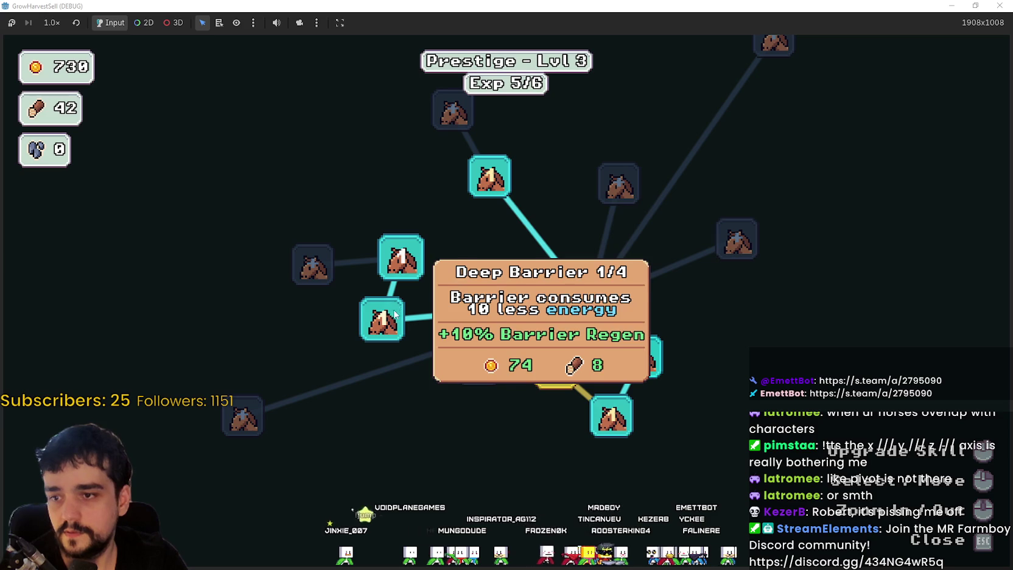
mouse_move(405, 259)
left_click_drag(443, 229, 298, 124)
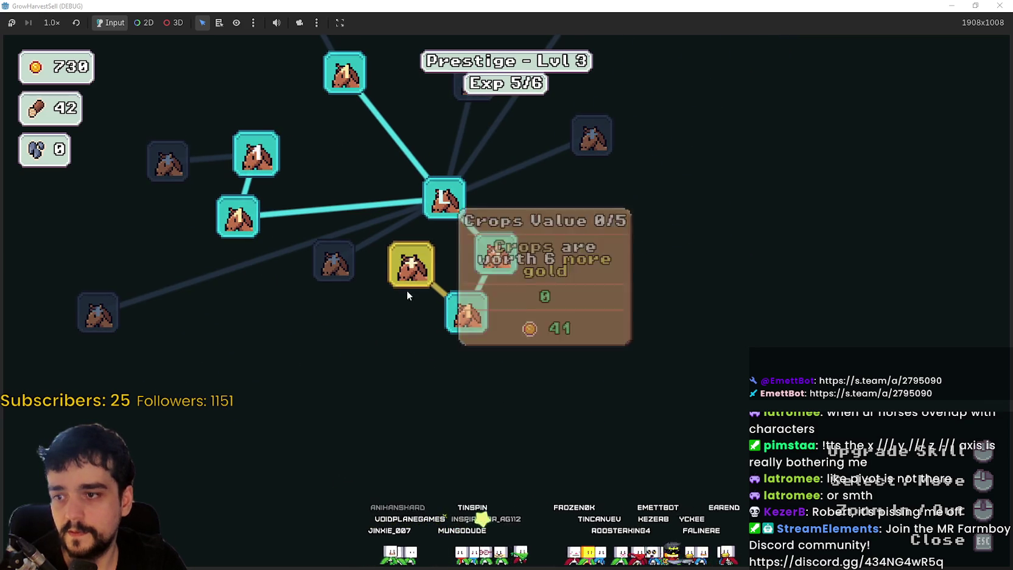
left_click(402, 269)
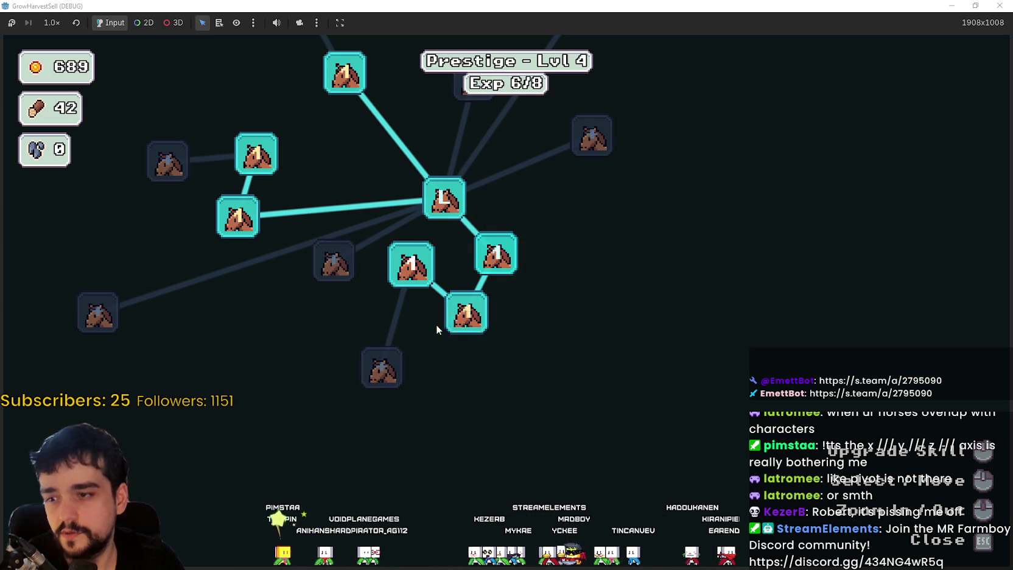
left_click(411, 265)
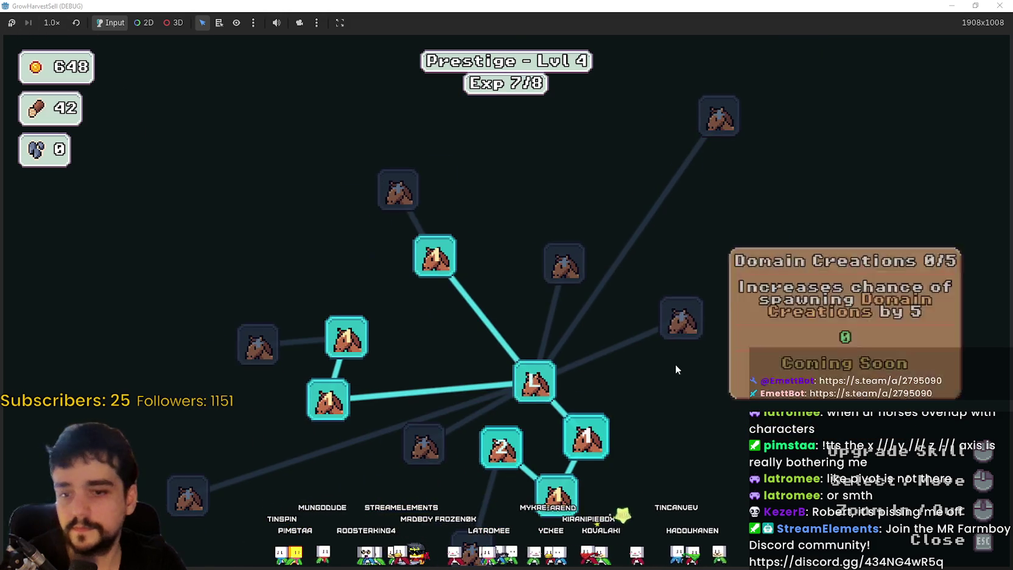
key("Escape")
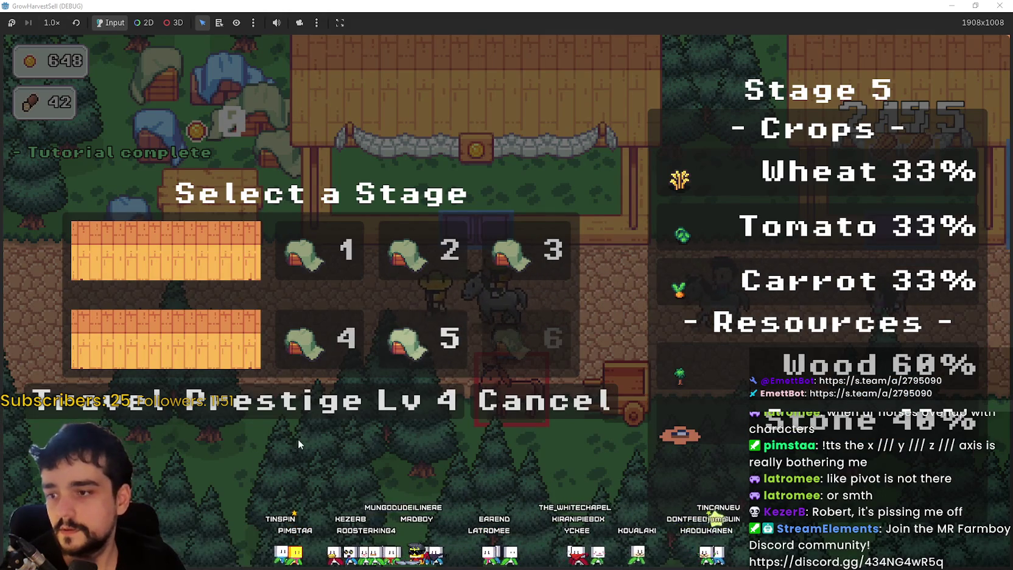
Start stage 5 and head down and left into the forest harvesting trees.
left_click(426, 338)
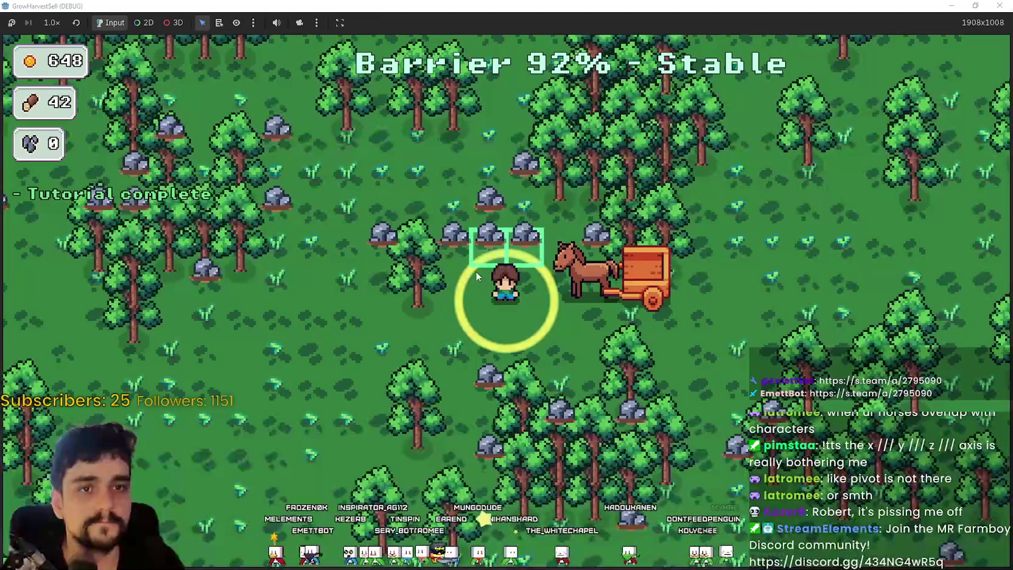
key("s")
key("s")
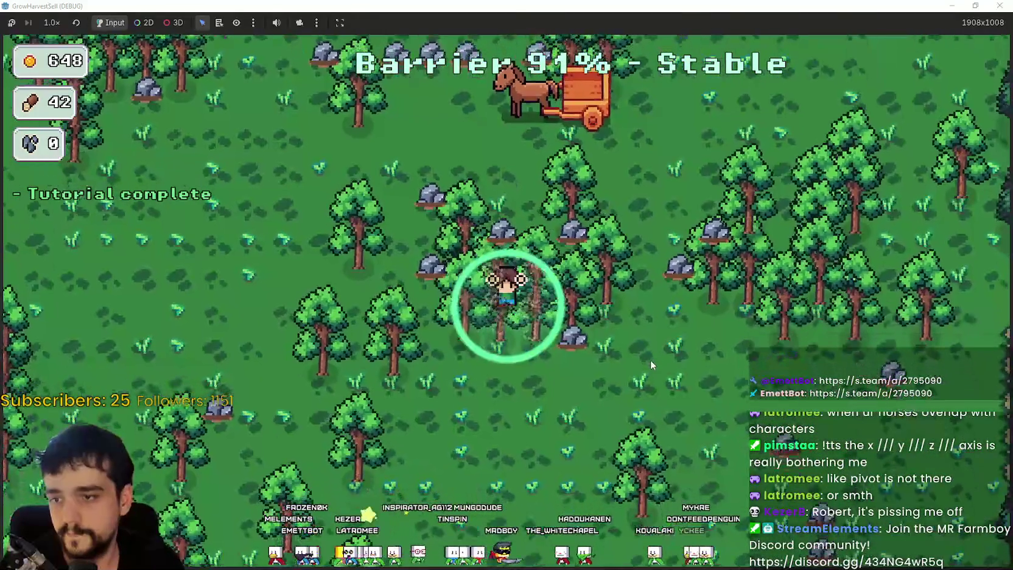
key("d")
key("d")
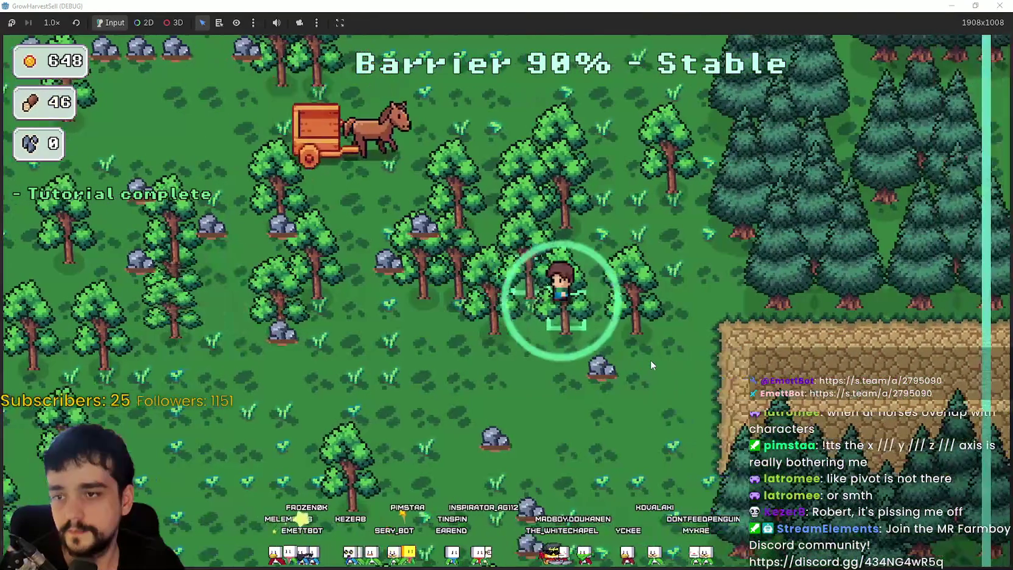
key("a")
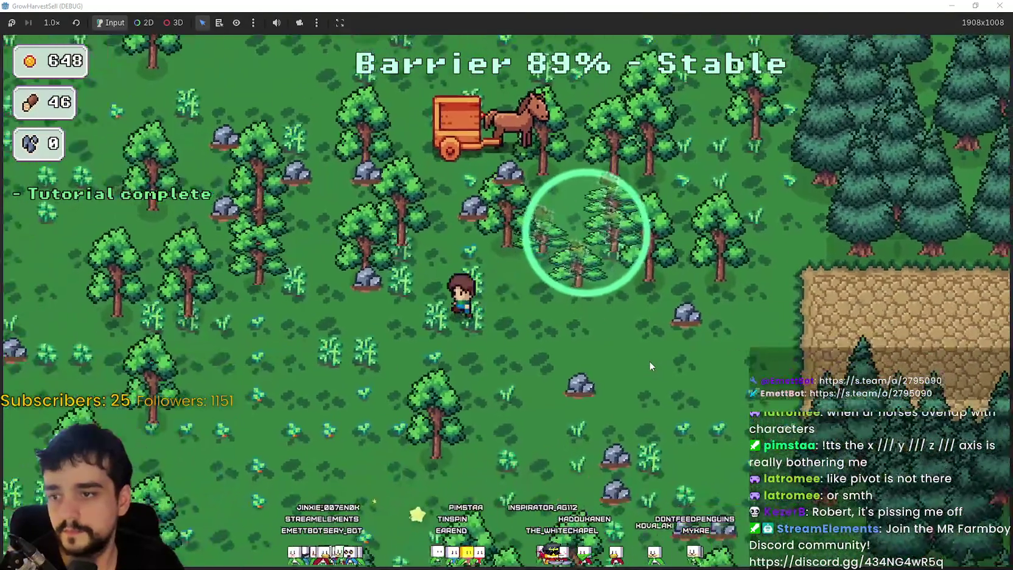
key("s")
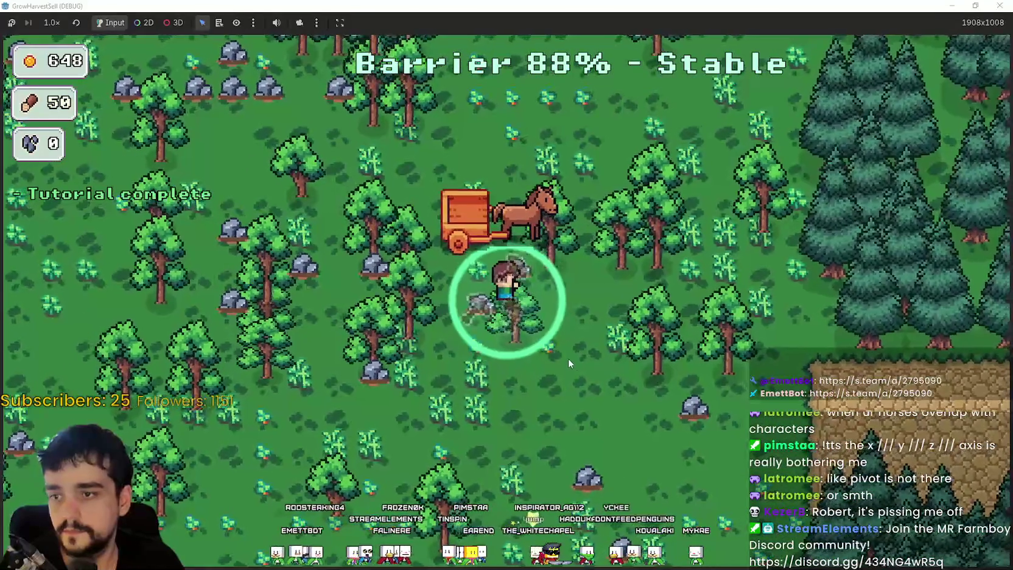
key("a")
key("a")
key("s")
key("a")
Chop trees moving right, down and back up past the cart for more wood.
key("w")
key("s")
key("d")
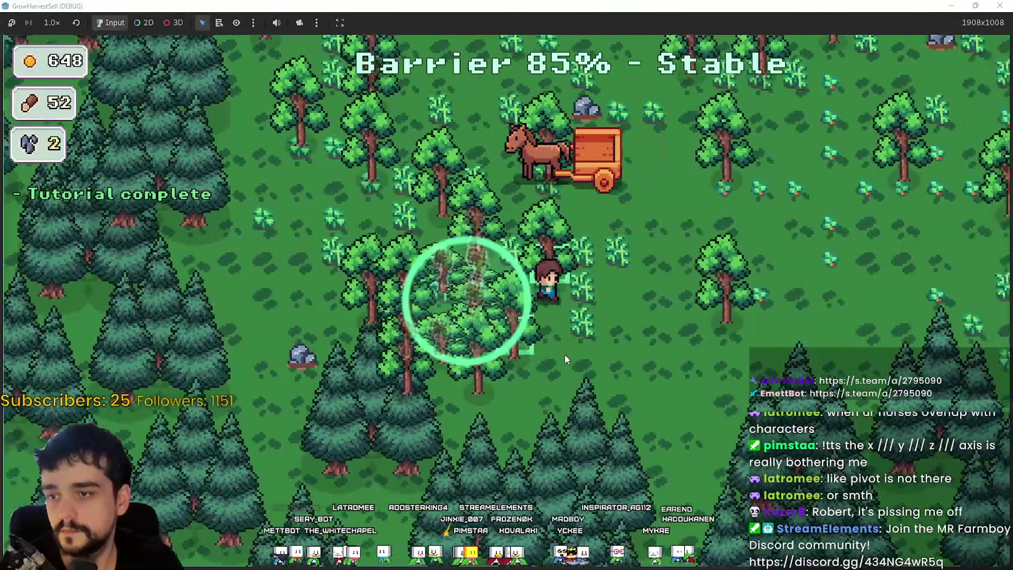
key("s")
key("d")
key("w")
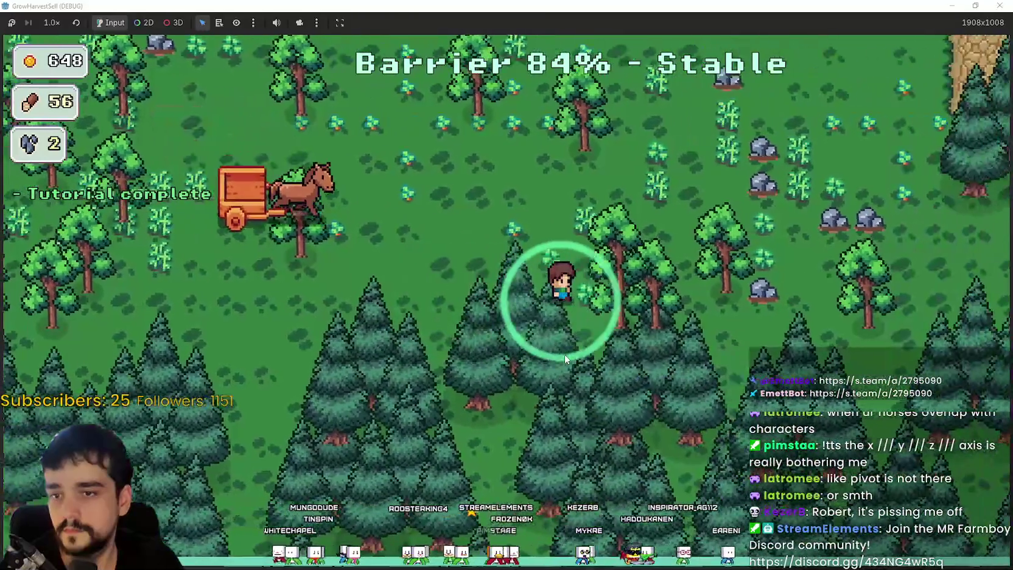
key("a")
key("w")
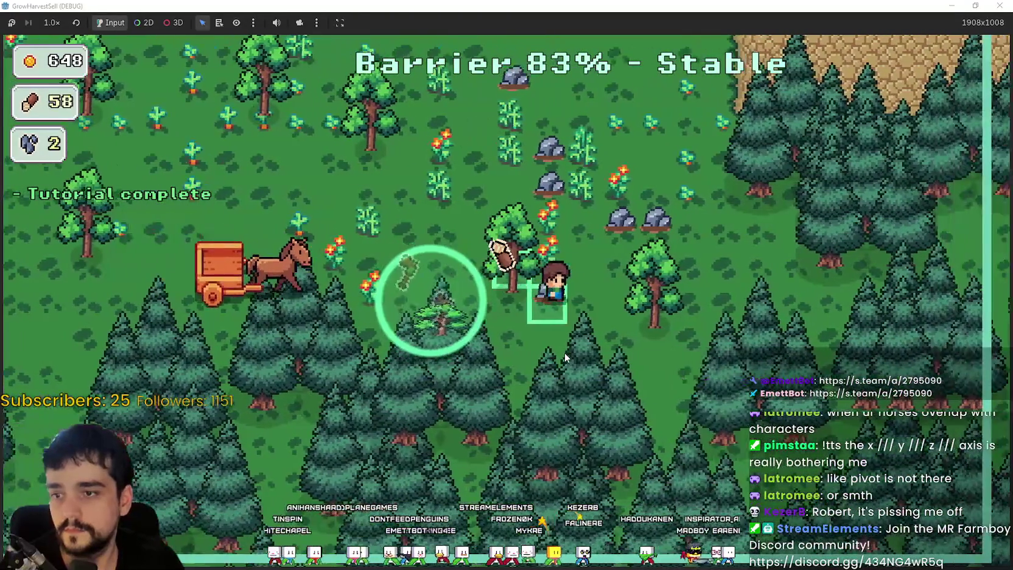
Keep gathering wood and stone around the forest until wood reaches 73 and stone 5.
key("a")
key("w")
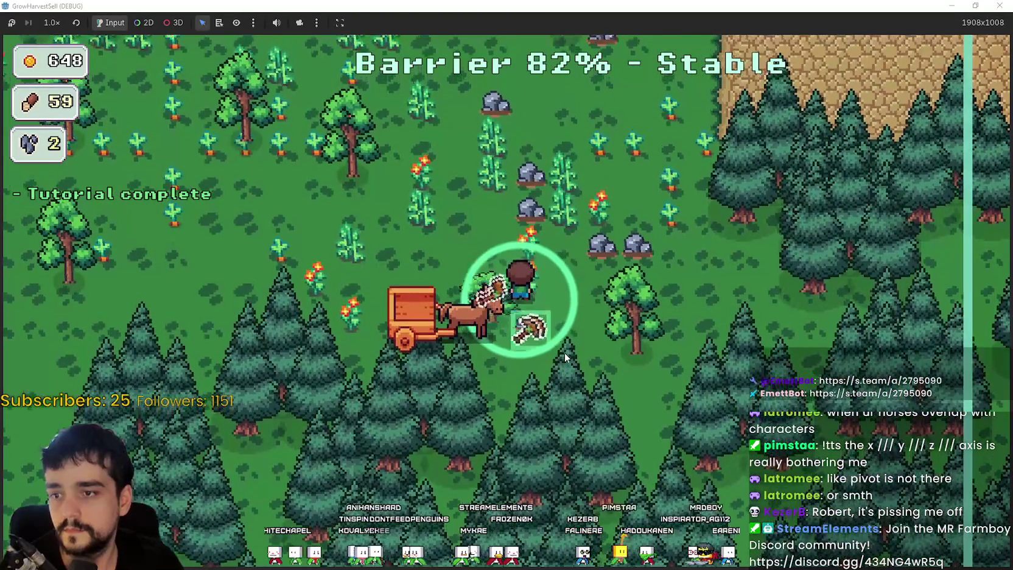
key("s")
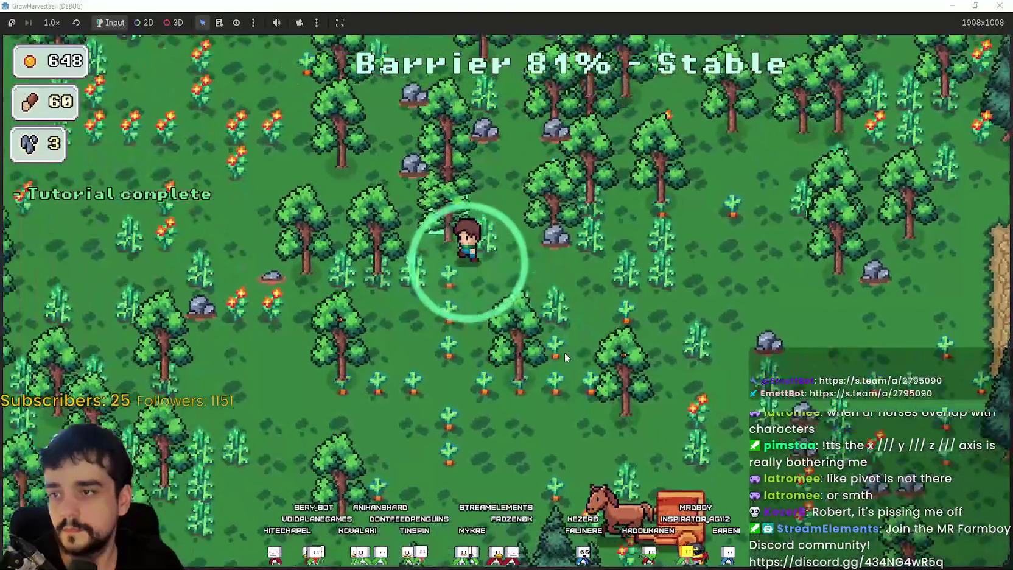
key("s")
key("a")
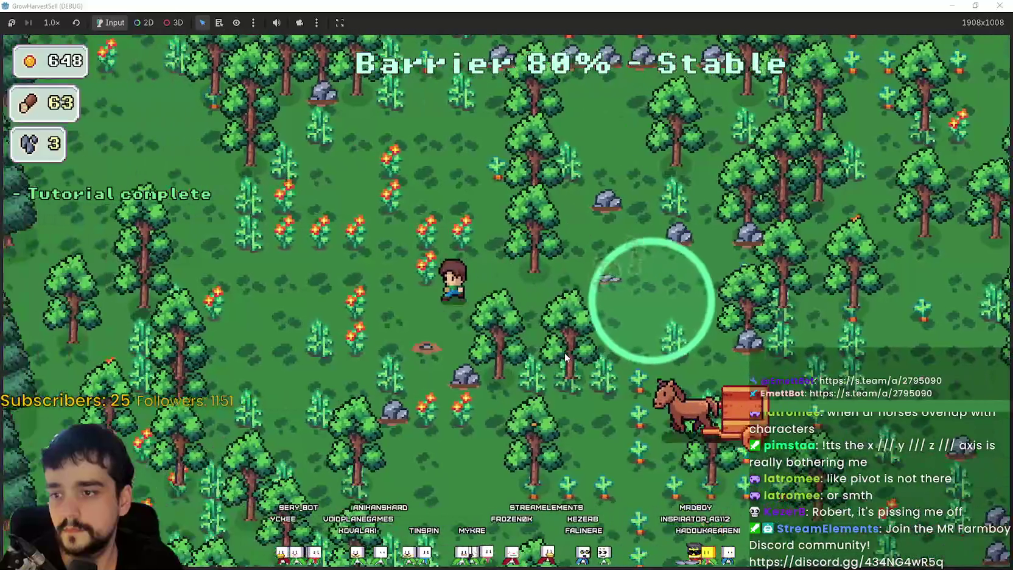
key("w")
key("d")
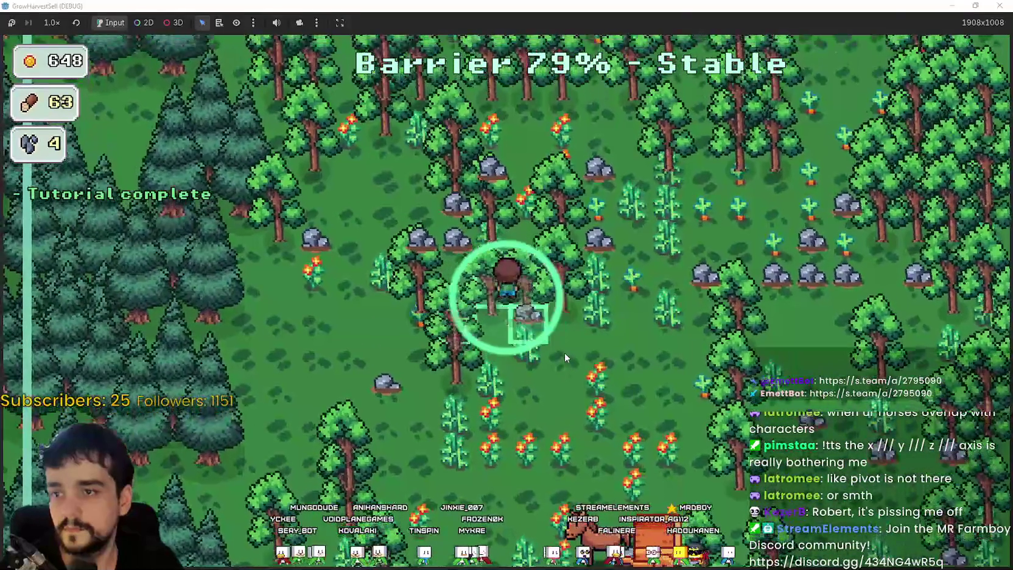
key("w")
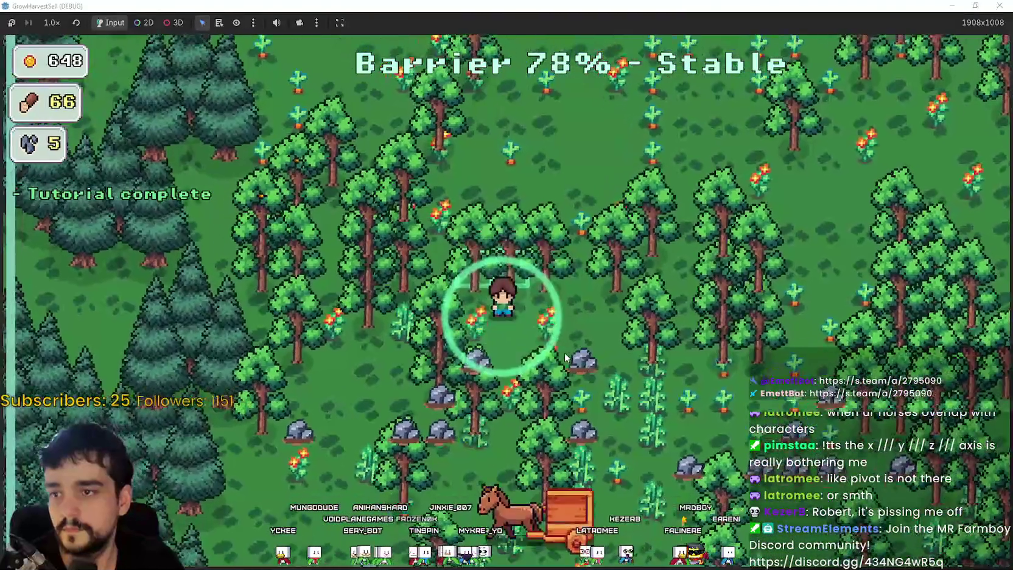
Chop trees heading right and down, then left through the forest toward the crop fields.
key("d")
key("s")
key("d")
key("s")
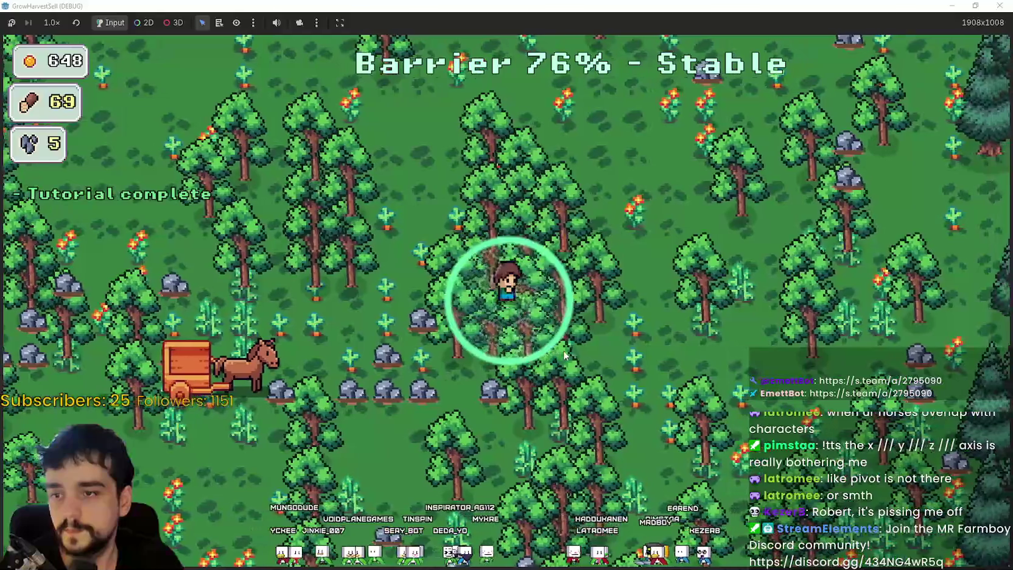
key("s")
key("a")
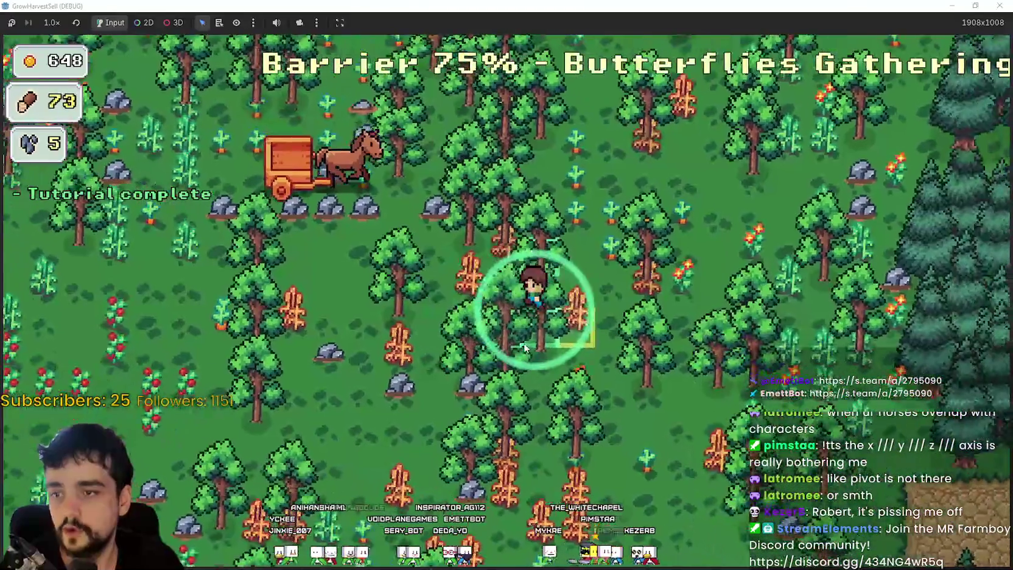
key("w")
key("a")
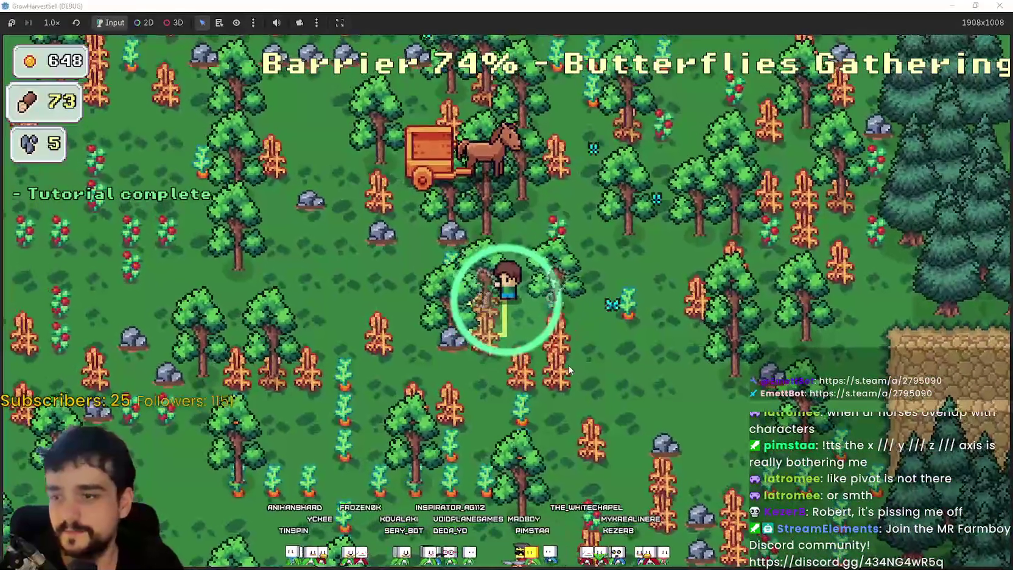
key("a")
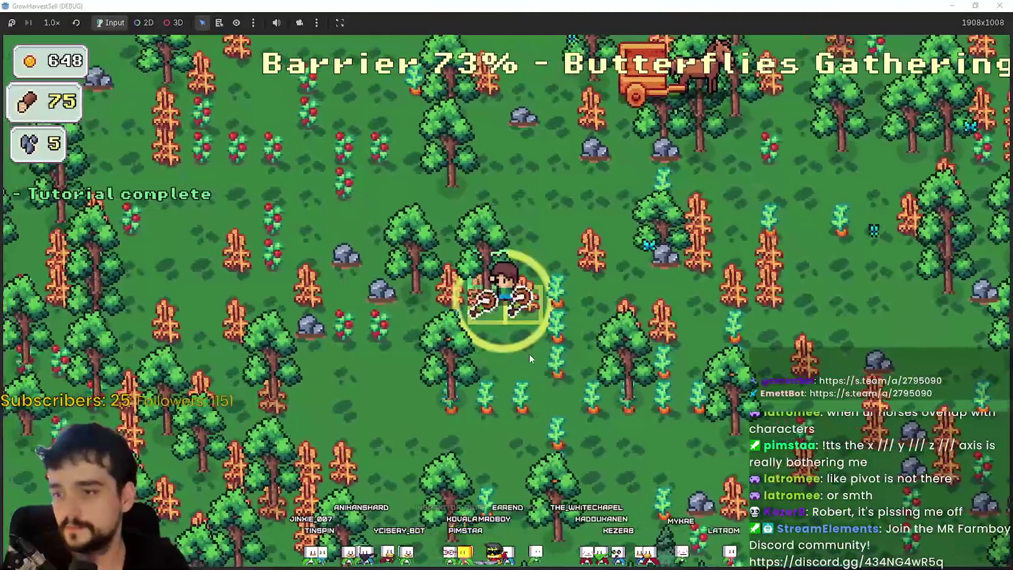
key("s")
key("a")
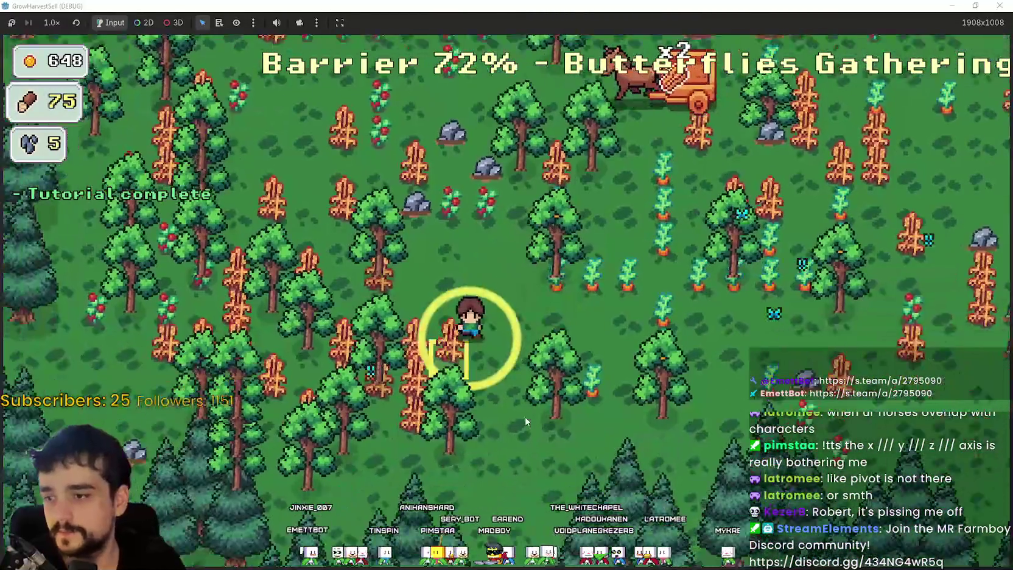
key("d")
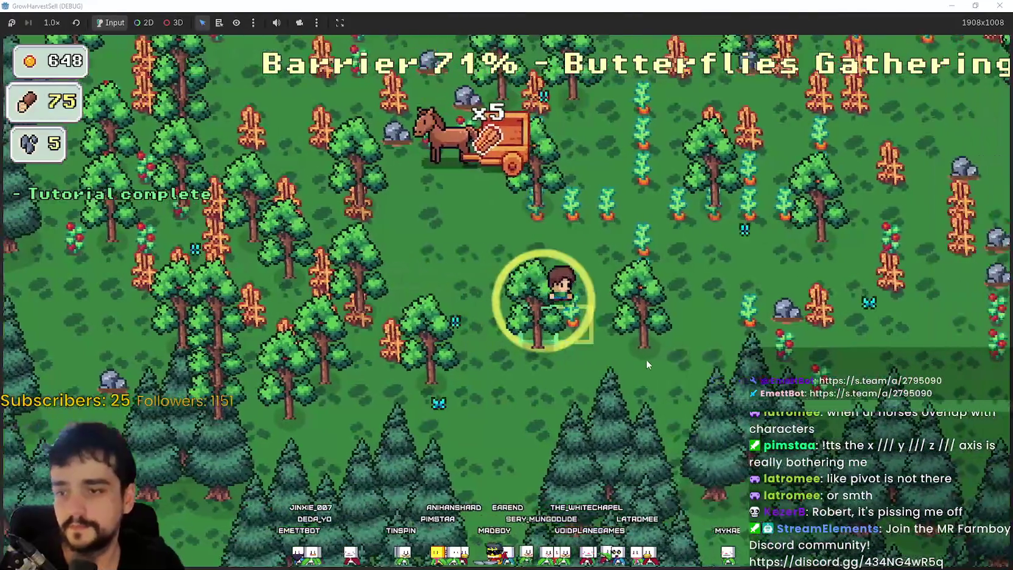
Cross the farm up and right to the cliff edge, then harvest back left toward the pines.
key("w")
key("d")
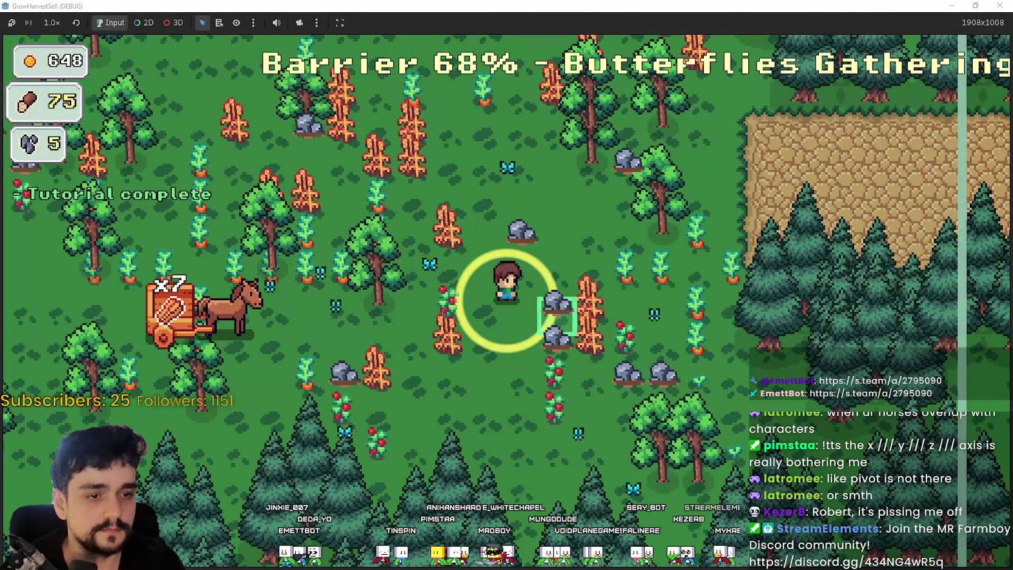
key("d")
key("w")
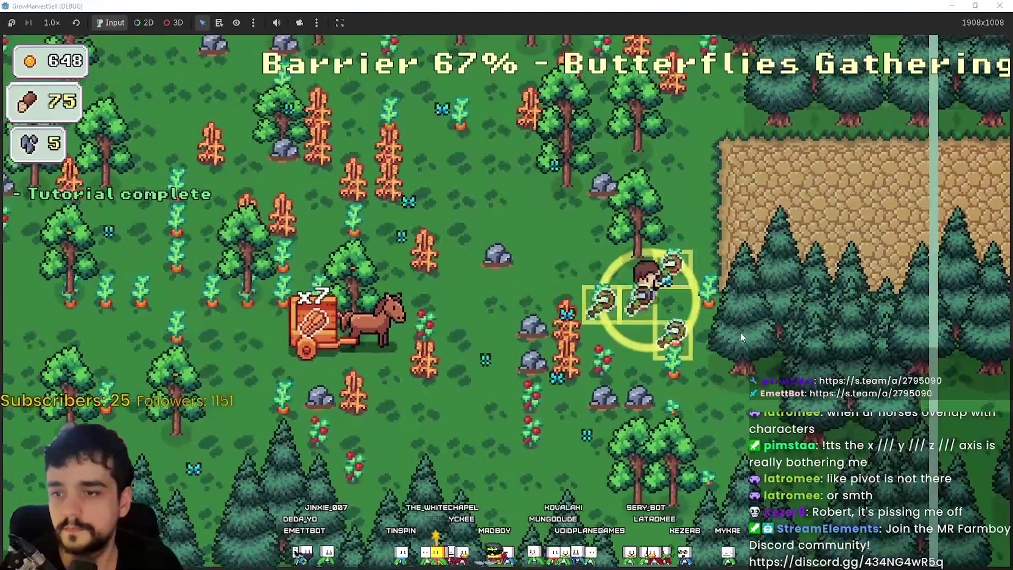
key("a")
key("w")
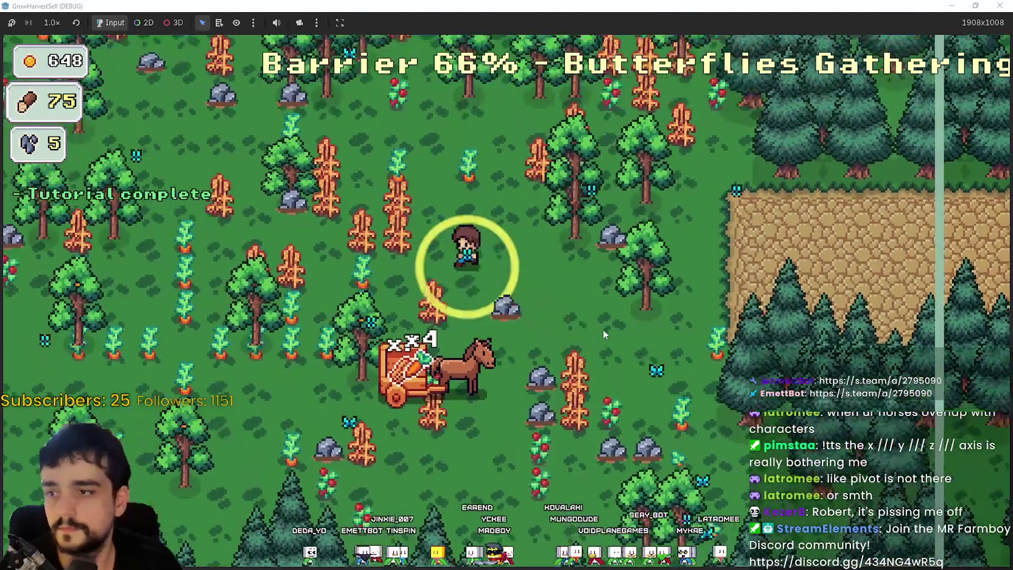
key("s")
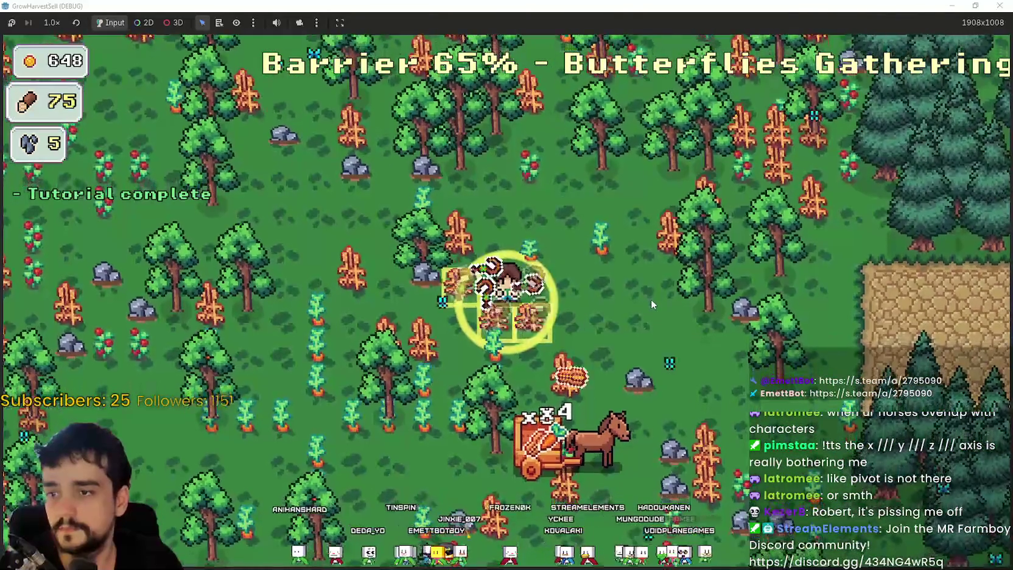
key("a")
key("a")
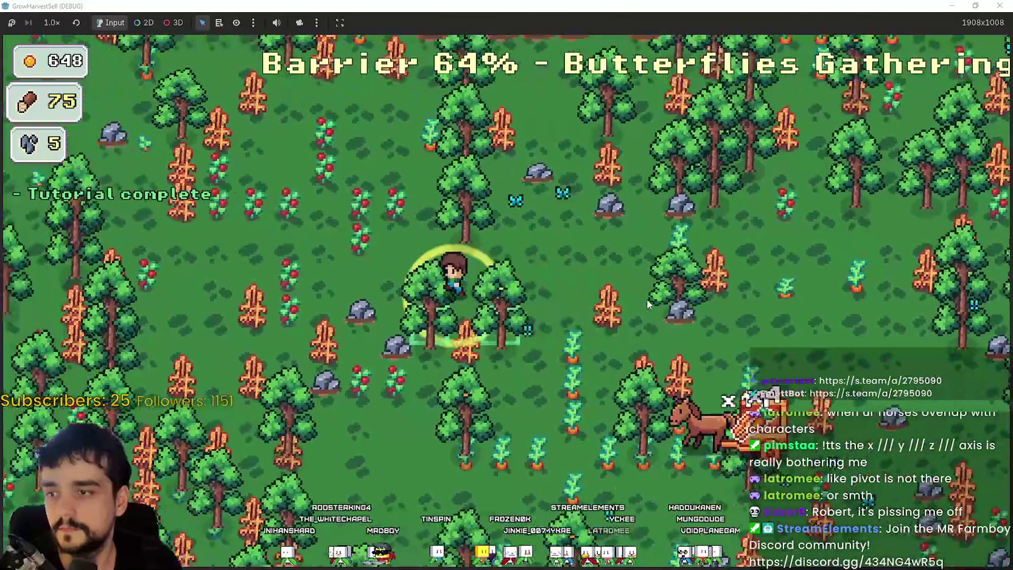
key("a")
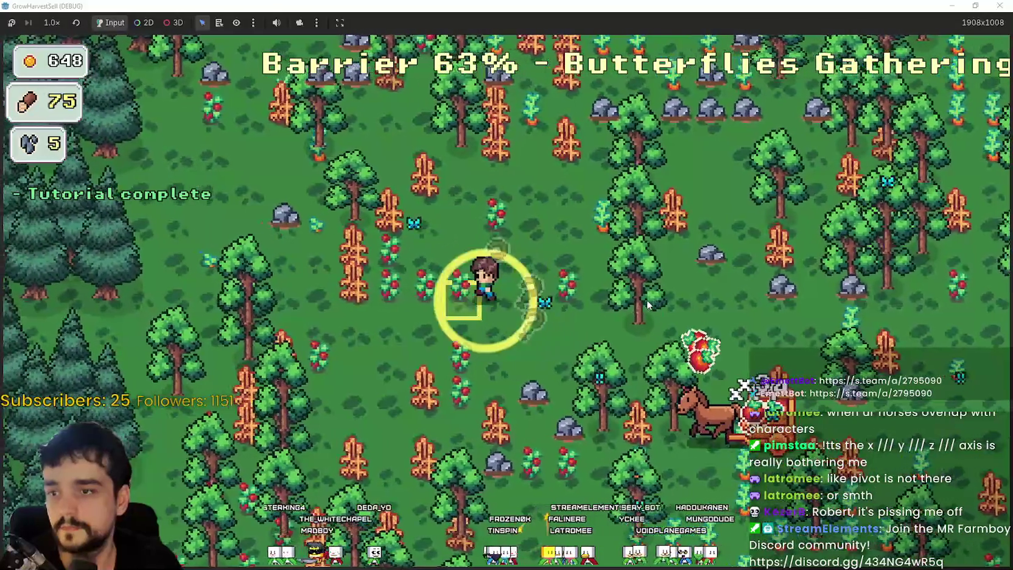
key("w")
Harvest trees heading up and right past the rocks toward the pine forest.
key("w")
key("d")
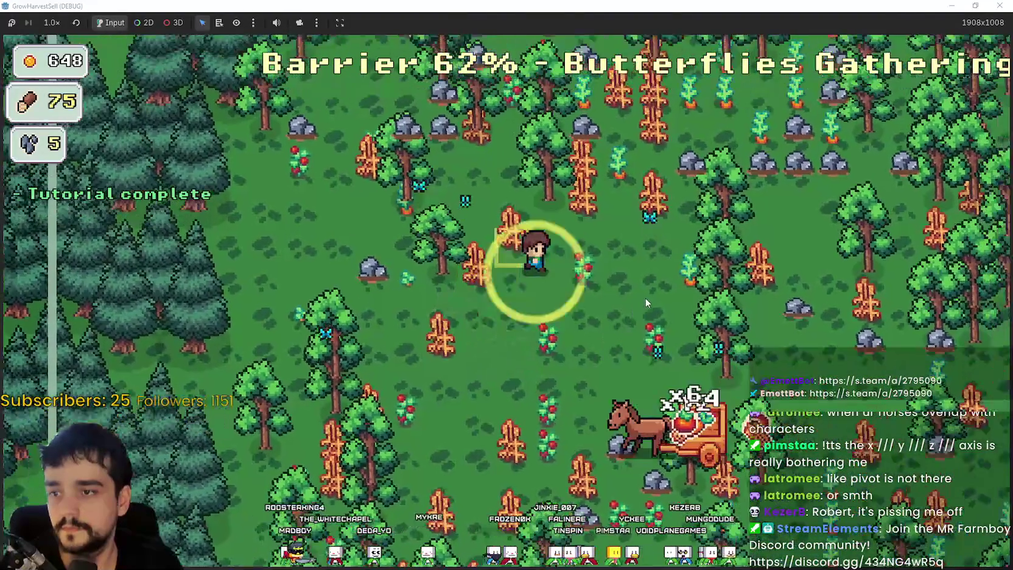
key("w")
key("d")
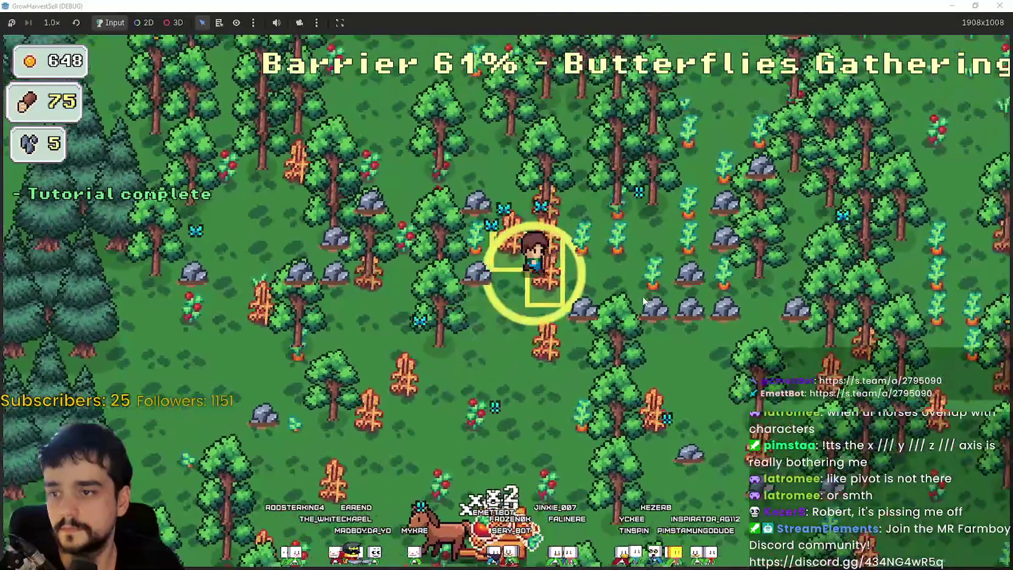
key("w")
key("d")
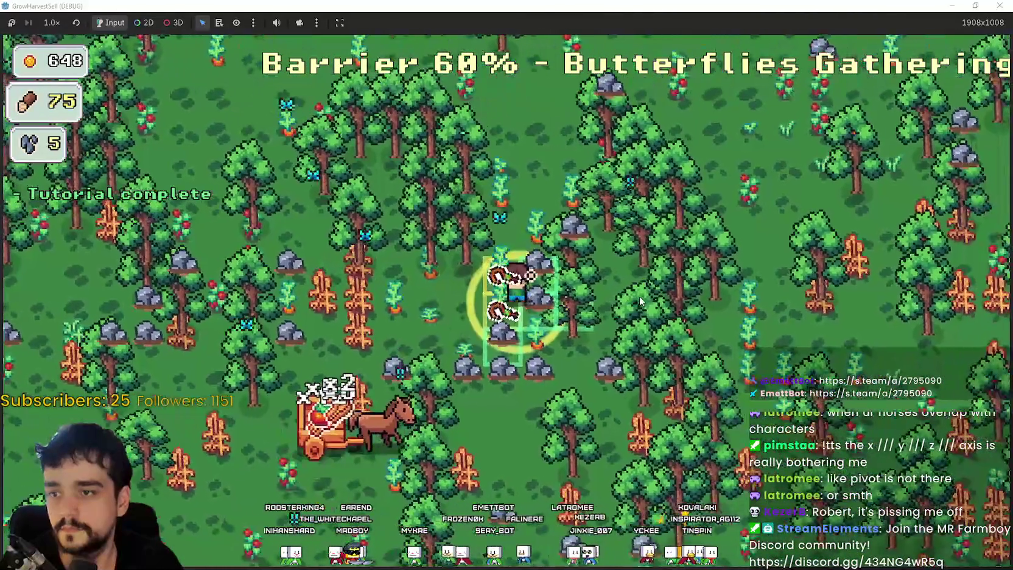
key("w")
key("d")
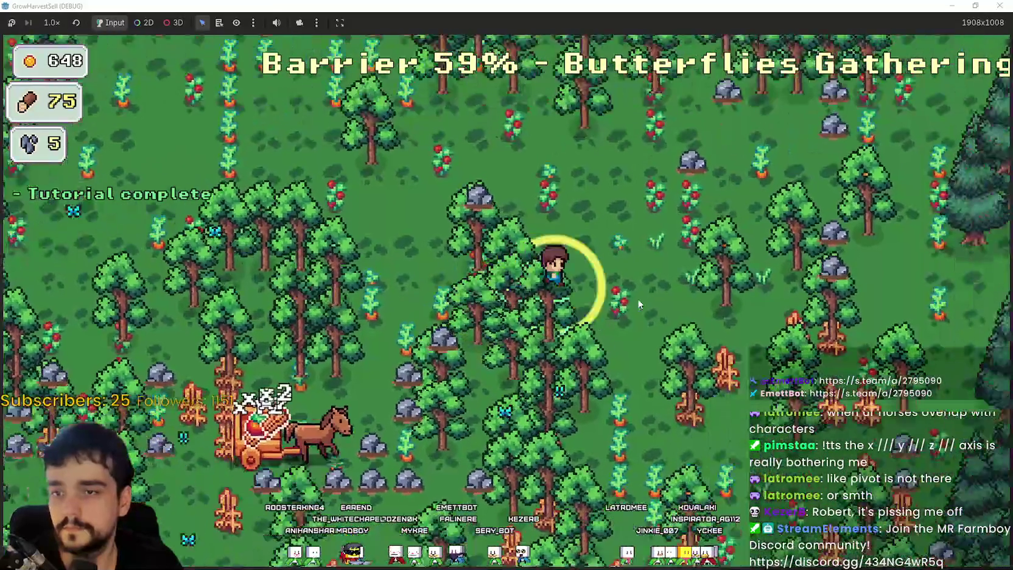
key("w")
key("d")
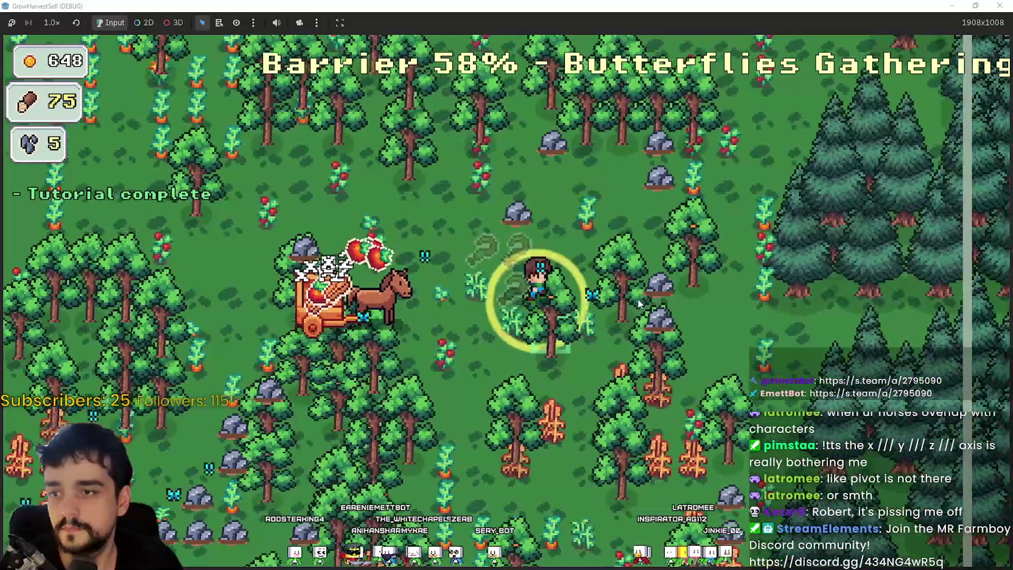
Sweep down along the pines and back left through the forest gathering wood.
key("s")
key("d")
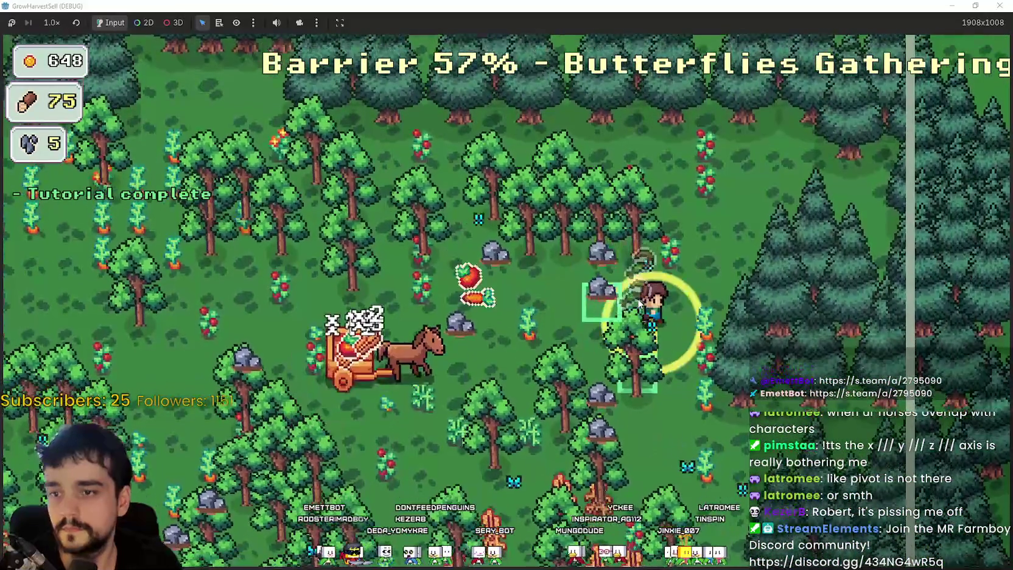
key("s")
key("a")
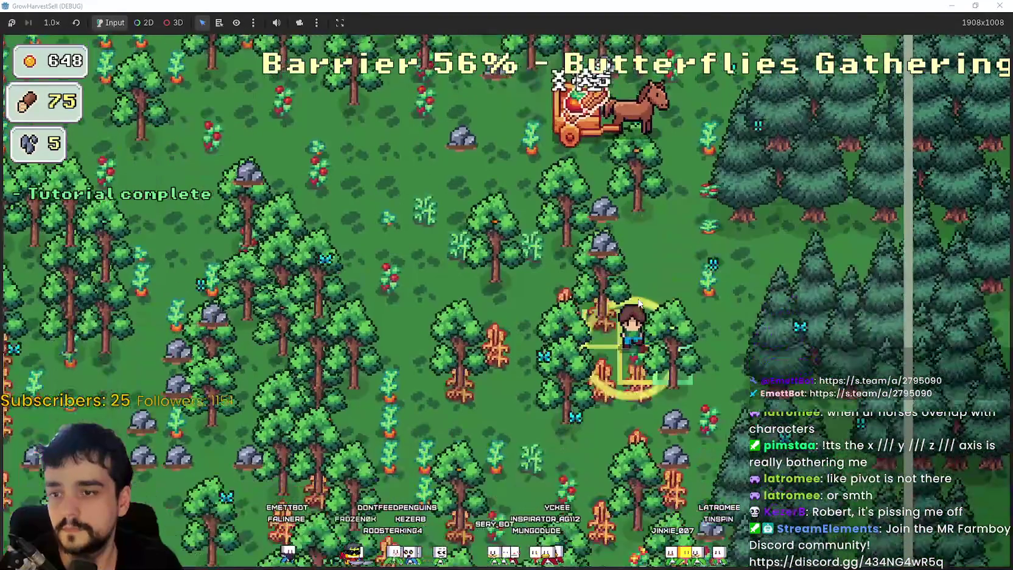
key("w")
key("a")
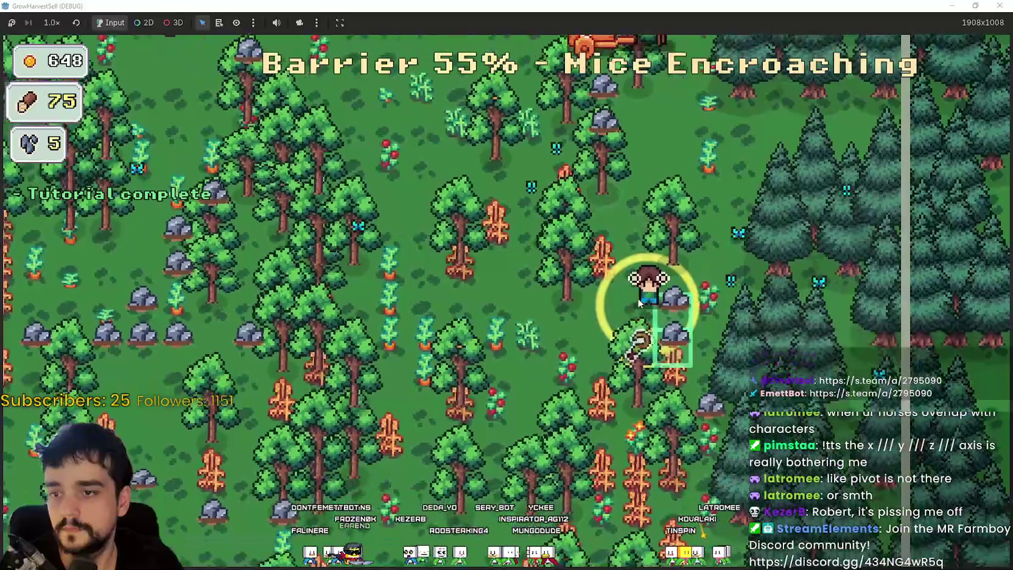
key("a")
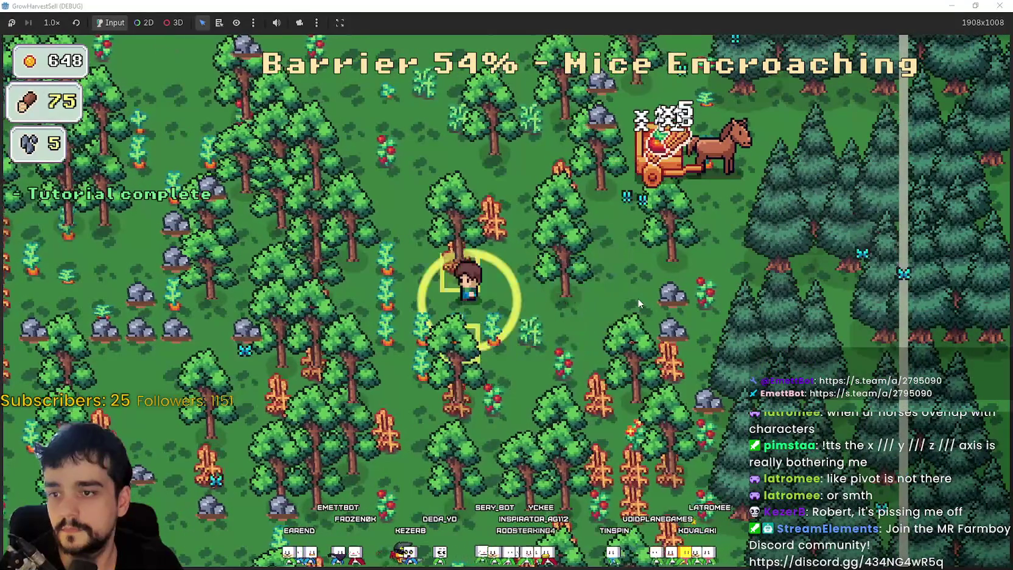
key("s")
key("d")
key("s")
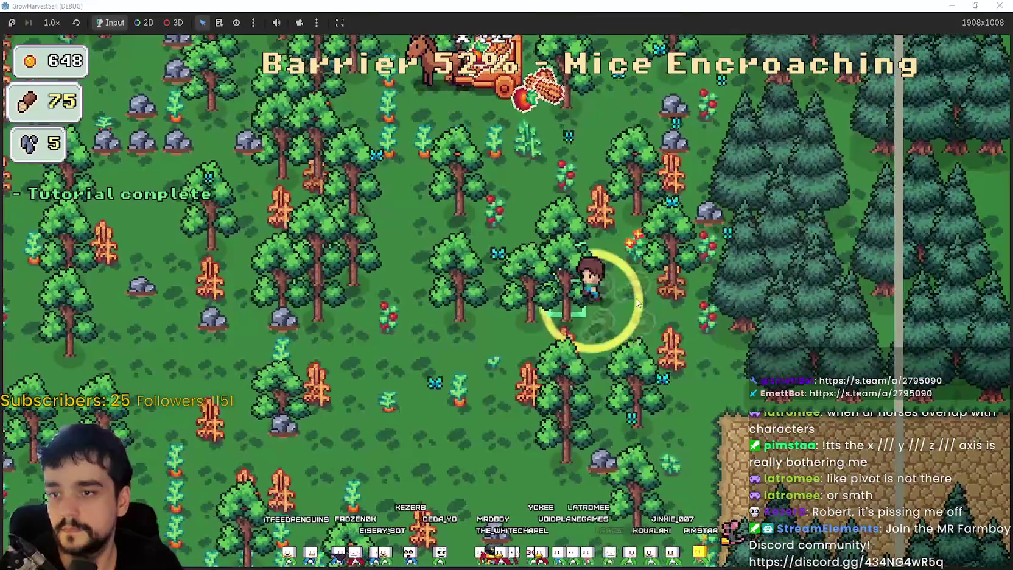
key("a")
key("s")
Move toward the cart onto the crop field and harvest a crop.
key("a")
key("w")
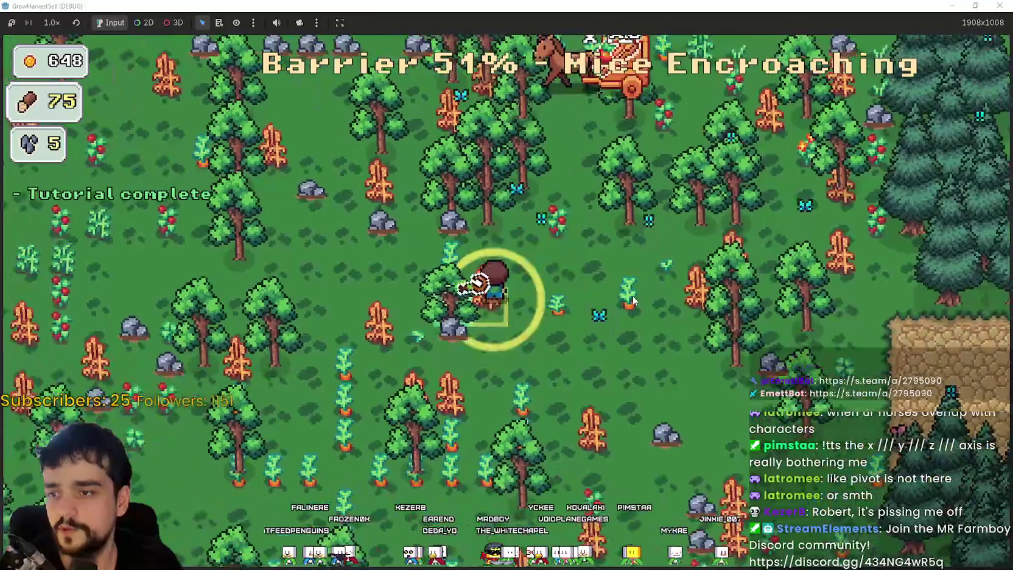
key("a")
key("s")
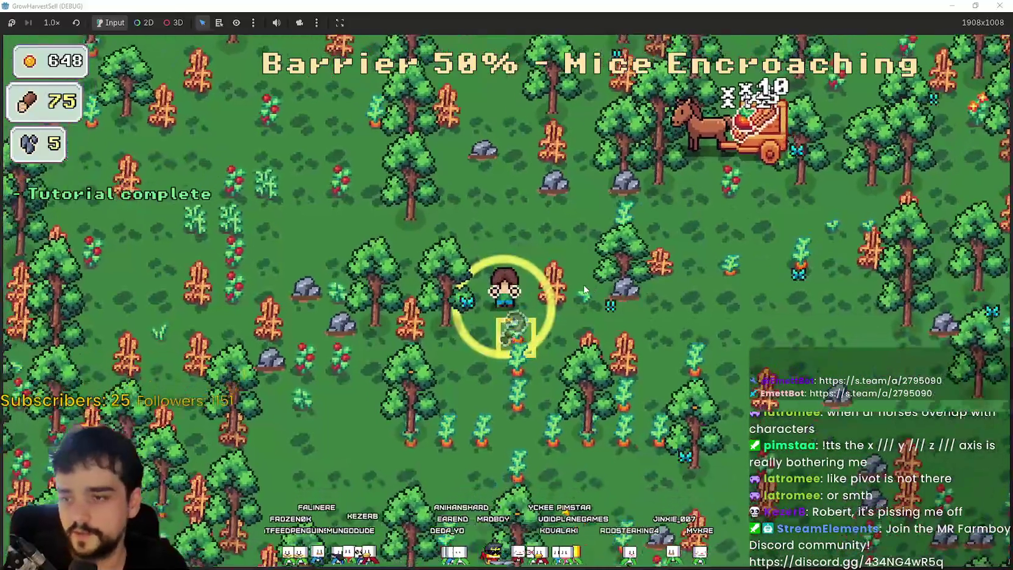
key("w")
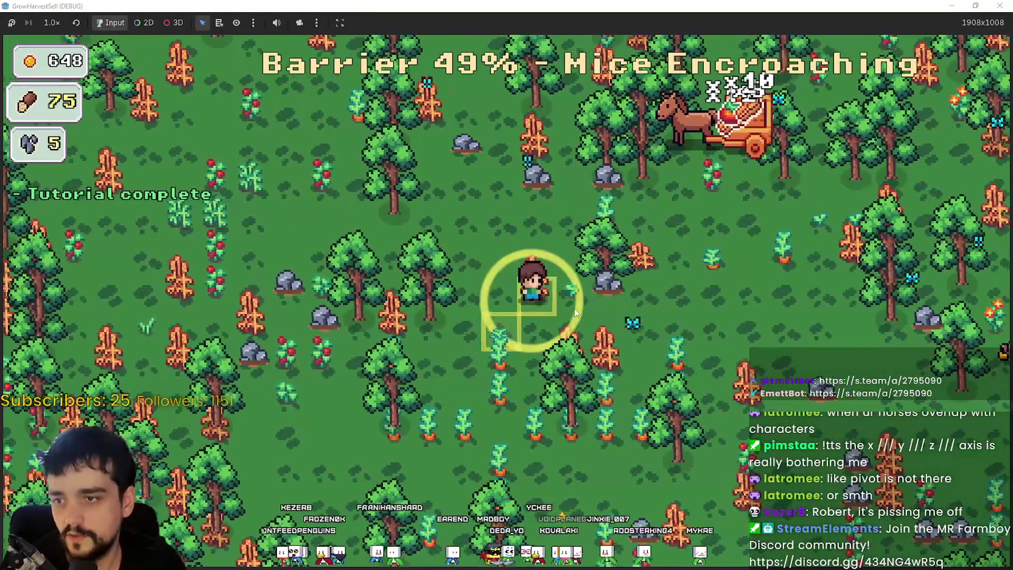
key("d")
key("w")
key("s")
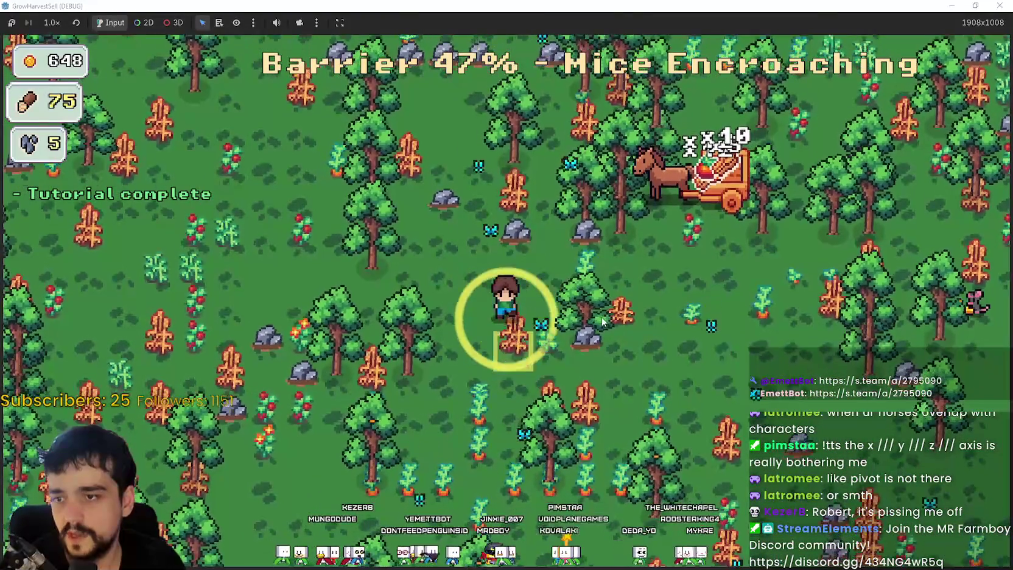
key("e")
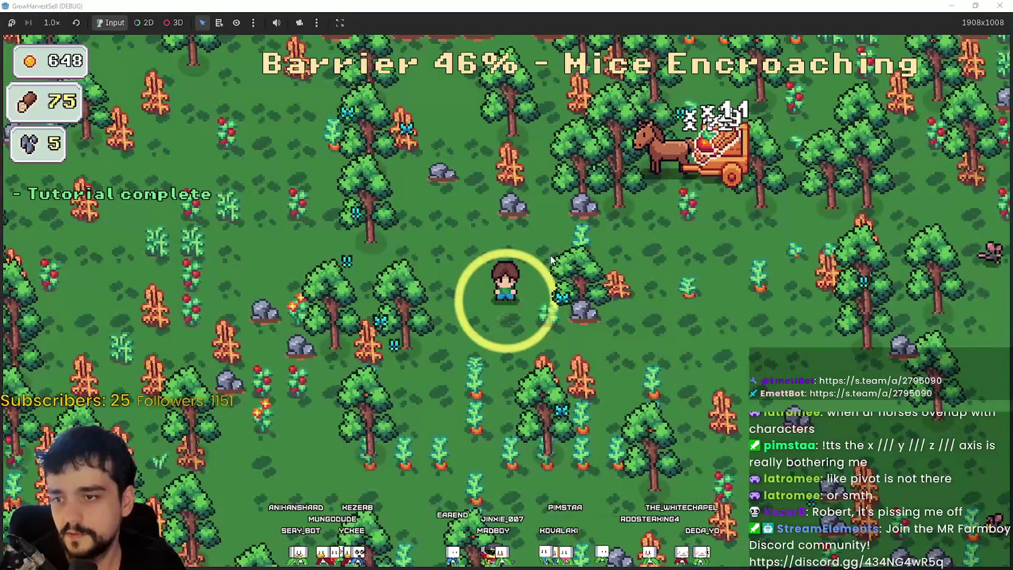
Keep roaming down toward the pines and up-left through the forest as the pig wave starts.
key("d")
key("s")
key("s")
key("a")
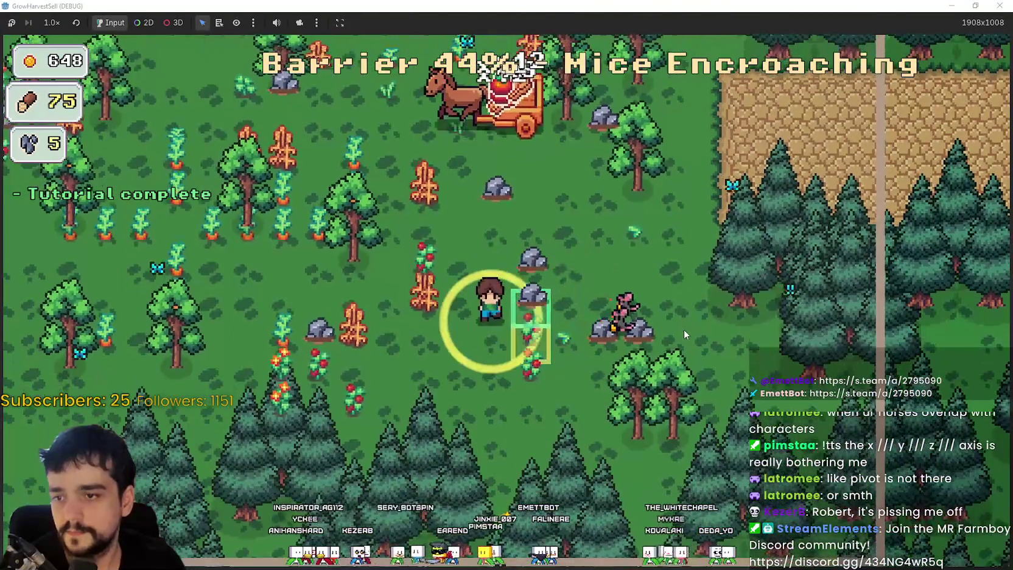
key("s")
key("d")
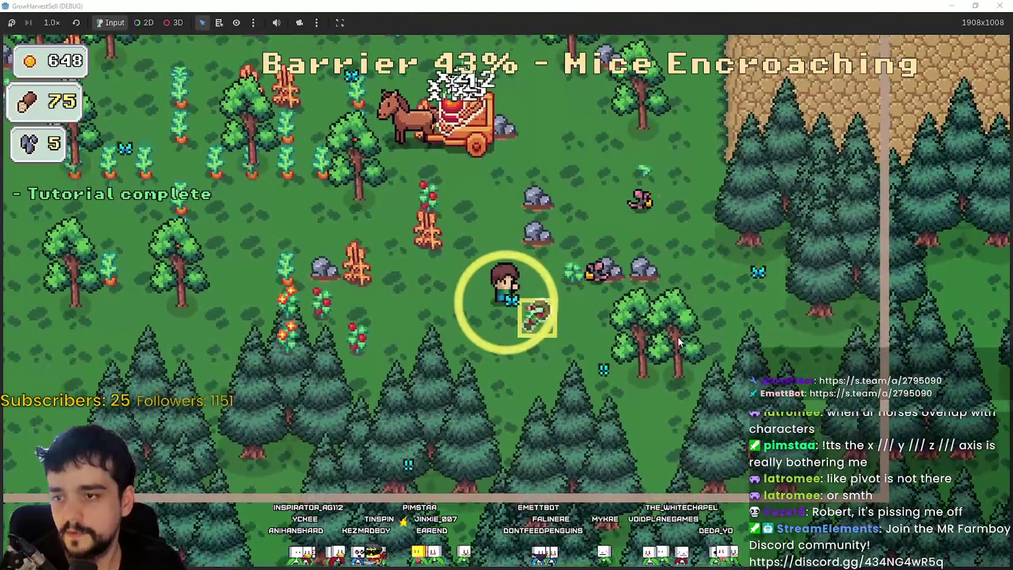
key("a")
key("w")
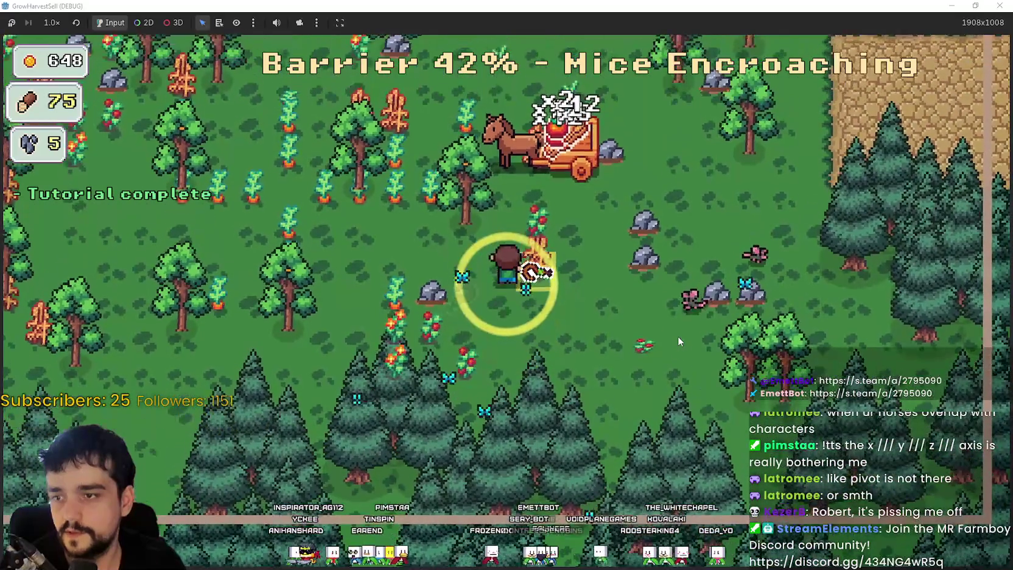
key("a")
key("w")
key("a")
key("w")
key("a")
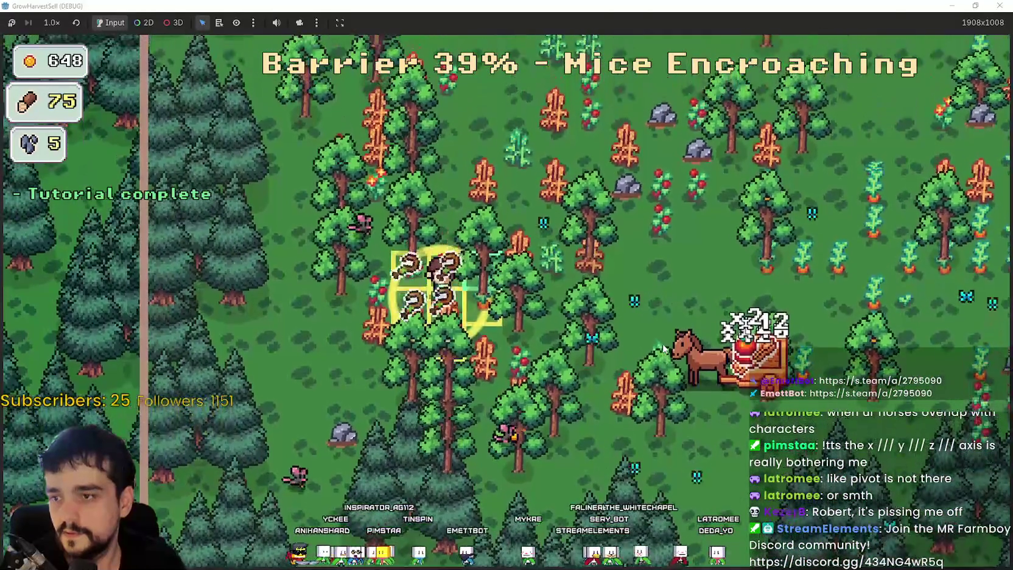
key("d")
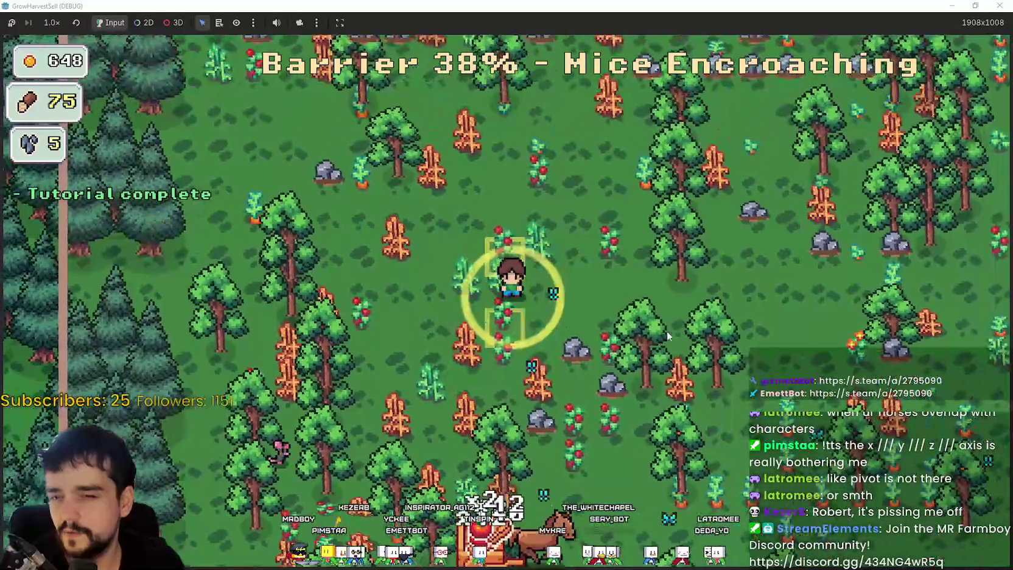
key("w")
key("w")
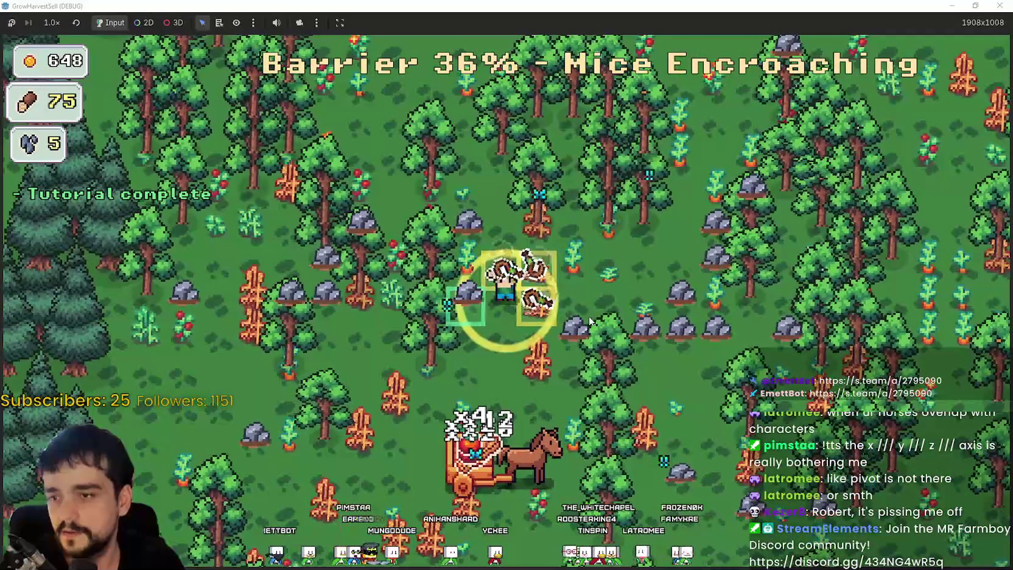
Roam the forest chopping trees to build up the wood stock.
key("d")
key("a")
key("d")
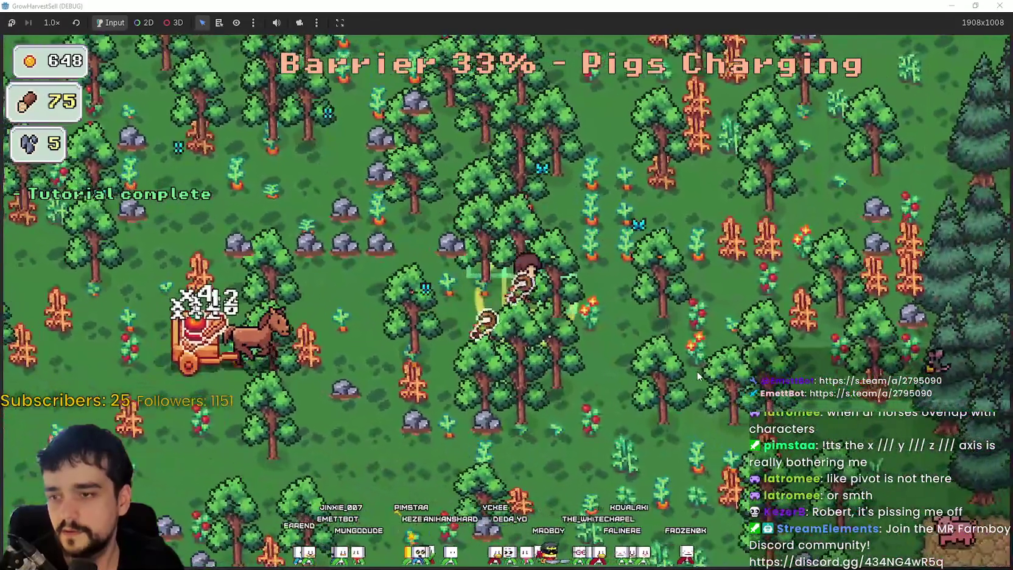
key("w")
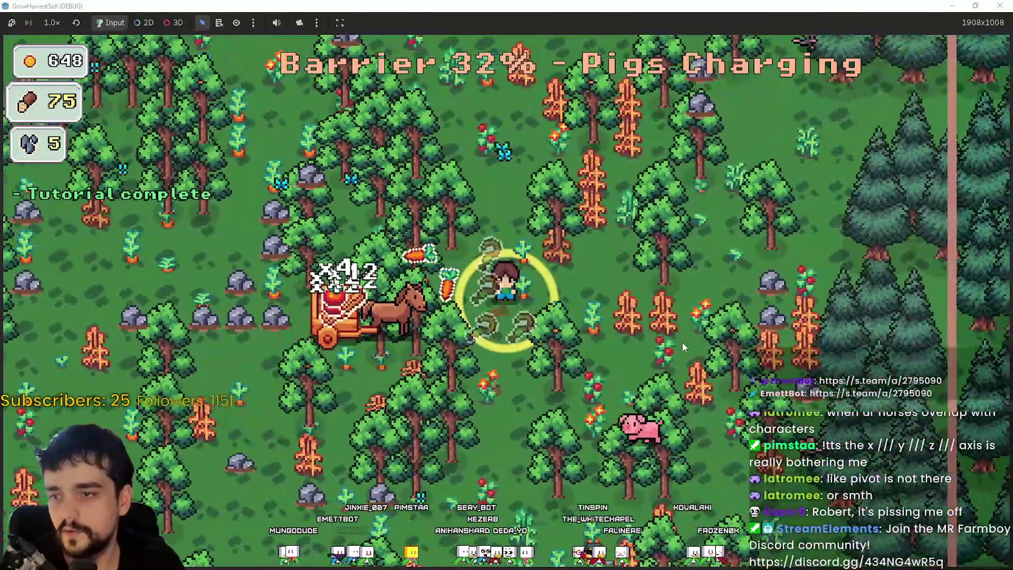
key("s")
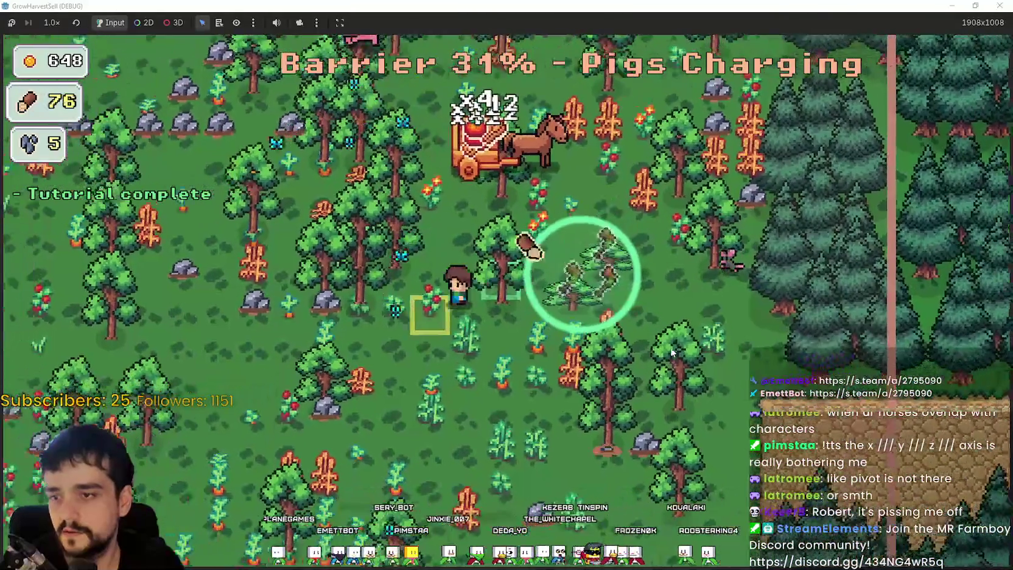
key("a")
key("w")
key("a")
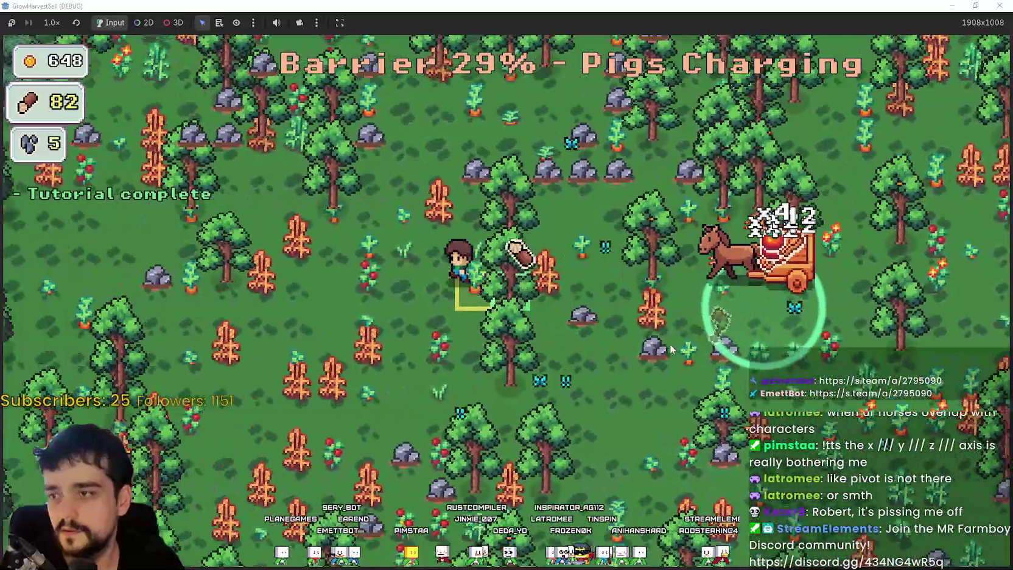
key("w")
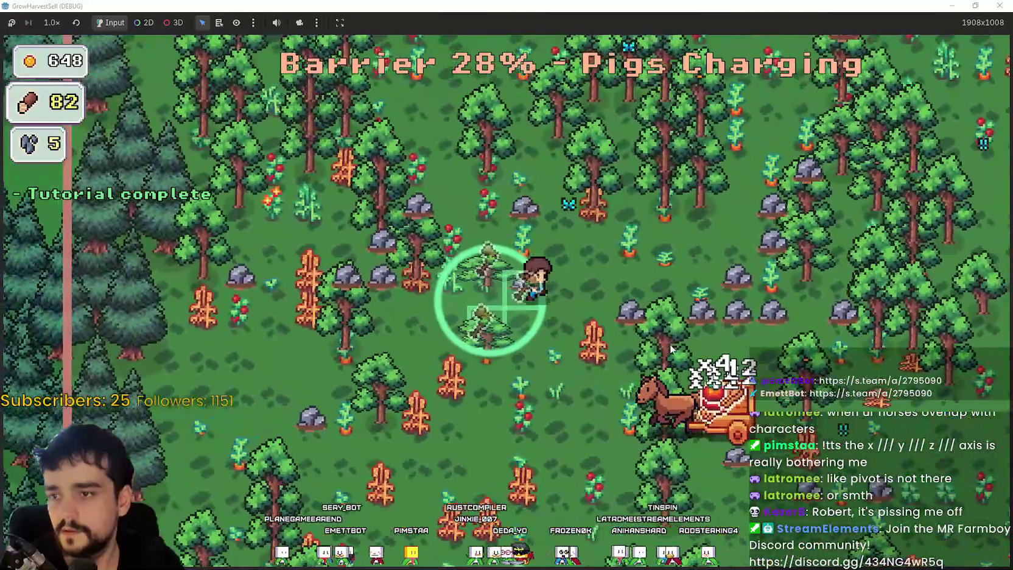
key("w")
key("d")
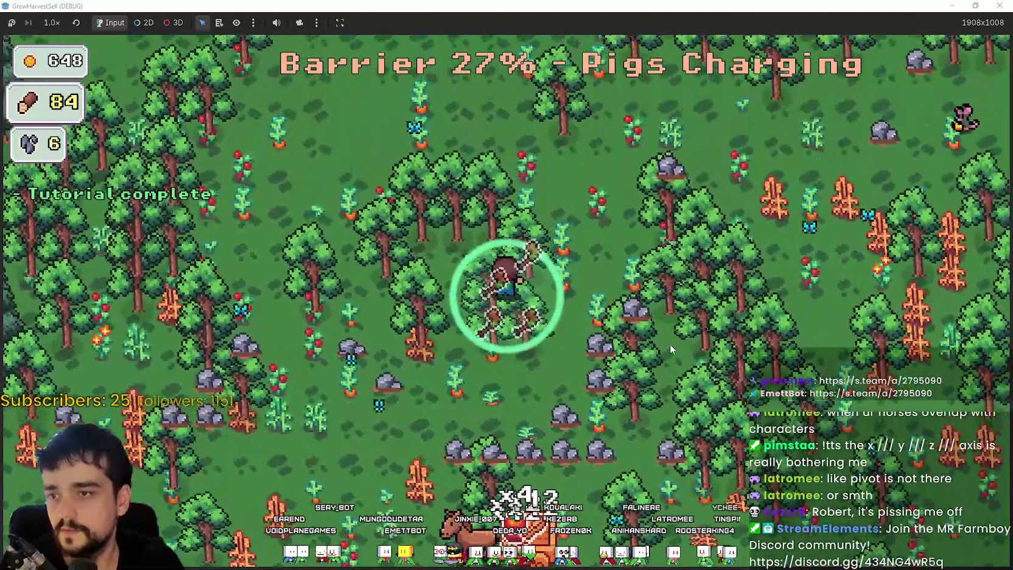
key("d")
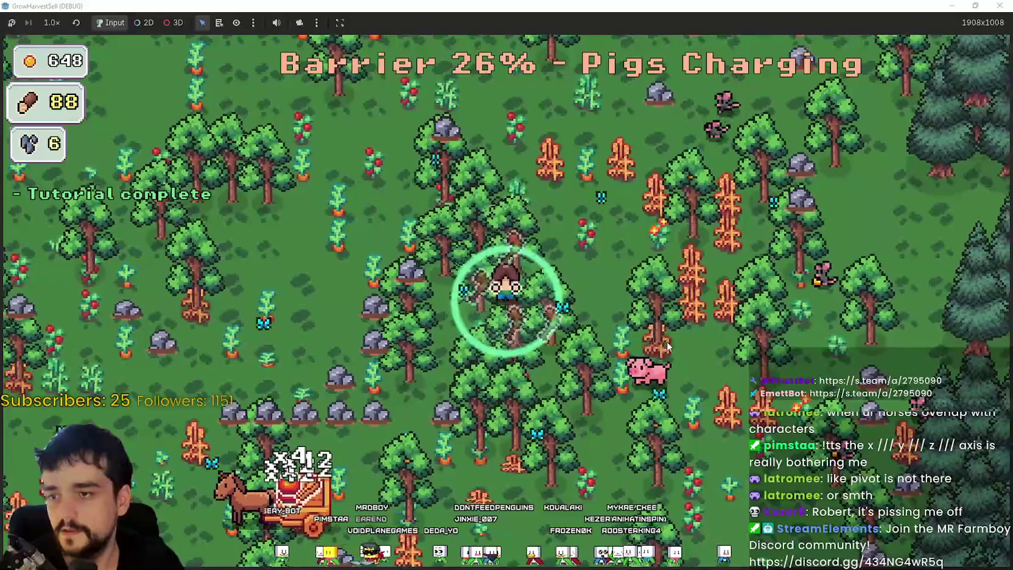
key("s")
key("a")
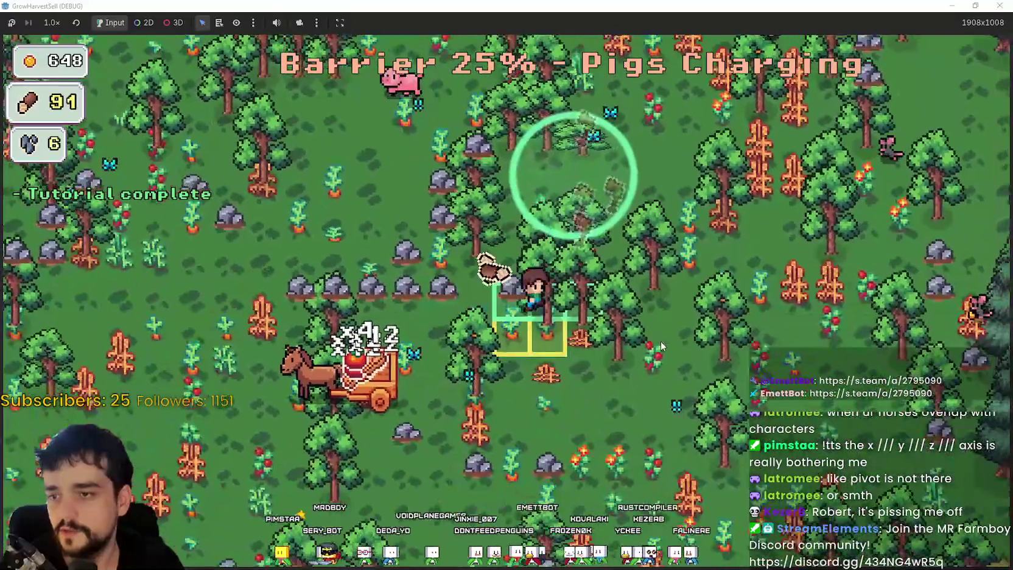
key("d")
key("w")
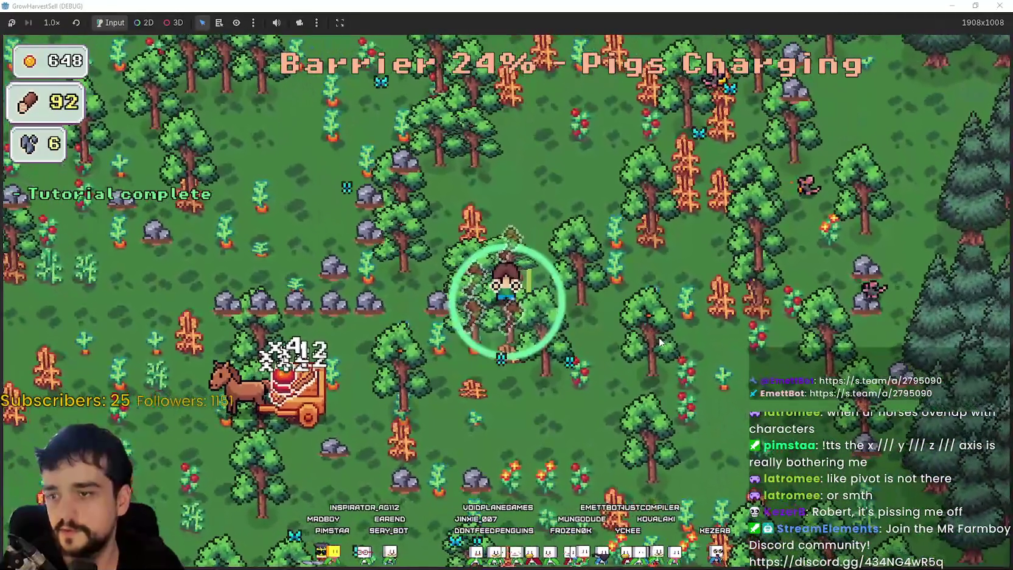
key("s")
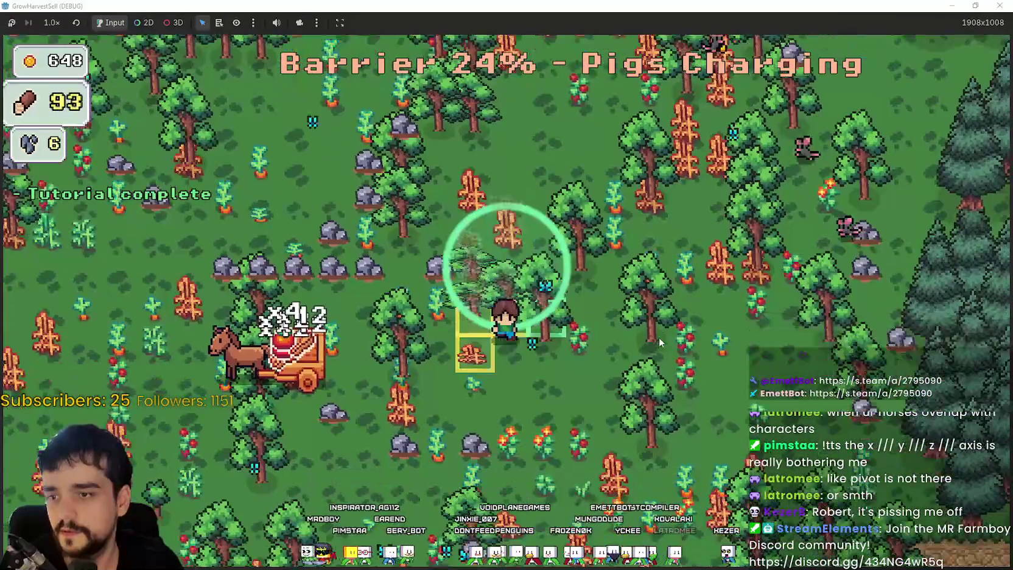
key("d")
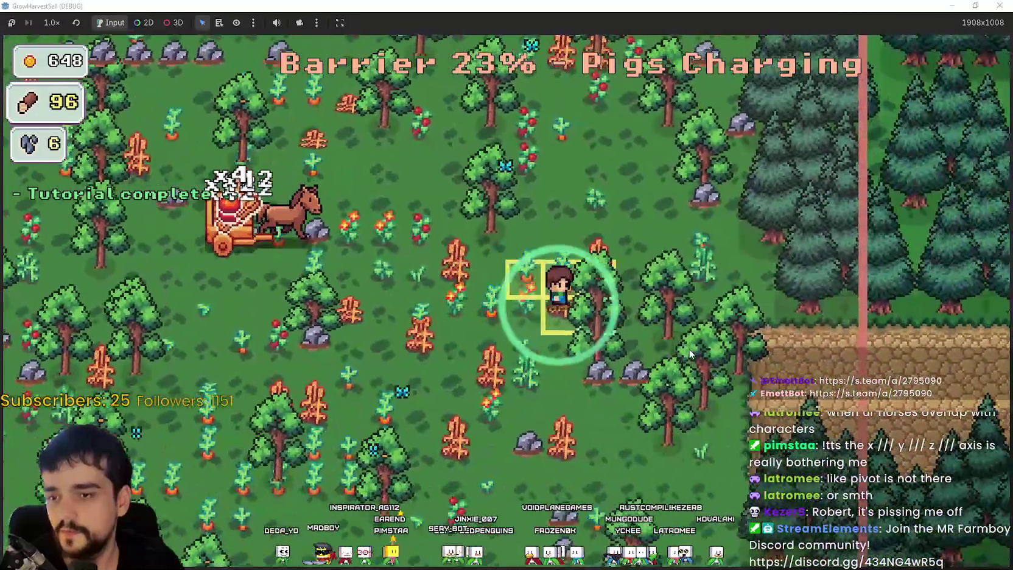
key("a")
key("w")
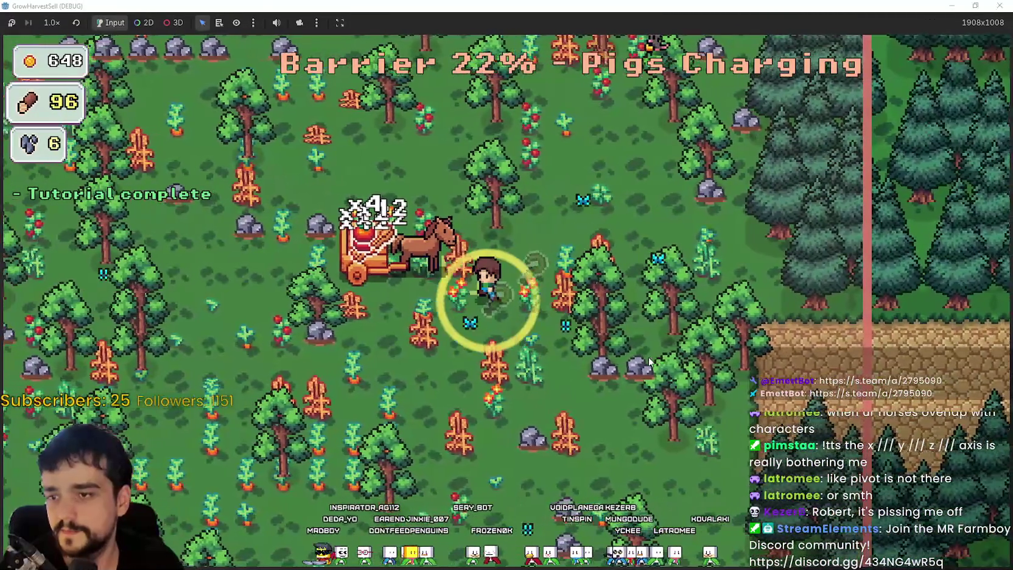
key("a")
key("s")
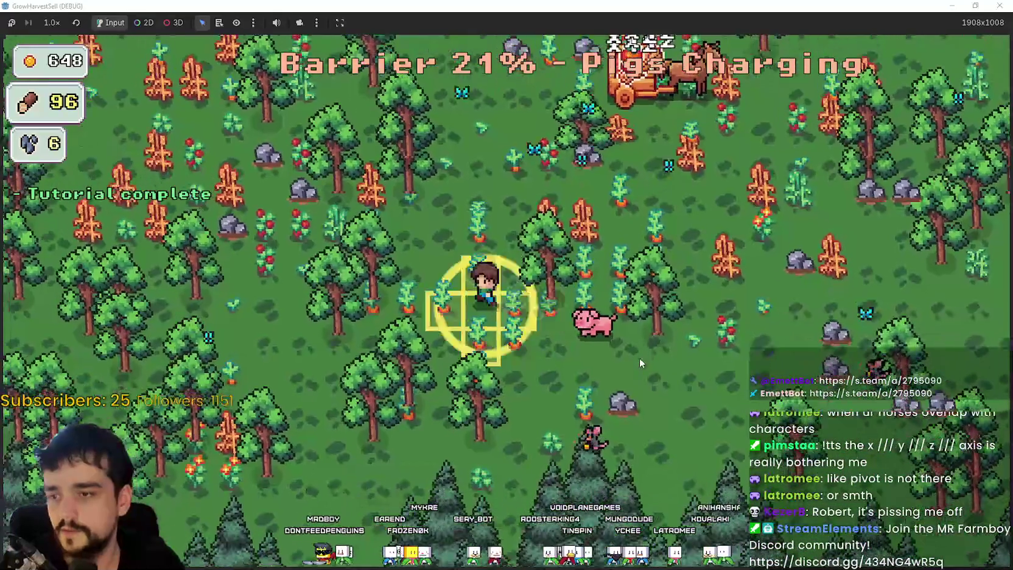
Head back toward the cart, harvesting crops and picking up wood and stone.
key("w")
key("d")
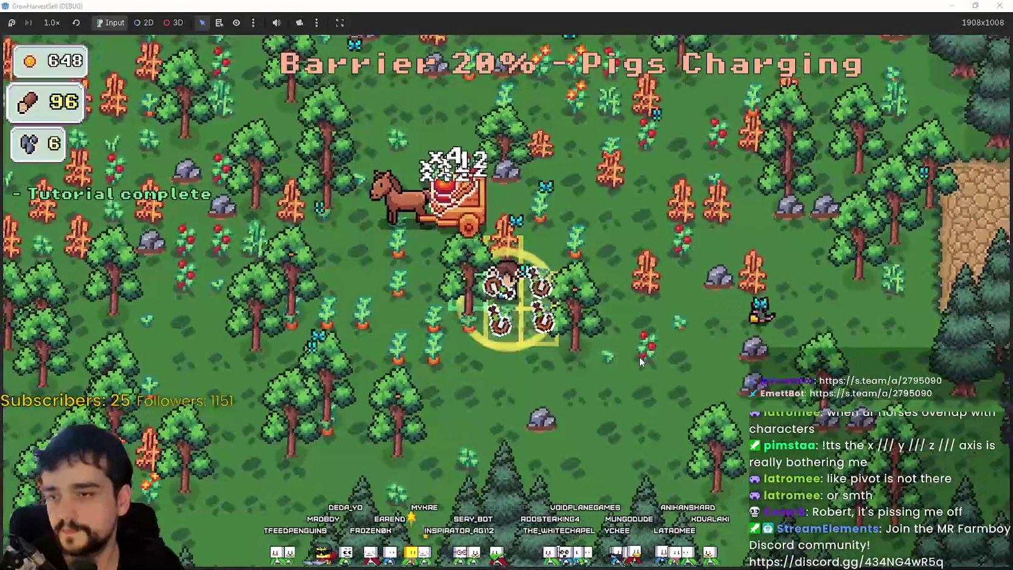
key("d")
key("w")
key("d")
key("a")
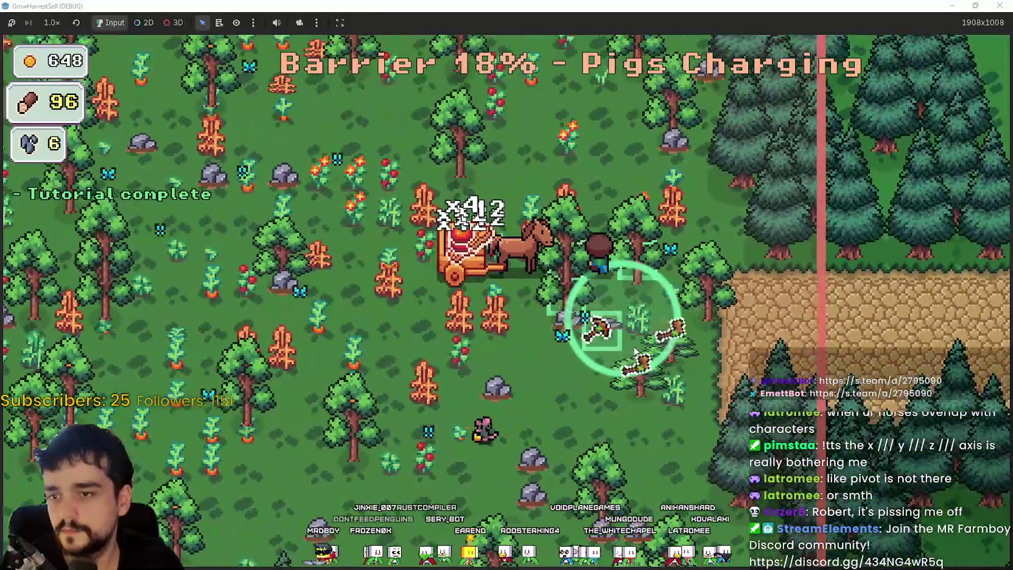
key("w")
key("a")
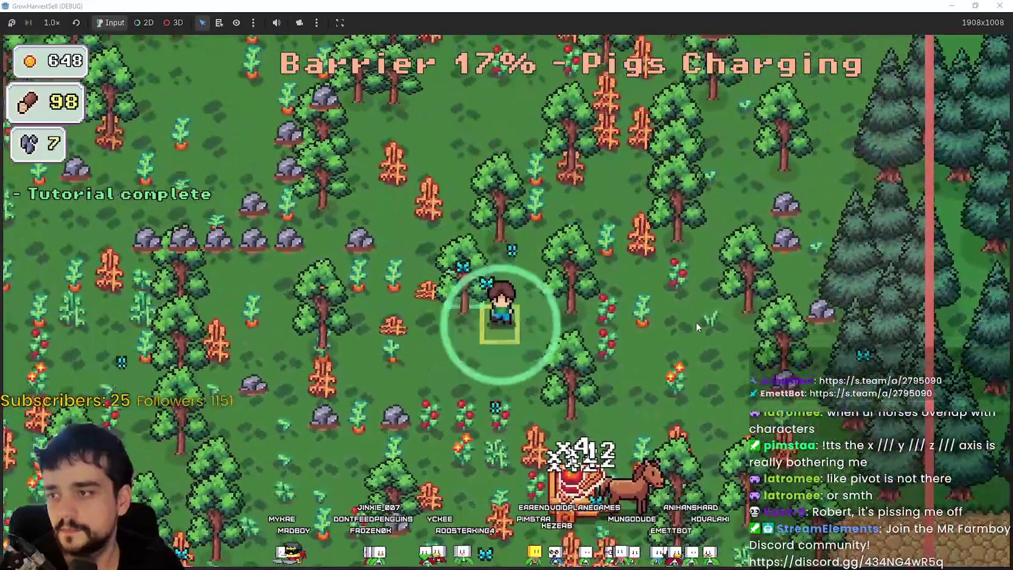
key("s")
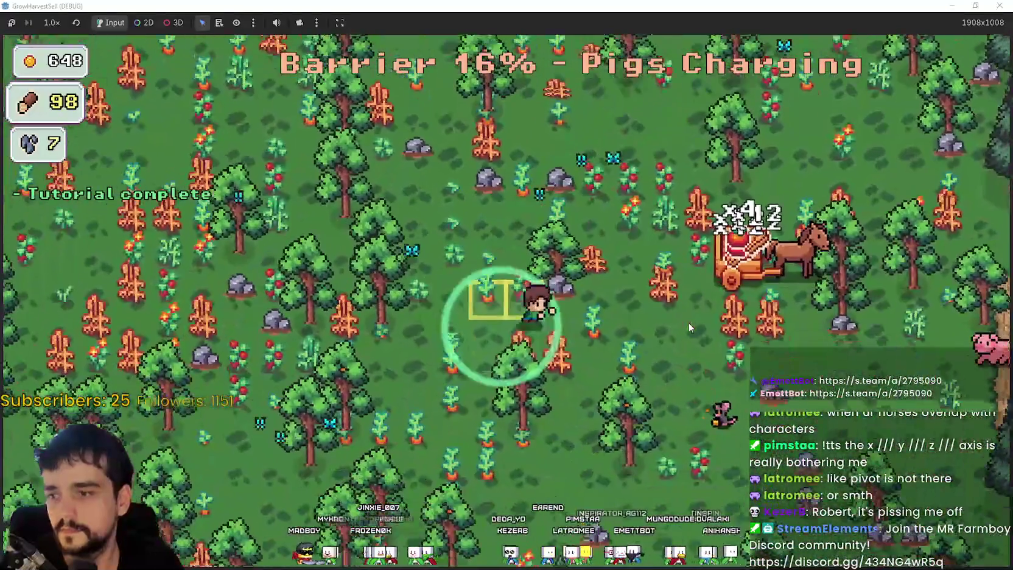
key("d")
key("d")
Mine the rocks, bringing wood to 102 and stone to 16 as the barrier drops to 9%.
key("s")
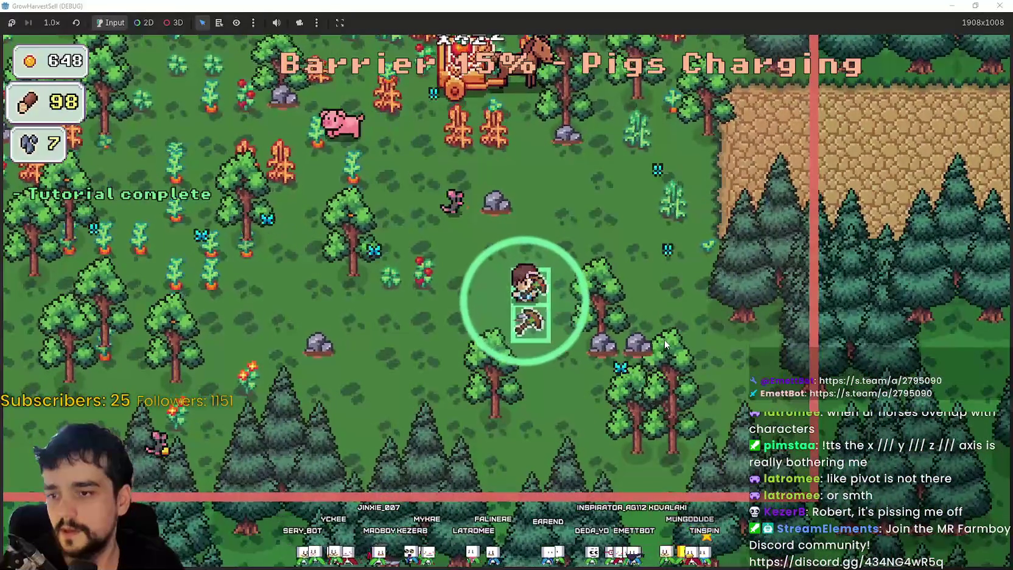
key("s")
key("d")
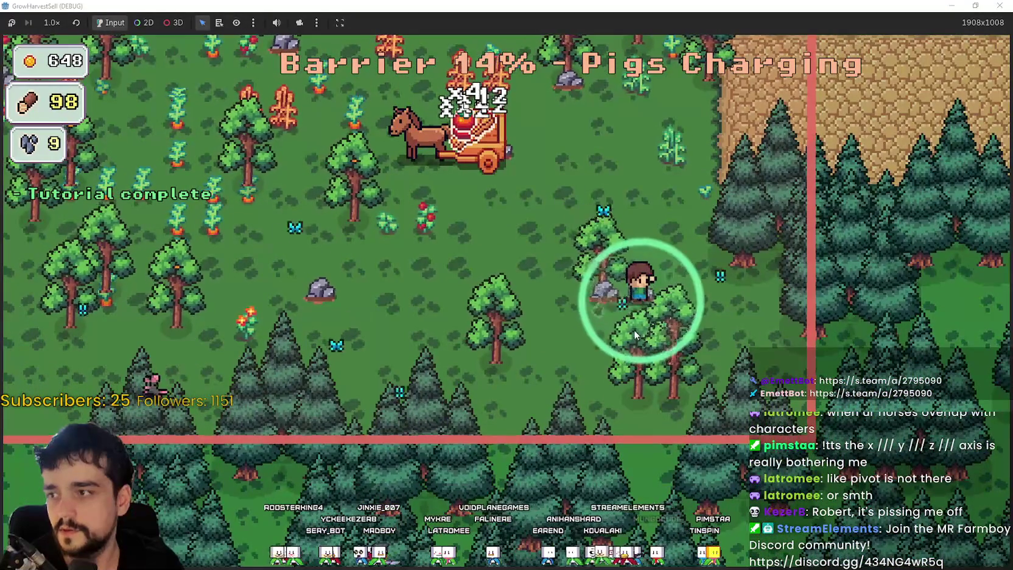
key("a")
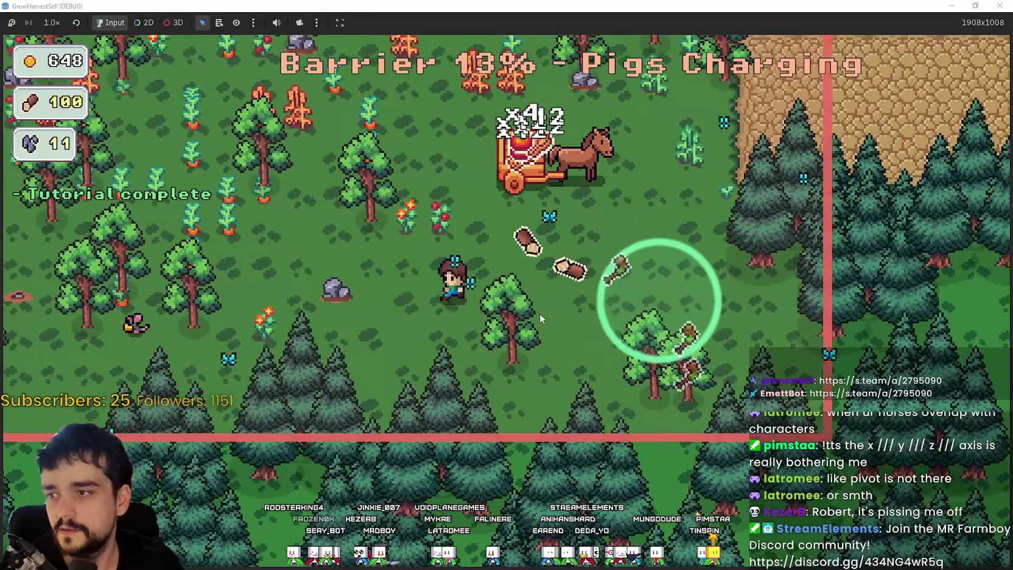
key("w")
key("w")
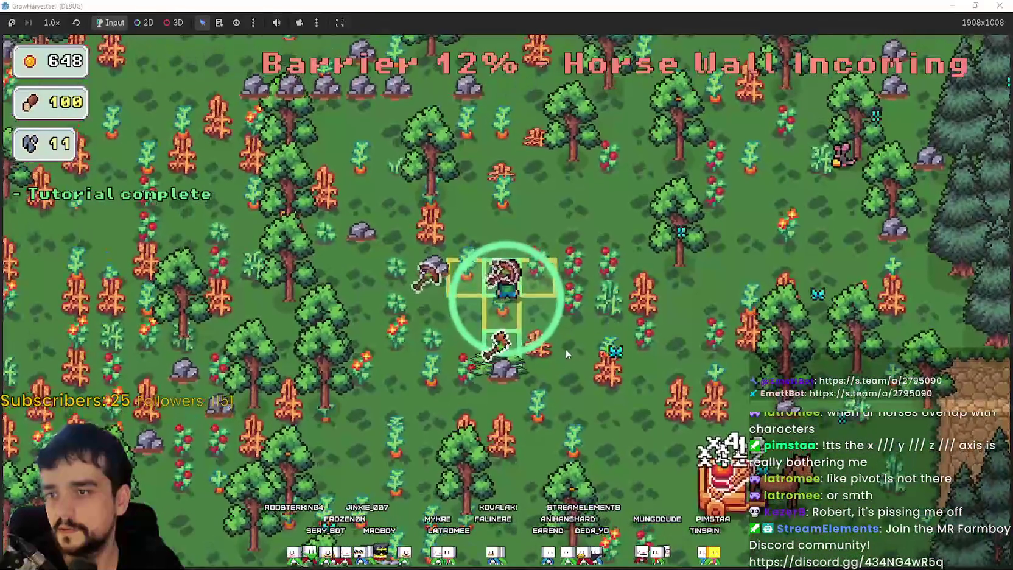
key("a")
key("w")
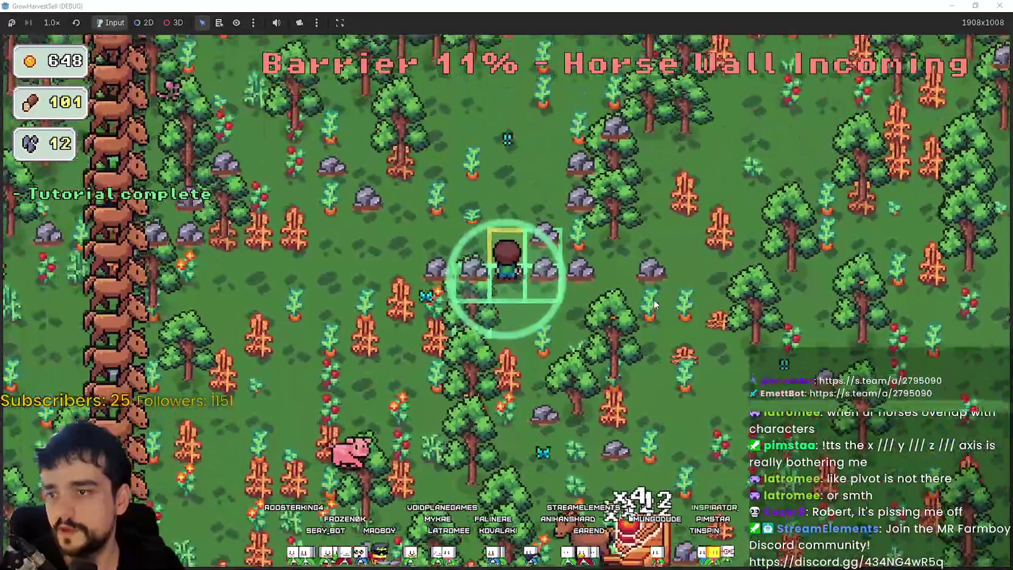
key("w")
key("a")
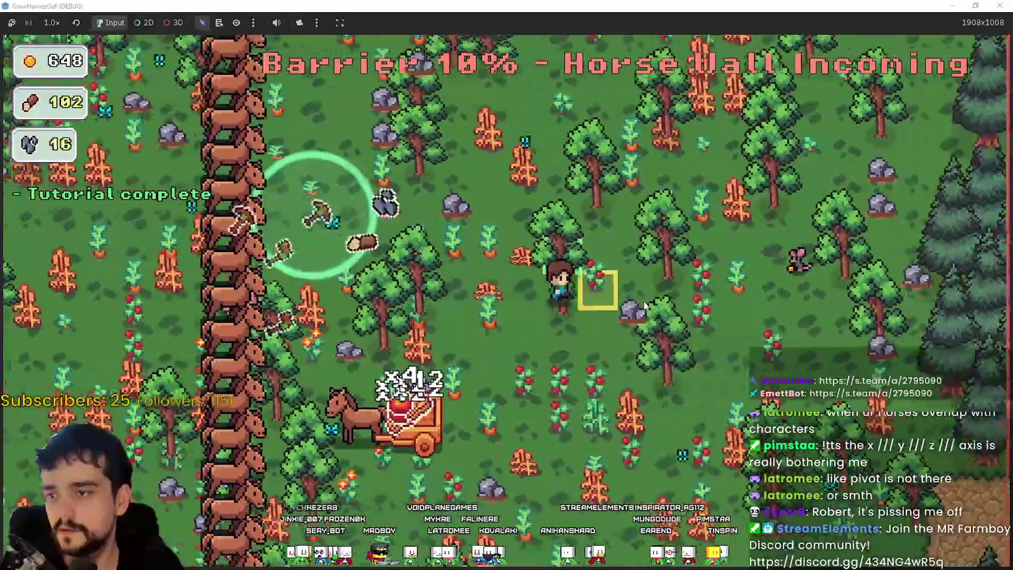
key("d")
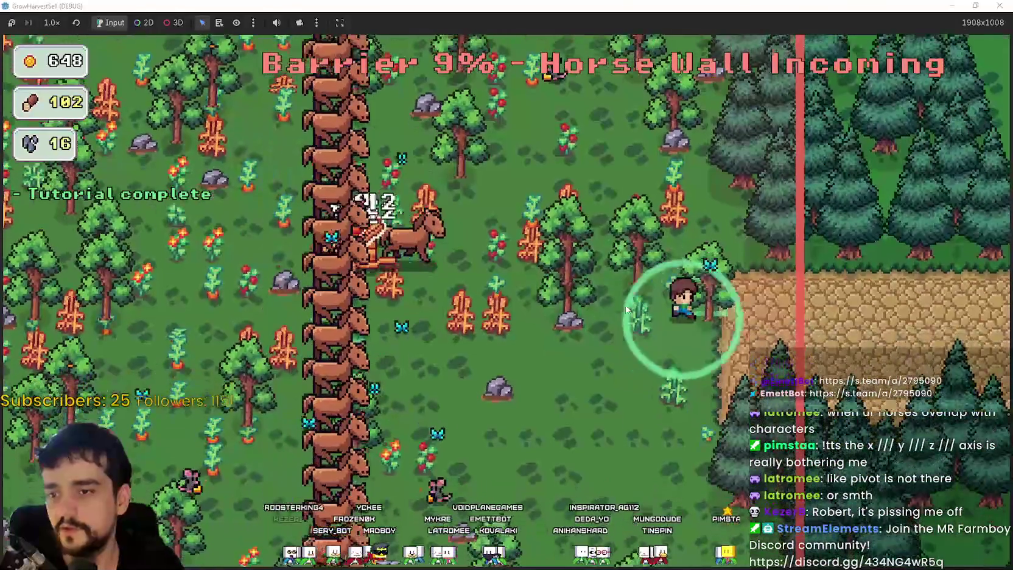
key("d")
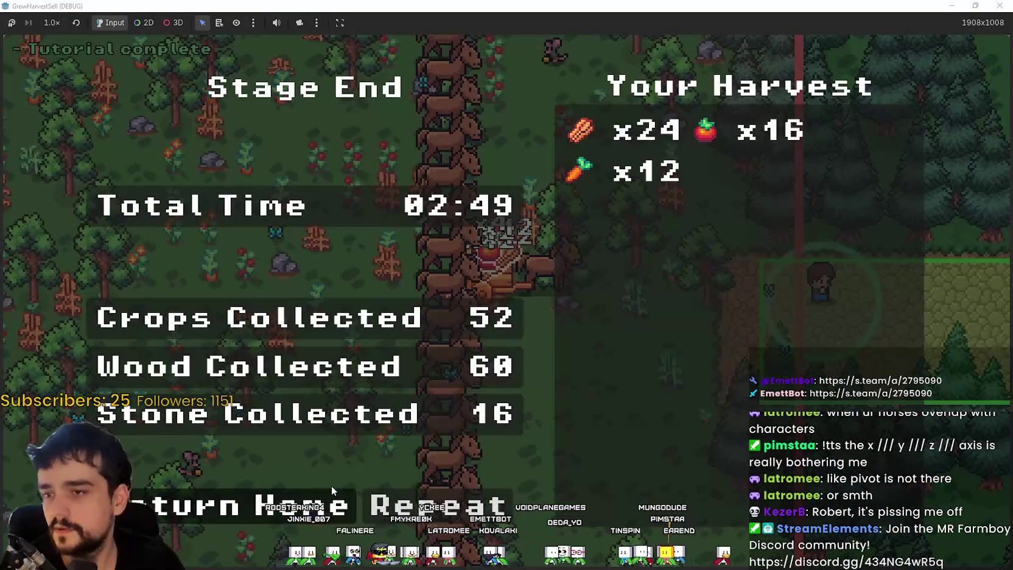
Dismiss the Stage End summary (02:49, 52 crops, 60 wood, 16 stone) to return to the village.
key("Return")
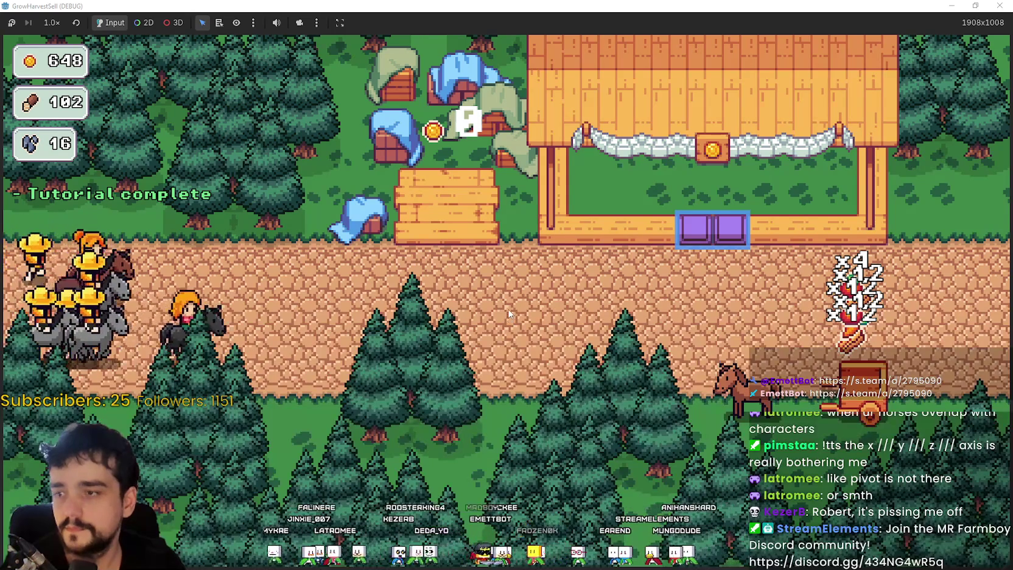
Walk the farmer back to the cart and bring up the stage selection.
key("d")
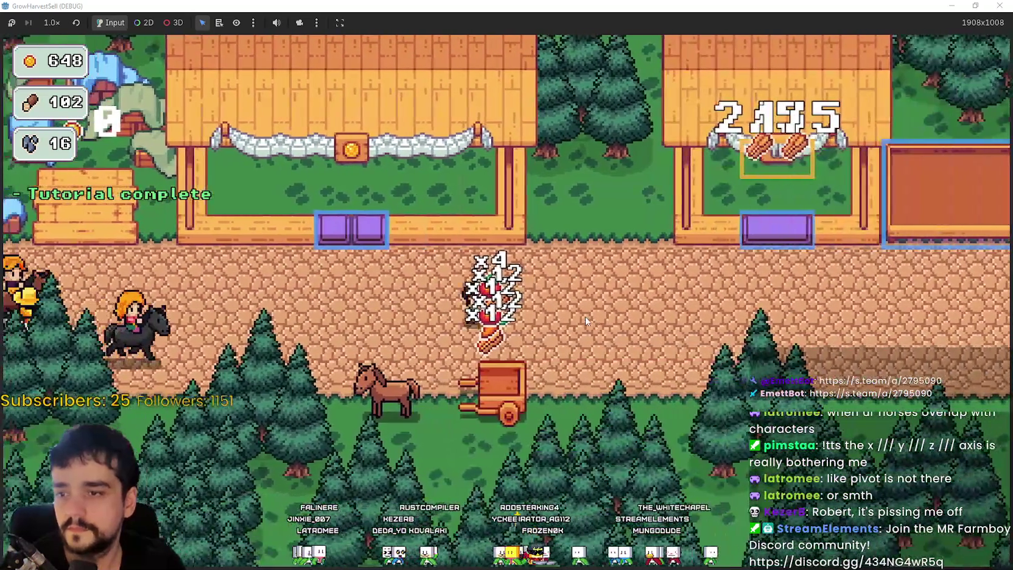
key("a")
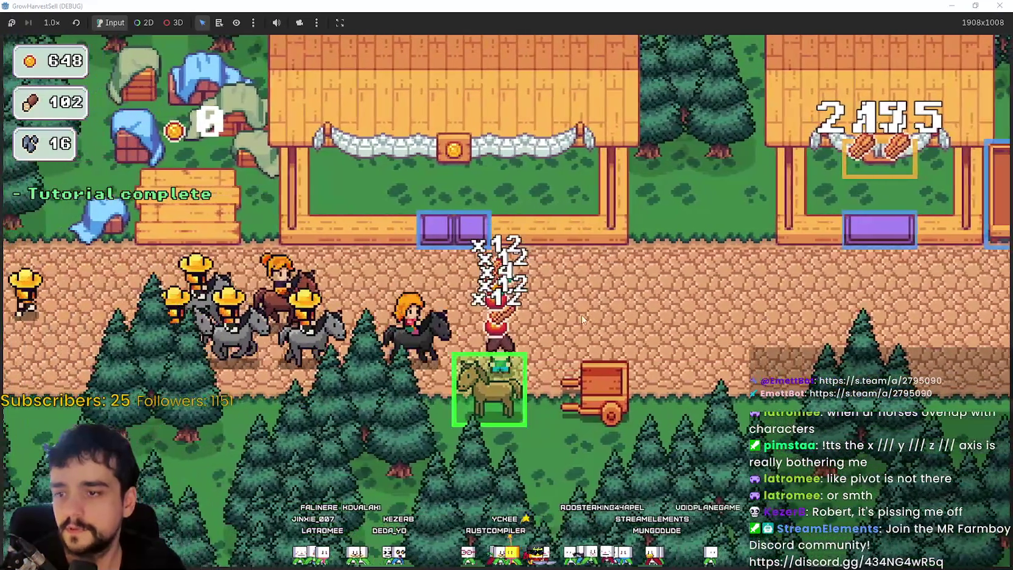
key("e")
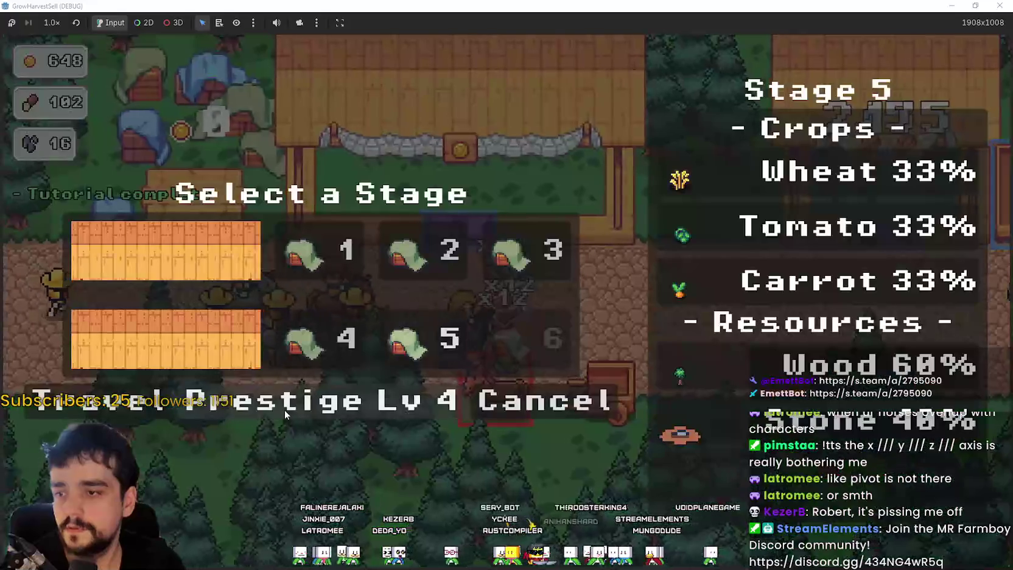
Buy the next Light Feet rank in the prestige skill tree.
left_click(284, 409)
mouse_move(529, 378)
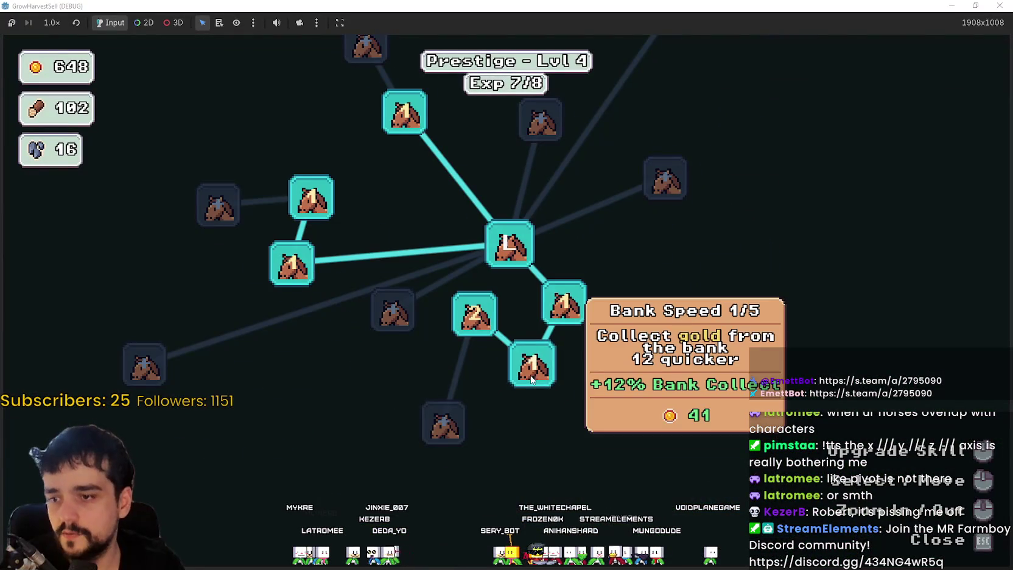
mouse_move(579, 299)
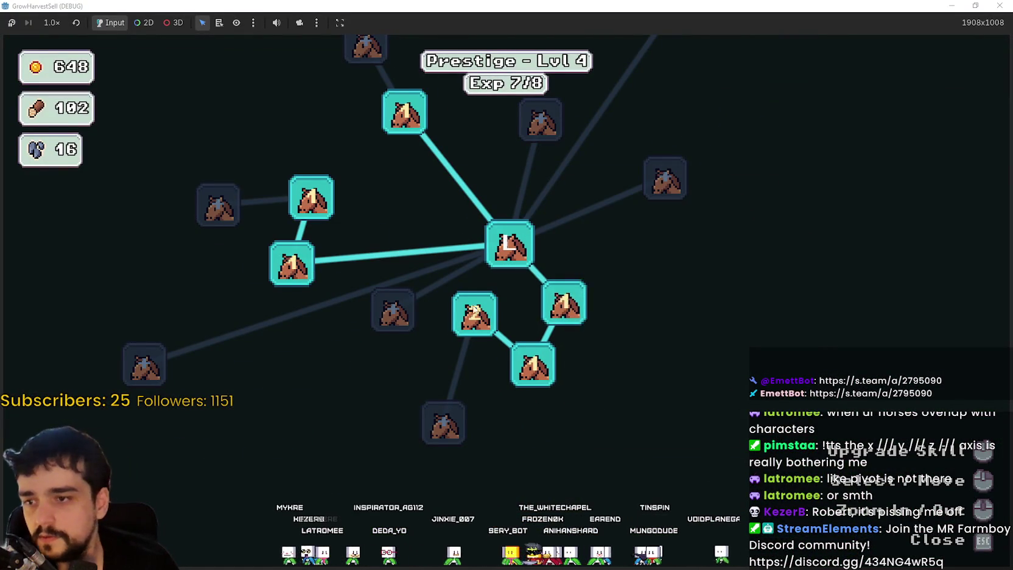
mouse_move(469, 312)
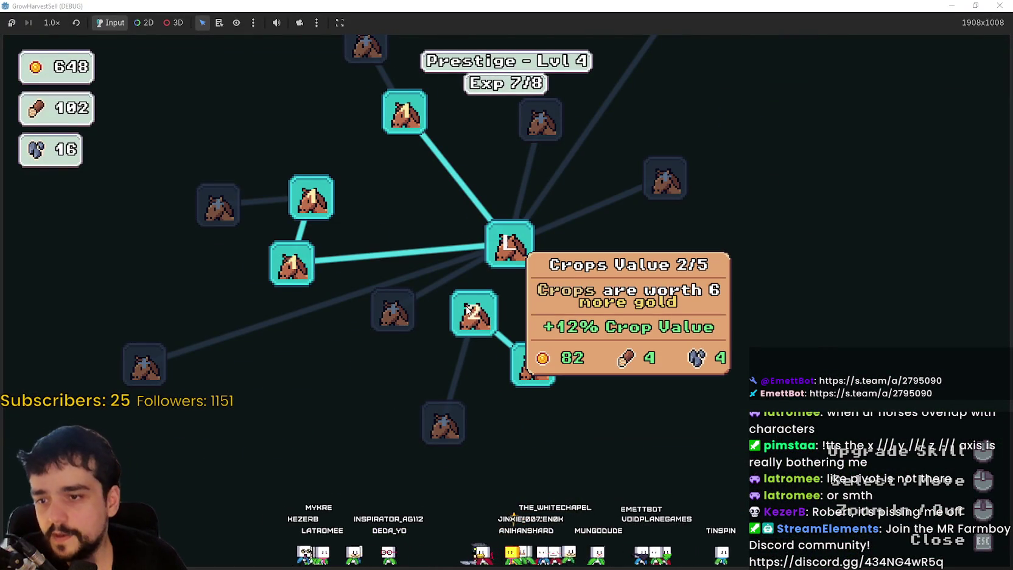
mouse_move(420, 240)
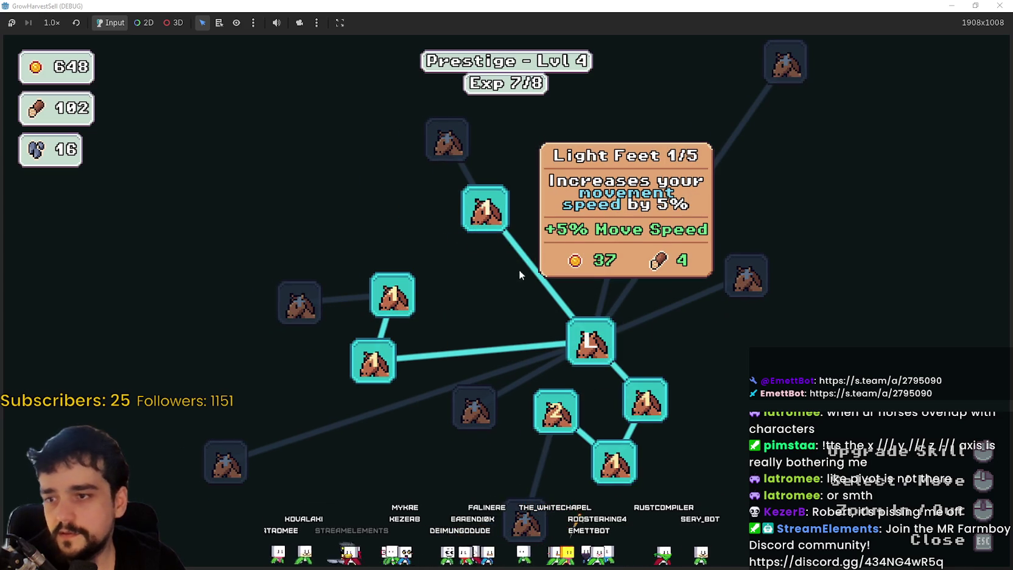
left_click(486, 210)
mouse_move(552, 242)
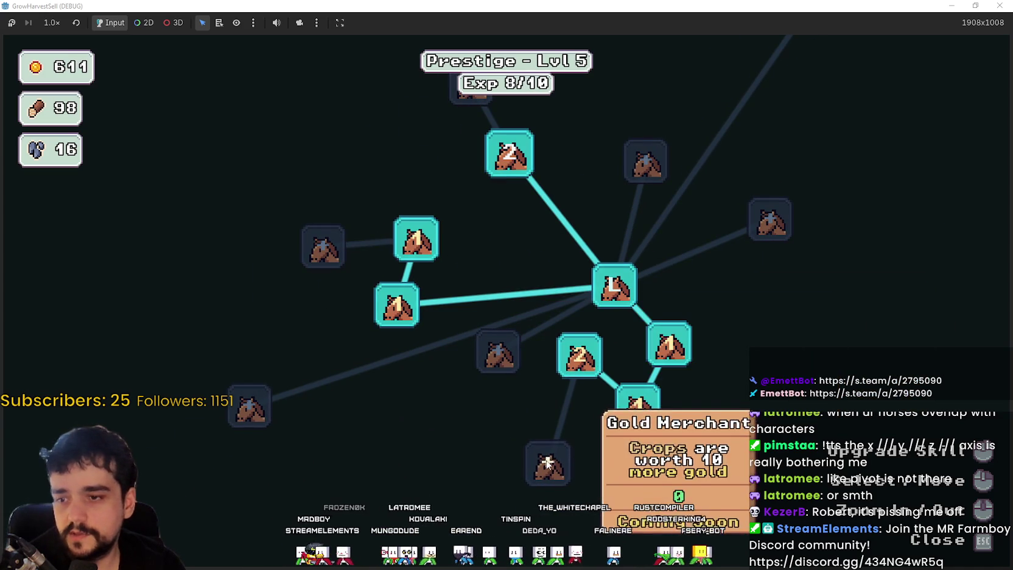
mouse_move(584, 355)
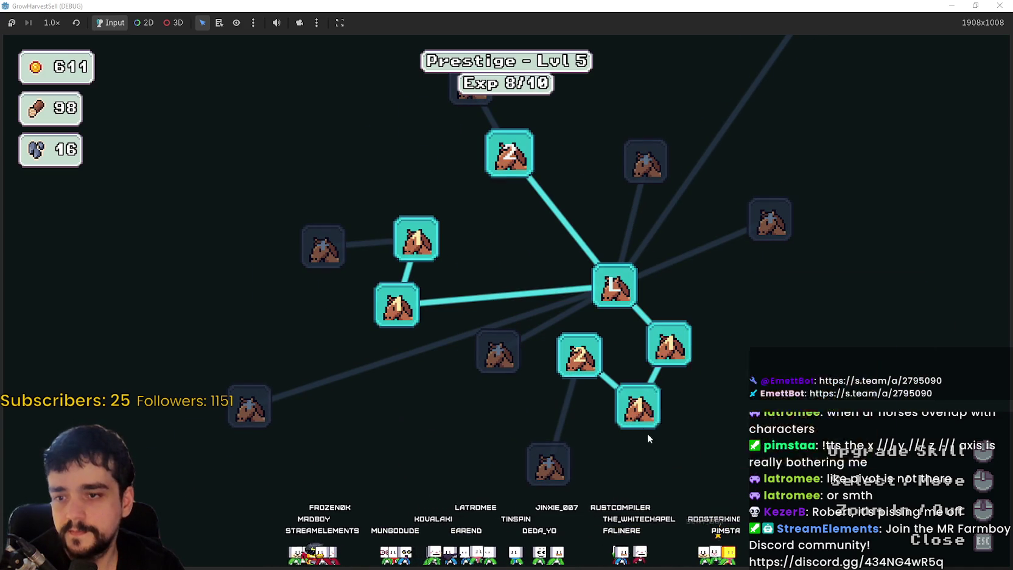
mouse_move(624, 408)
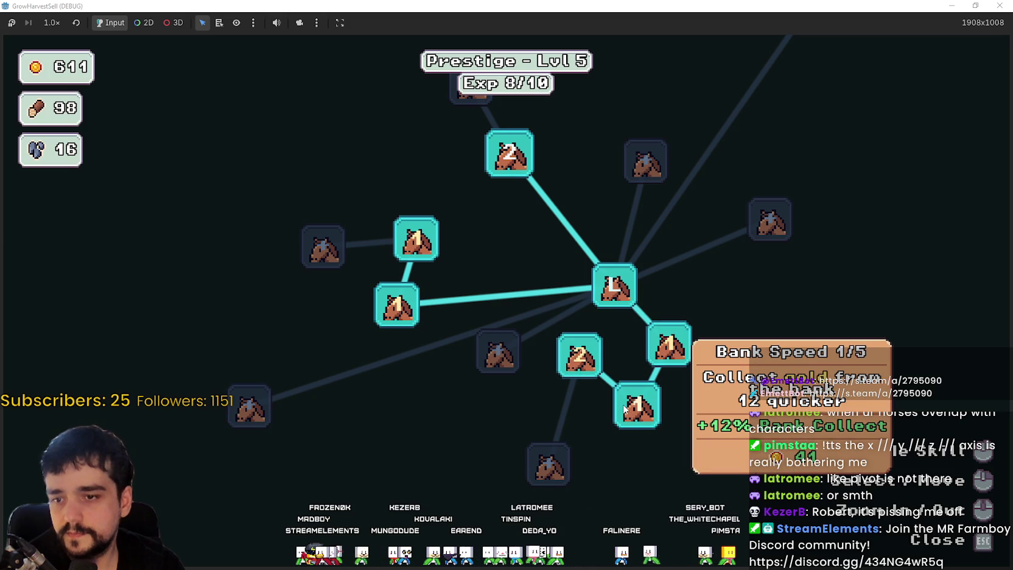
mouse_move(667, 347)
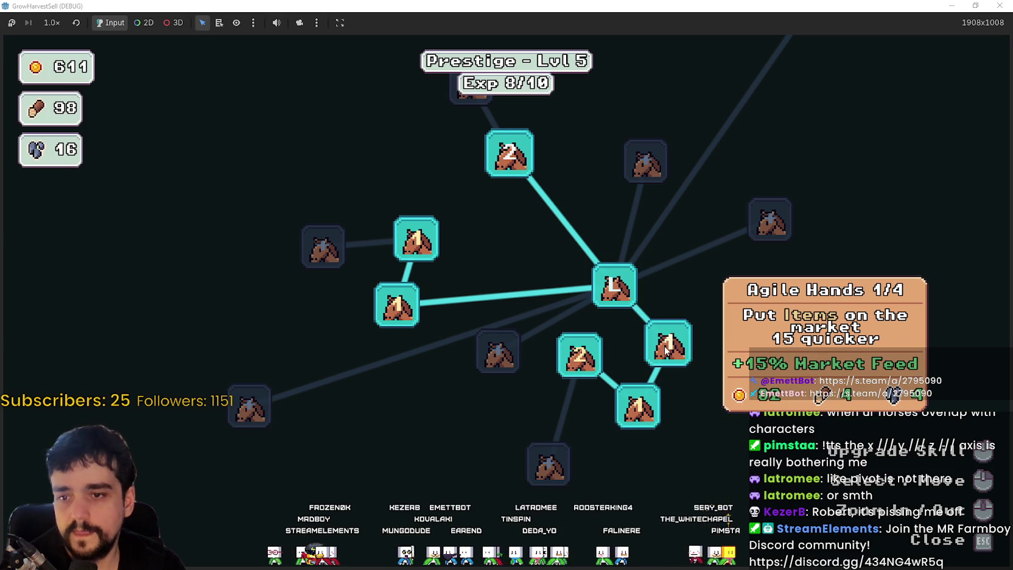
mouse_move(467, 265)
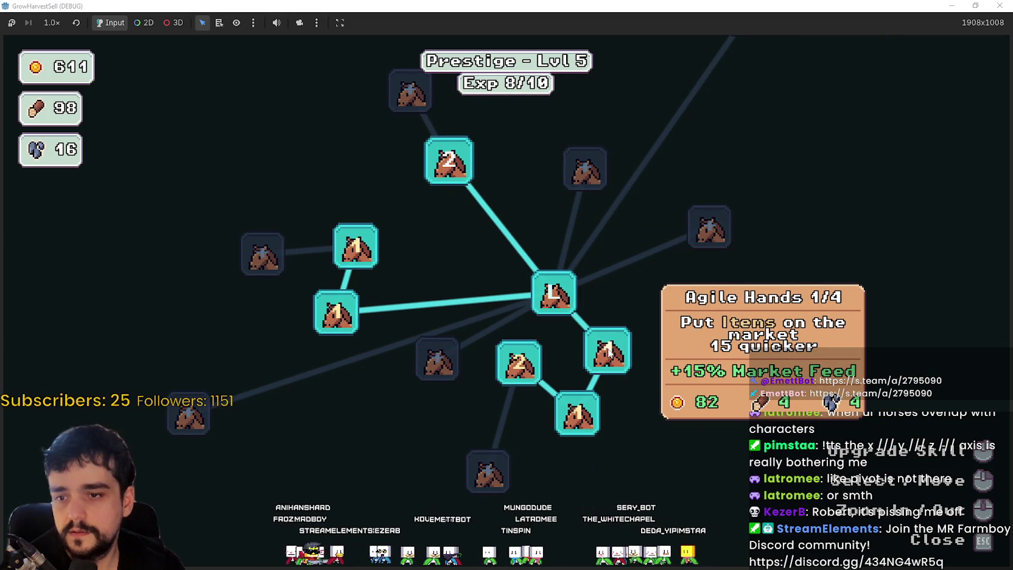
Buy two more Agile Hands ranks, taking it to its maximum.
left_click(609, 356)
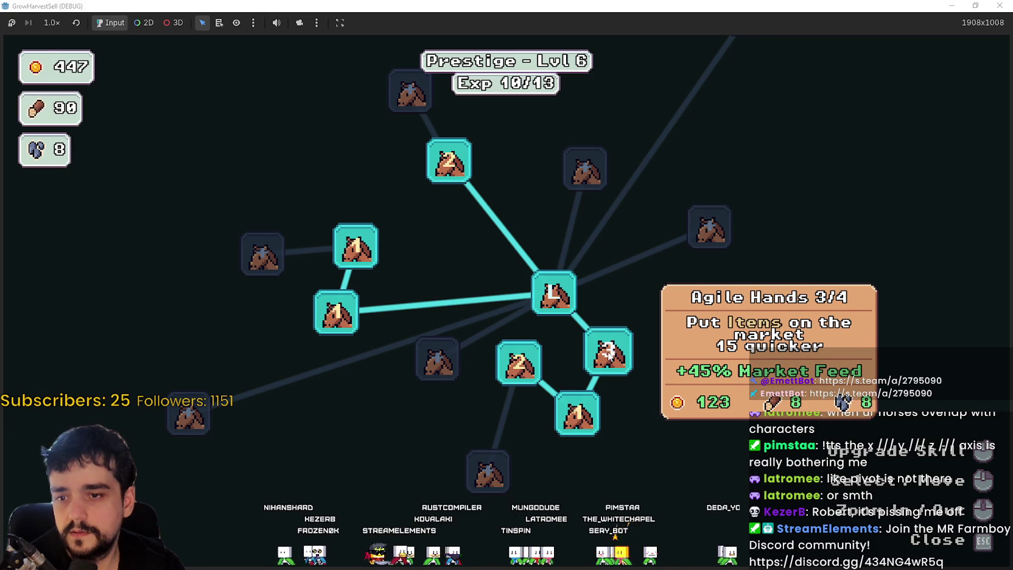
left_click(609, 356)
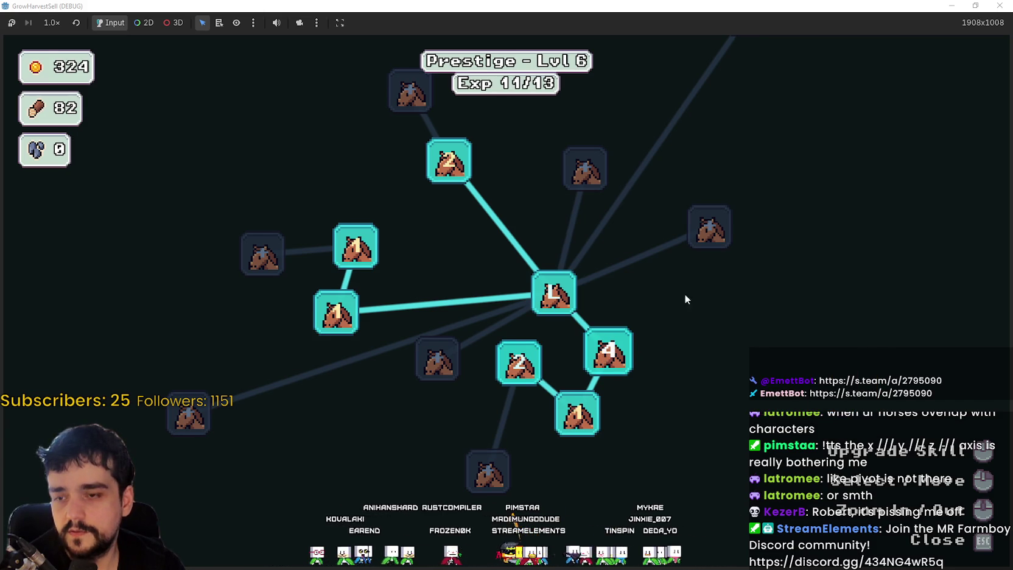
left_click_drag(678, 296, 764, 307)
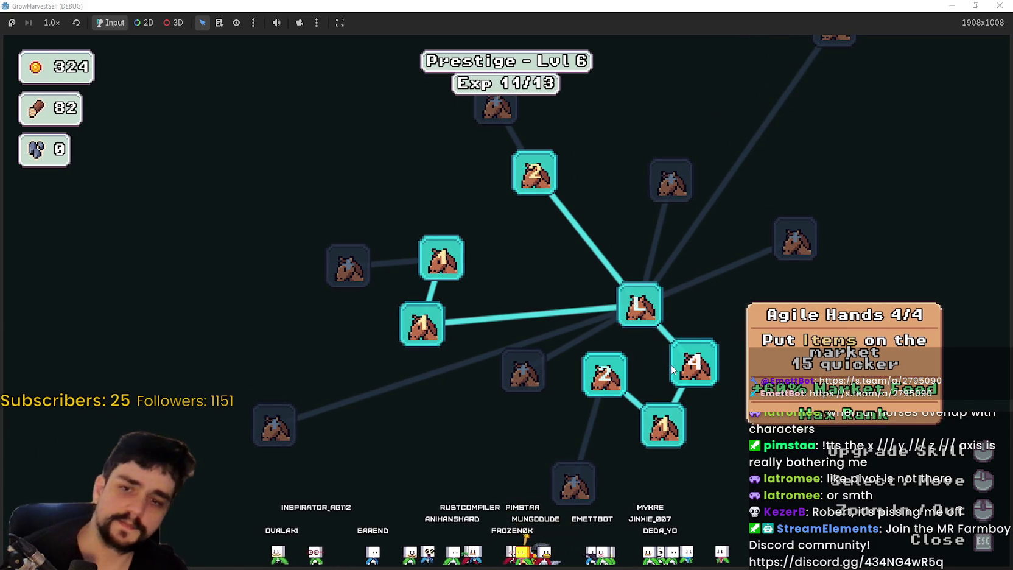
Raise Barrier Energy to level 3 and Deep Barrier to level 2, then close the skill tree.
mouse_move(592, 386)
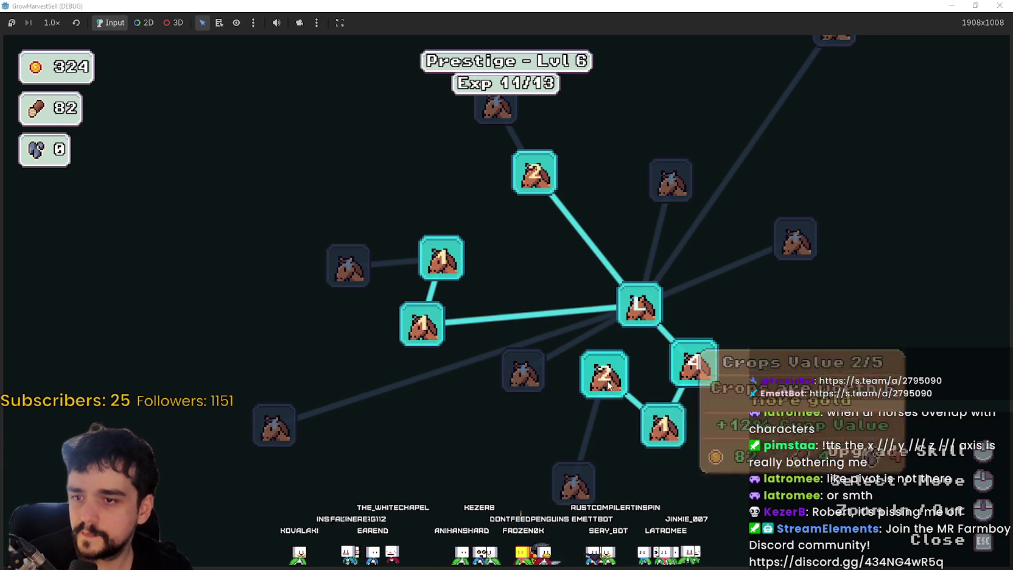
mouse_move(458, 269)
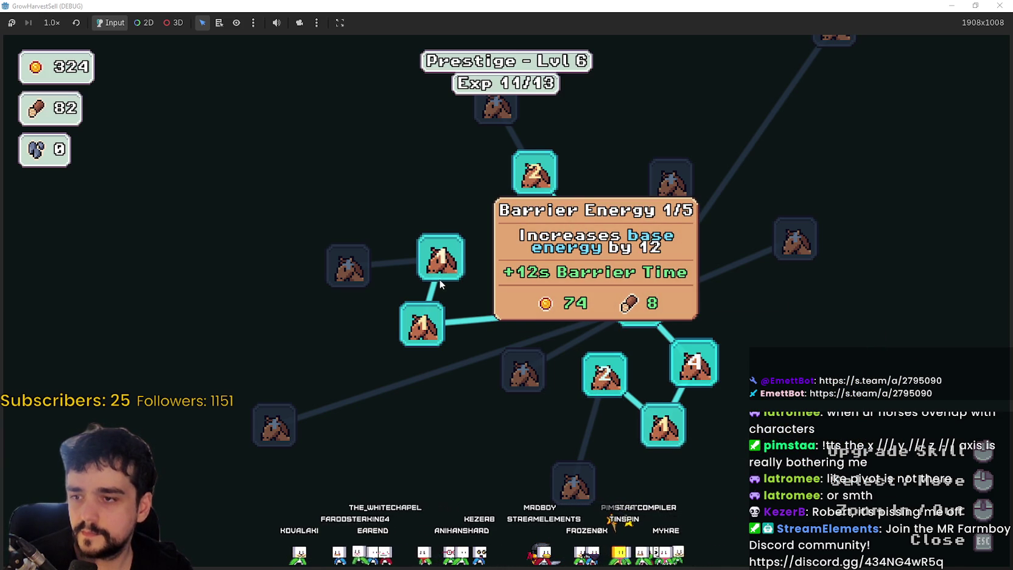
left_click(441, 277)
left_click(440, 275)
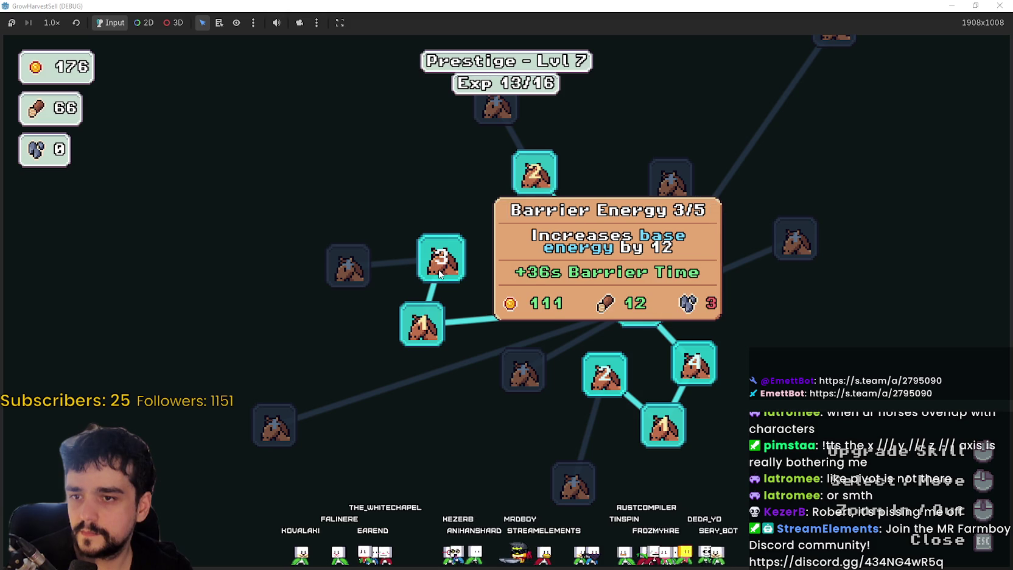
left_click(428, 315)
mouse_move(537, 178)
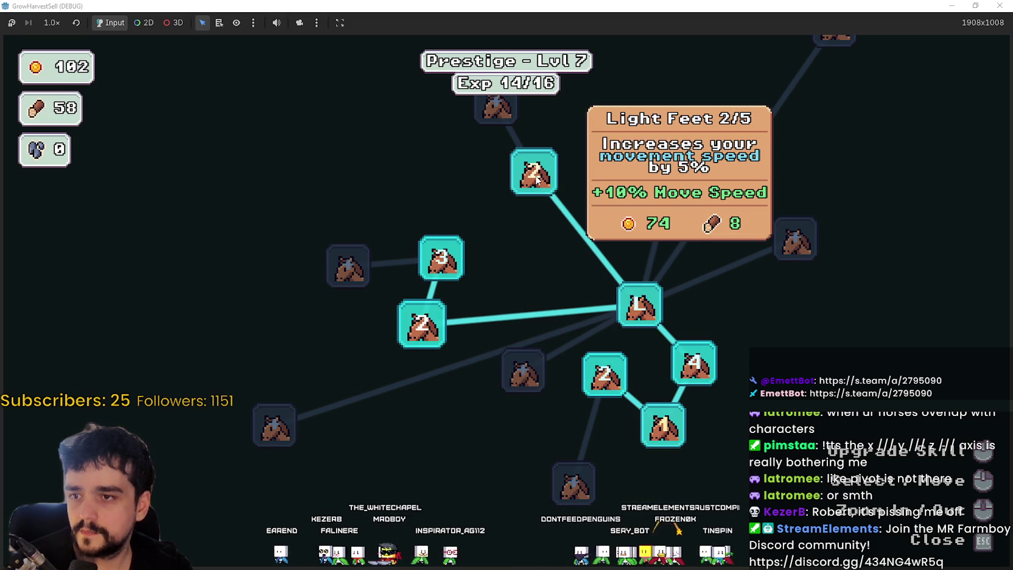
key("Escape")
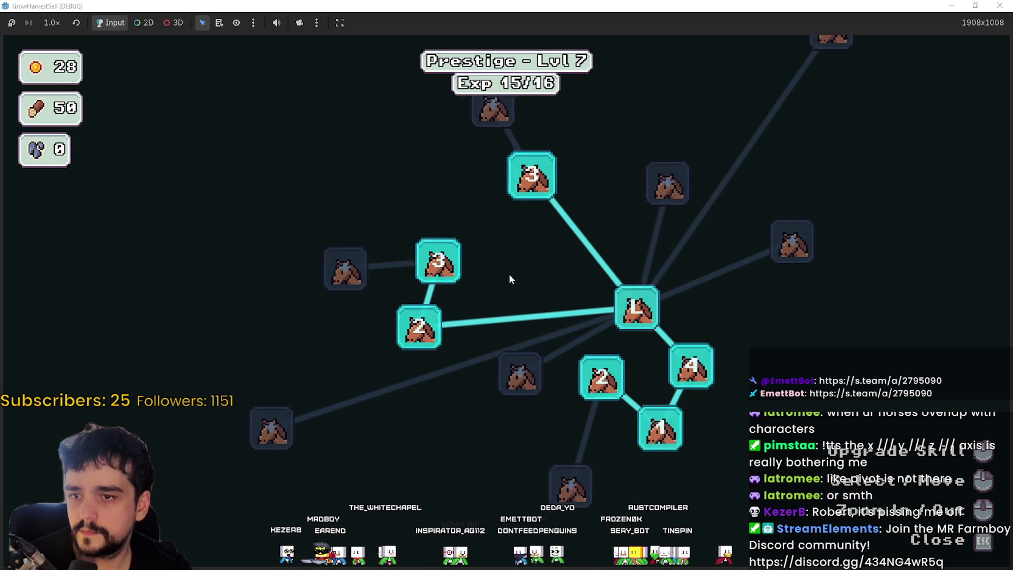
Return to the farm and step onto the market stall's sale box to sell crops.
key("Escape")
key("w")
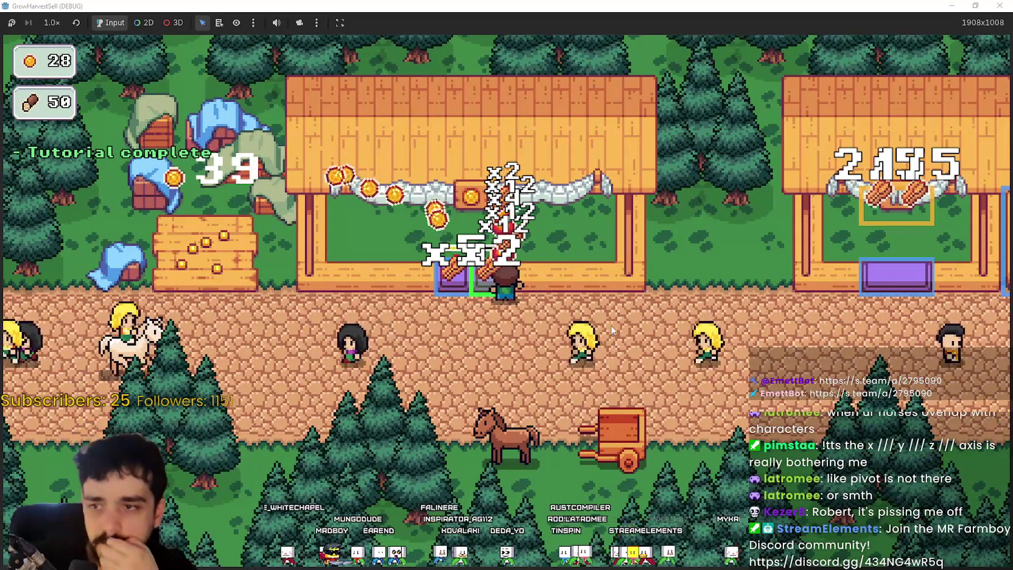
key("s")
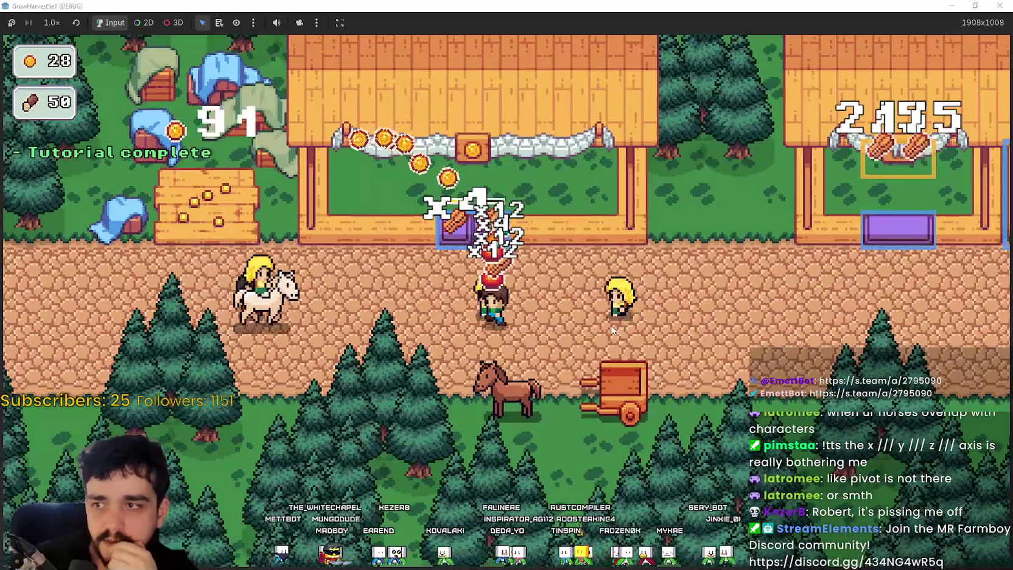
key("a")
key("d")
key("w")
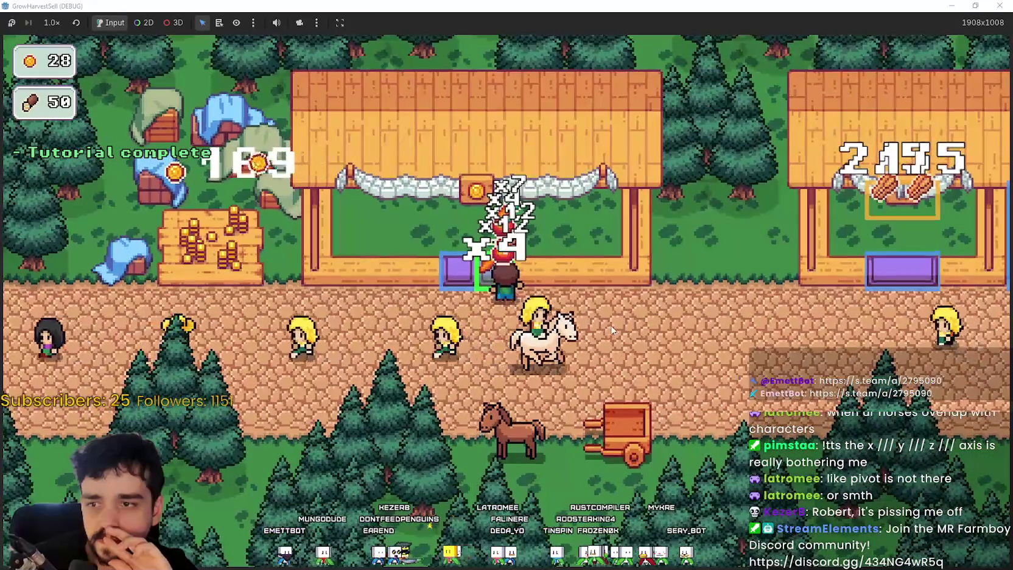
key("a")
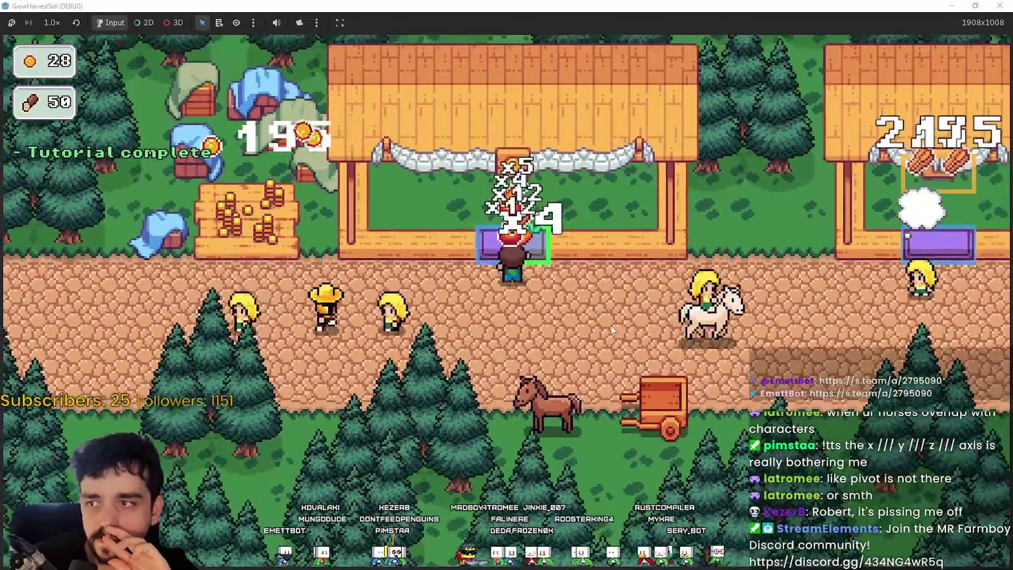
key("s")
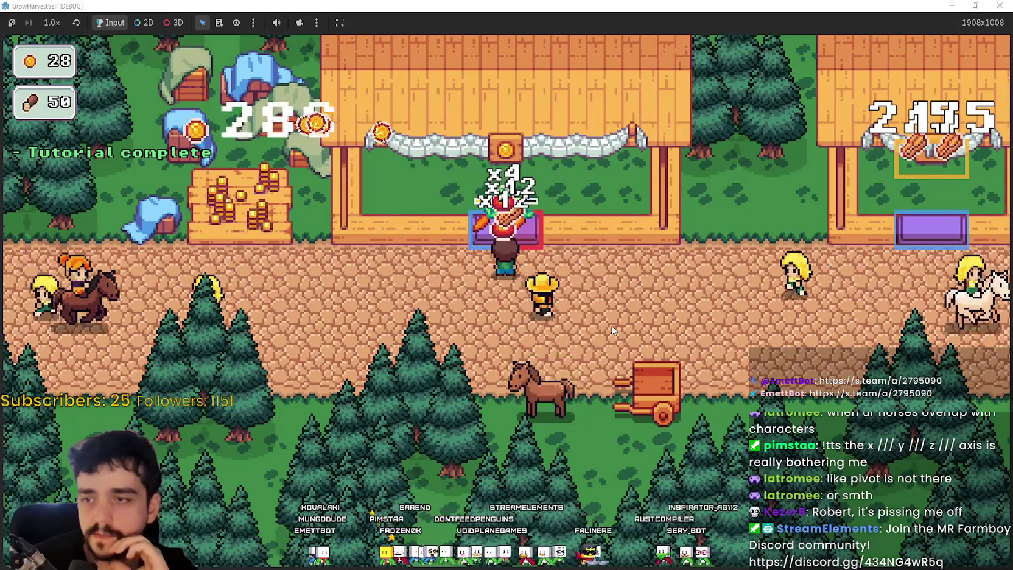
key("w")
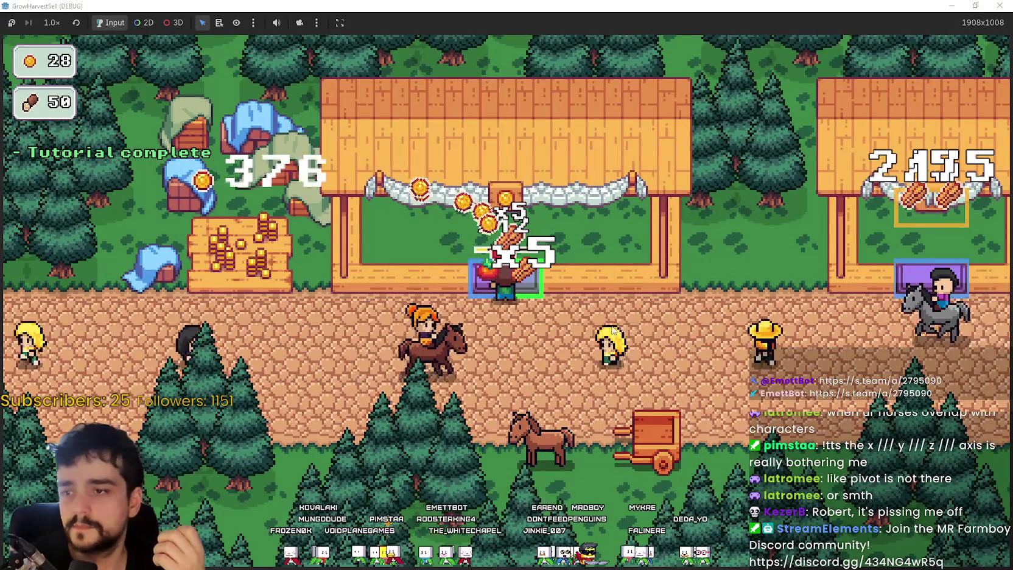
Finish selling at the tomato stall and walk over to the coin pile.
key("a")
key("d")
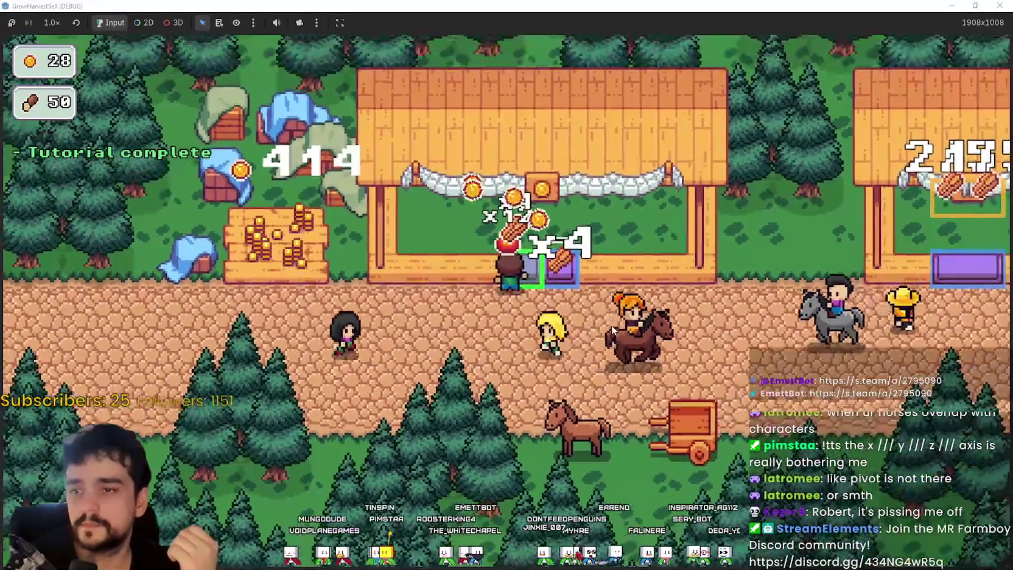
key("s")
key("d")
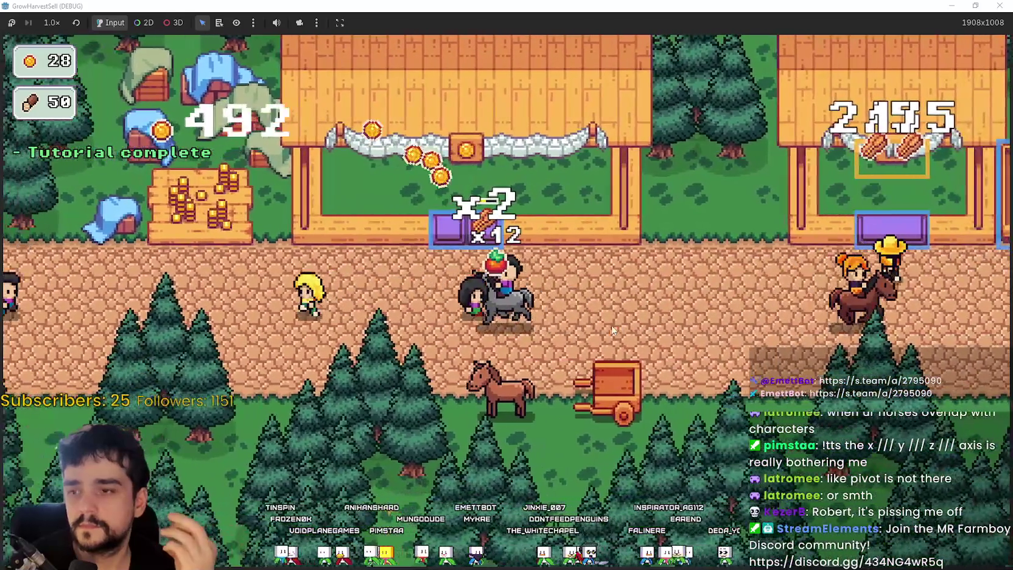
key("w")
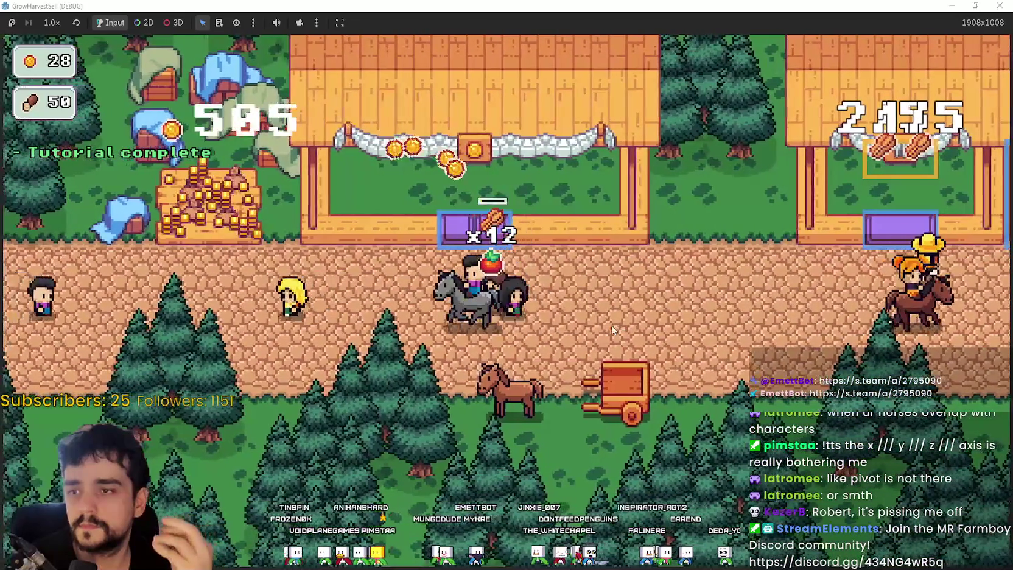
key("a")
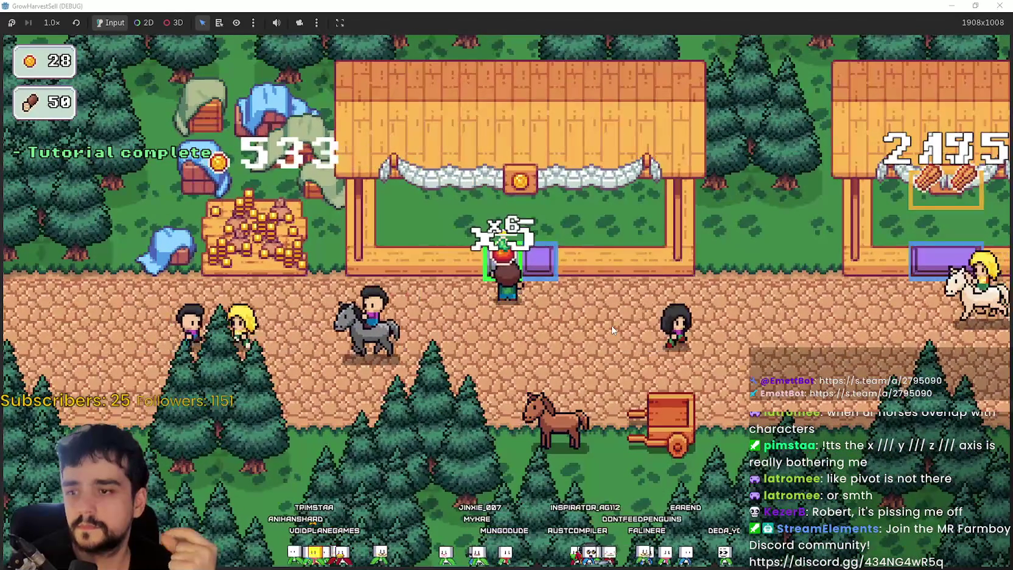
key("a")
key("w")
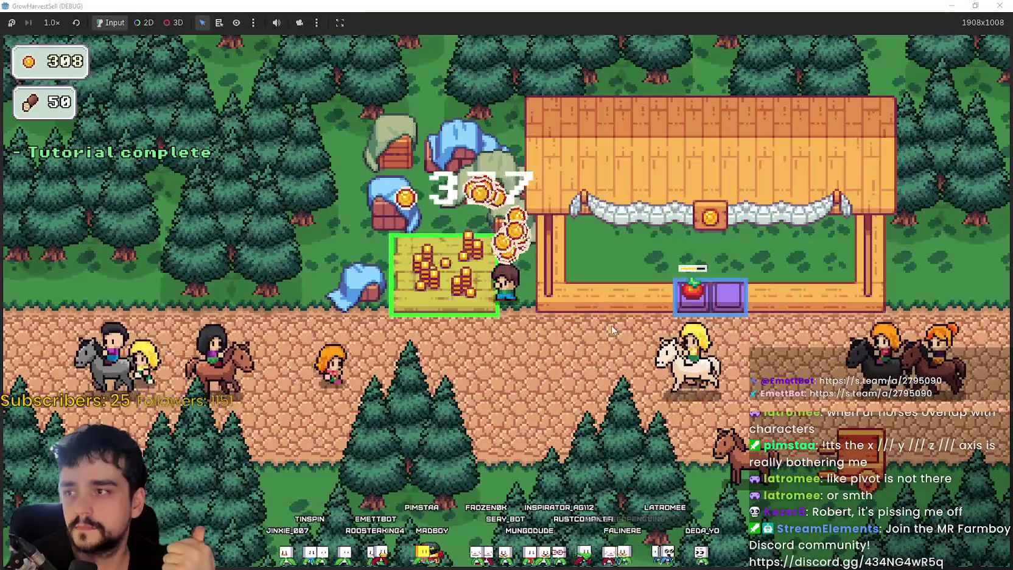
Collect the coins and walk to the horse to bring up stage travel.
key("s")
key("d")
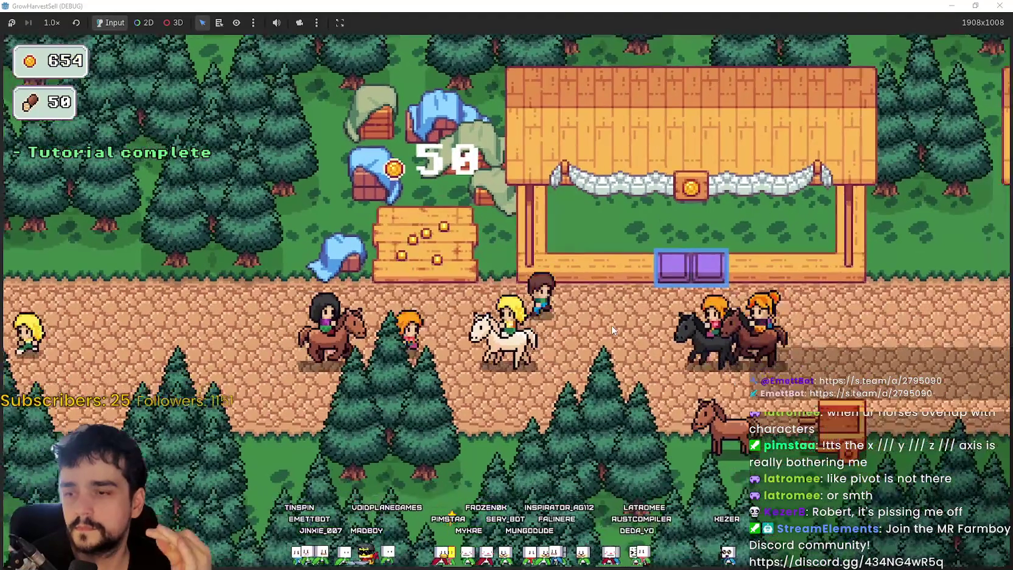
key("e")
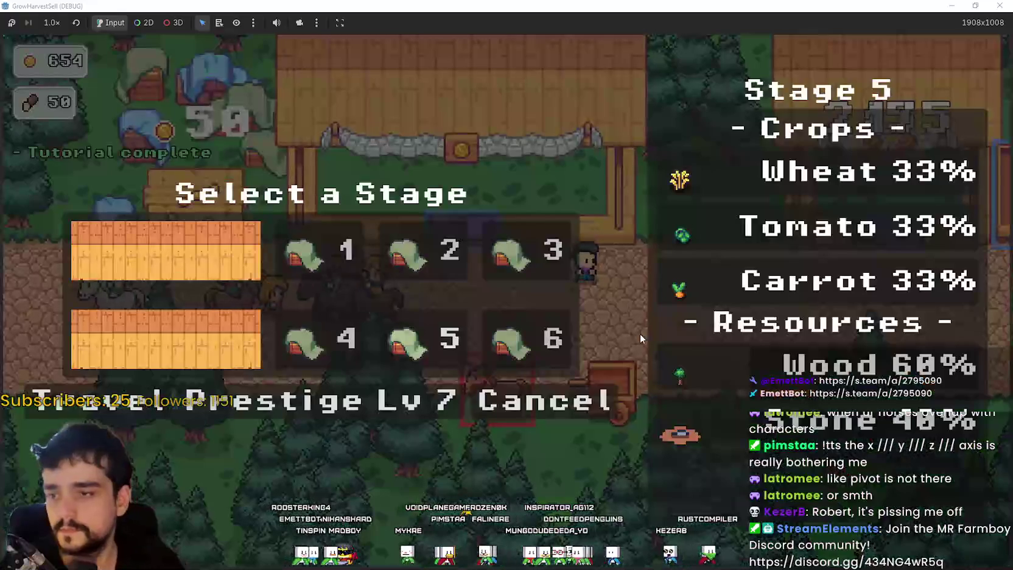
Upgrade Light Feet to level 4 and Bank Speed to level 2 in the prestige tree.
left_click(344, 409)
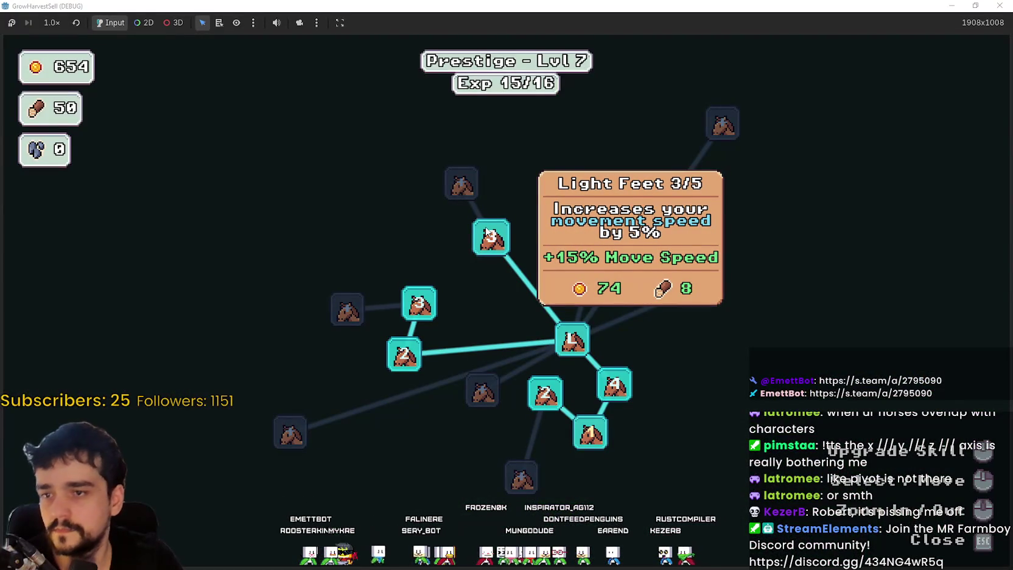
left_click(481, 244)
mouse_move(433, 306)
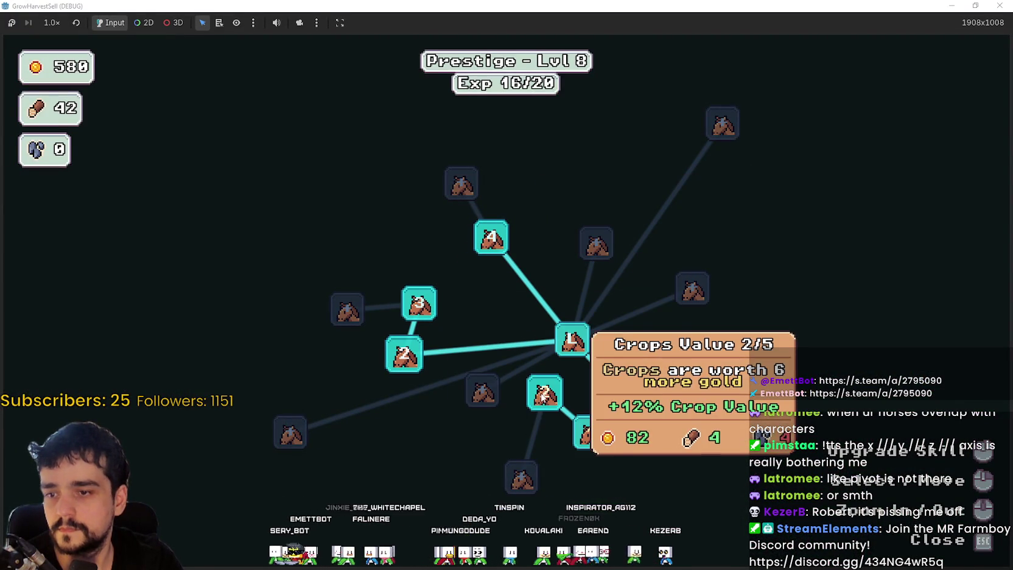
mouse_move(605, 443)
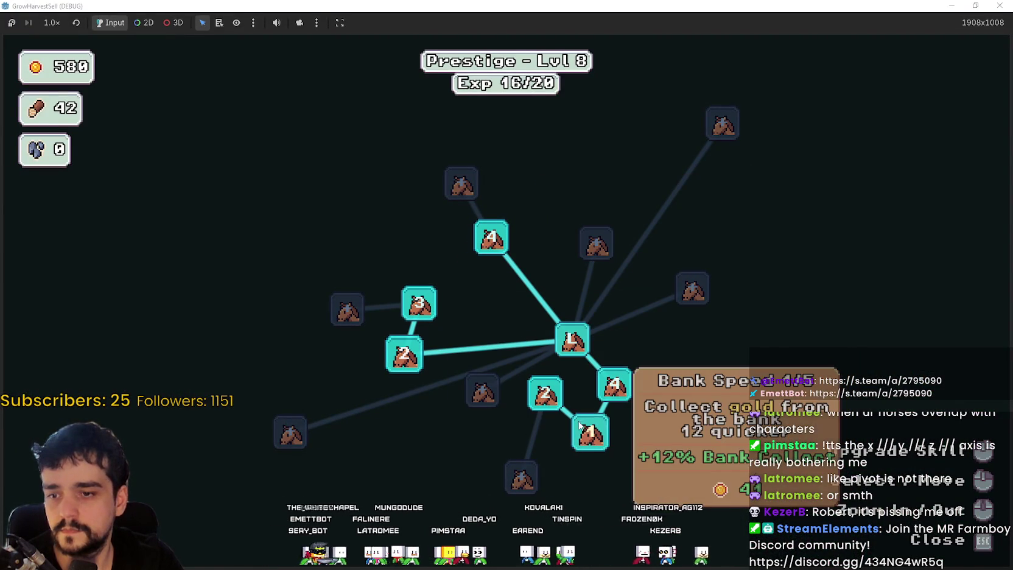
left_click(589, 433)
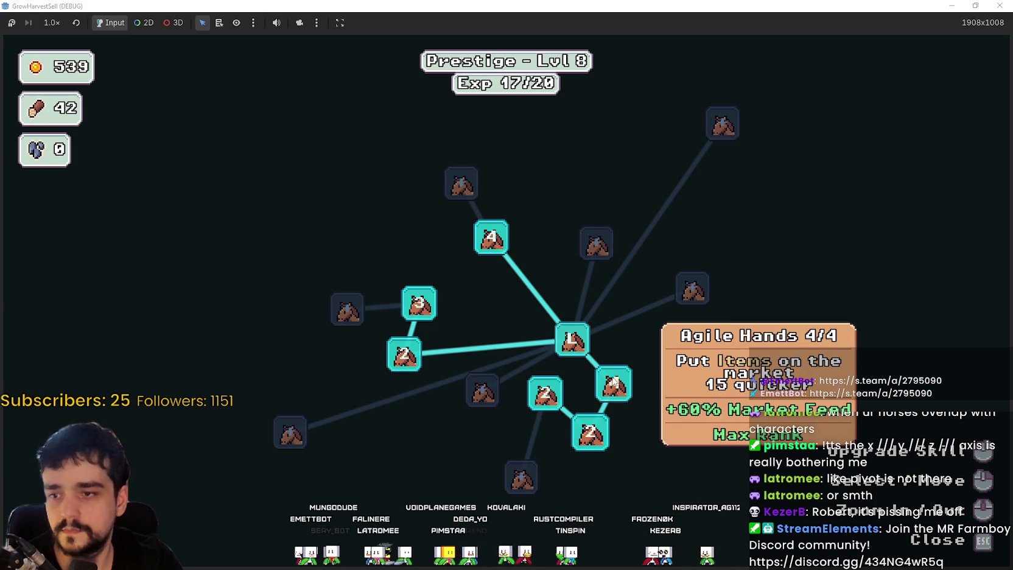
key("Escape")
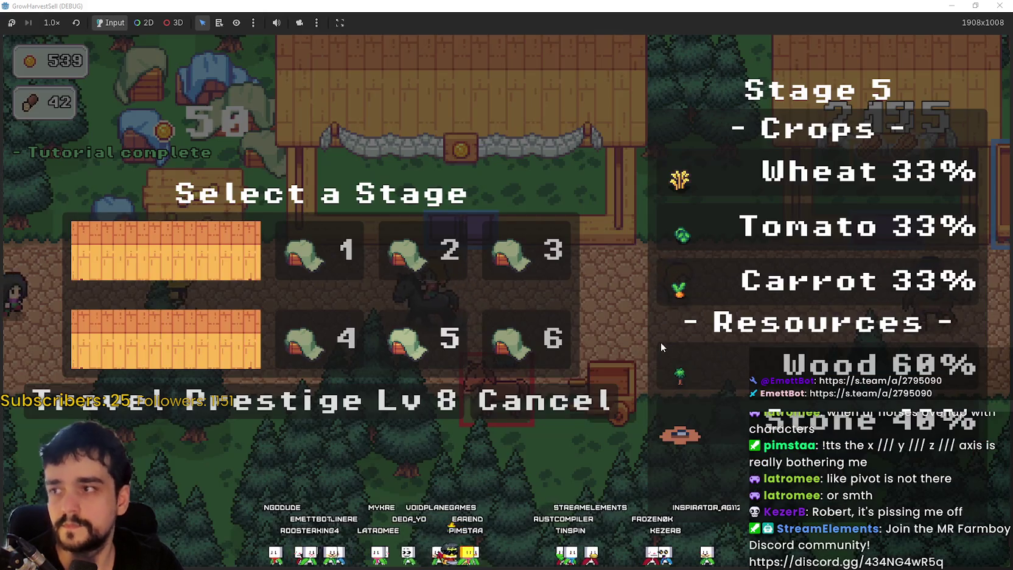
Return to the farm and travel to The Forest stage (forest_6) via the horse.
key("Escape")
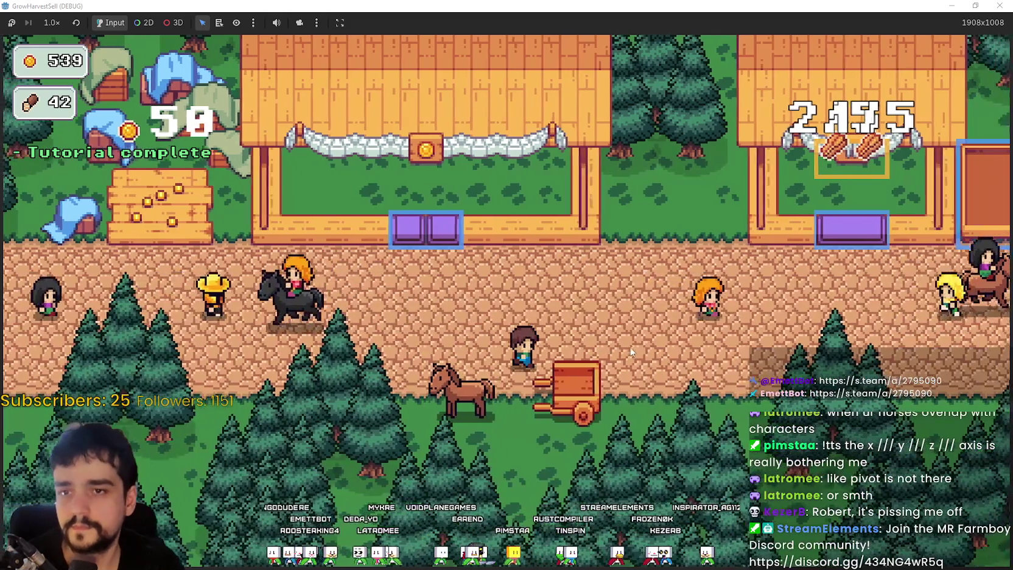
left_click(466, 383)
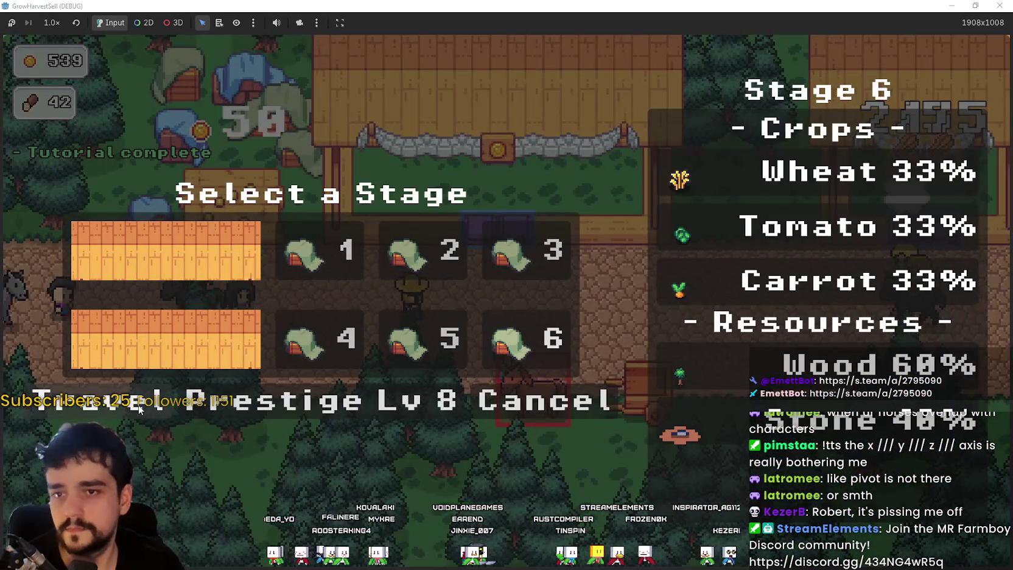
left_click(139, 408)
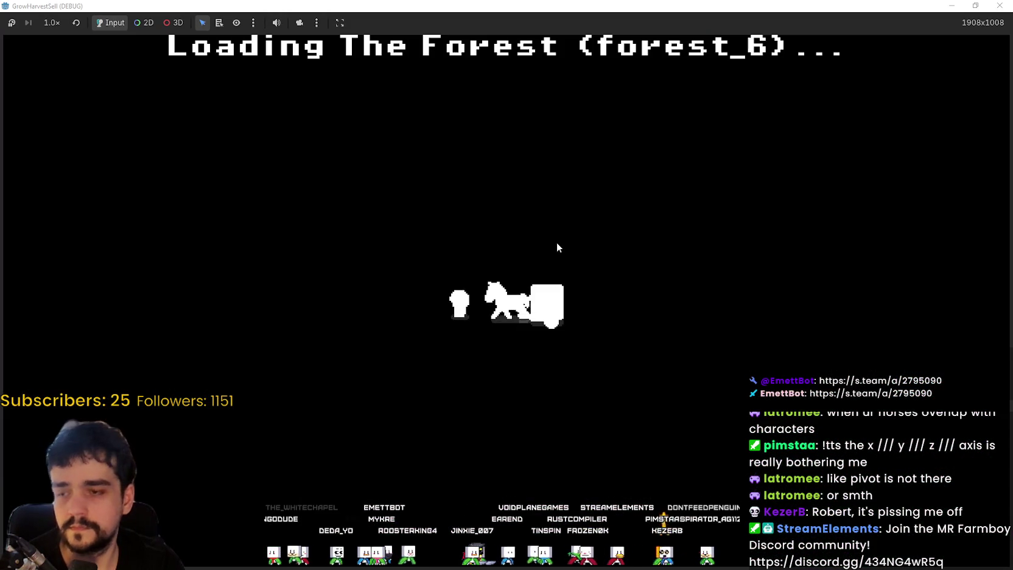
Walk north through the pine forest chopping trees for wood.
key("a")
key("s")
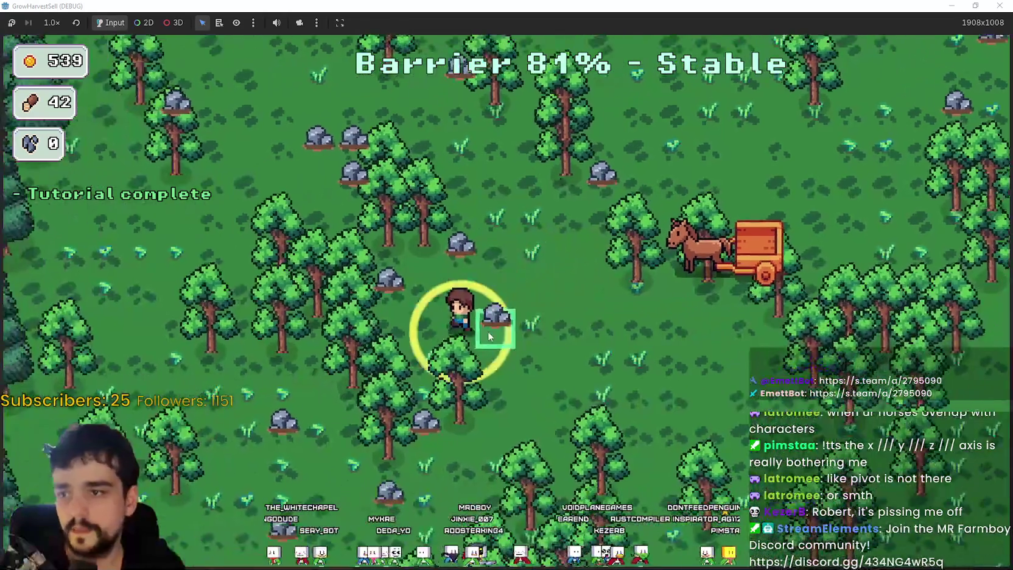
key("d")
key("w")
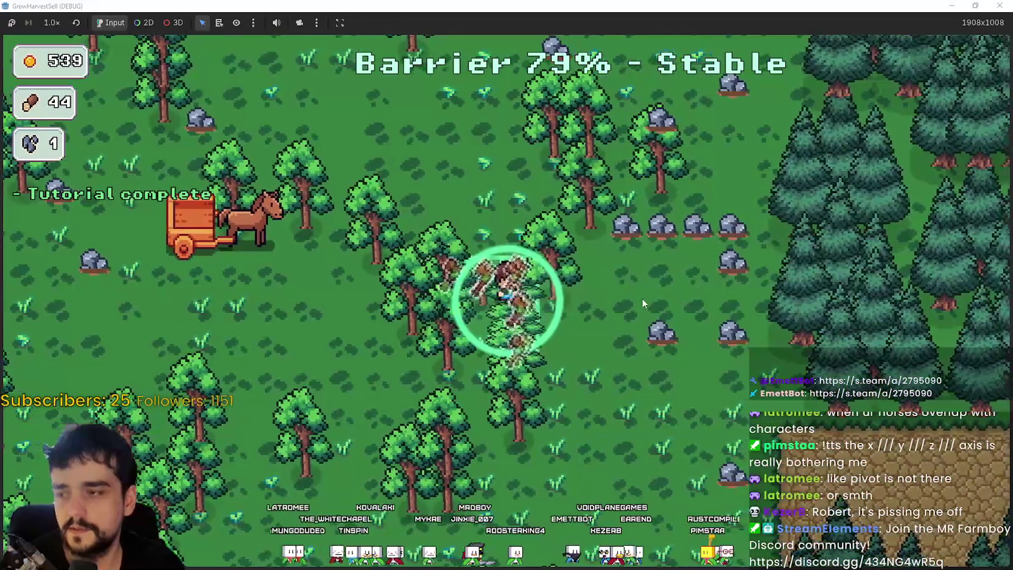
key("w")
key("a")
key("a")
key("w")
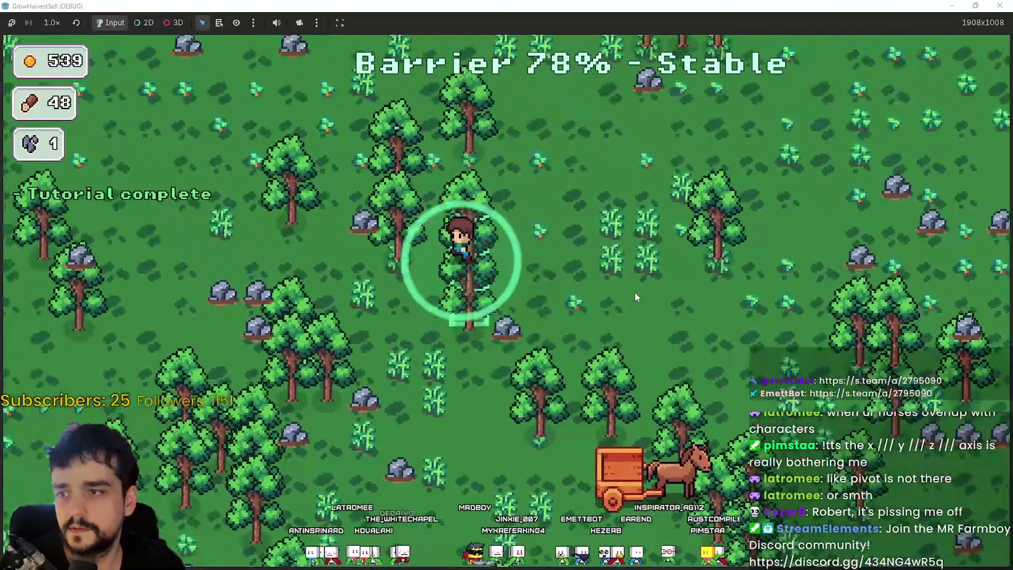
key("w")
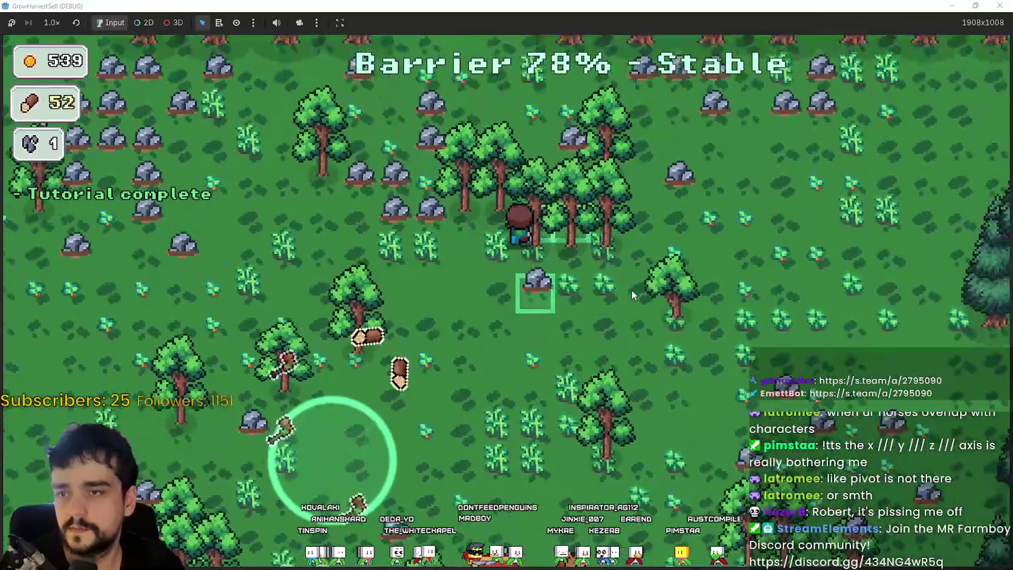
key("d")
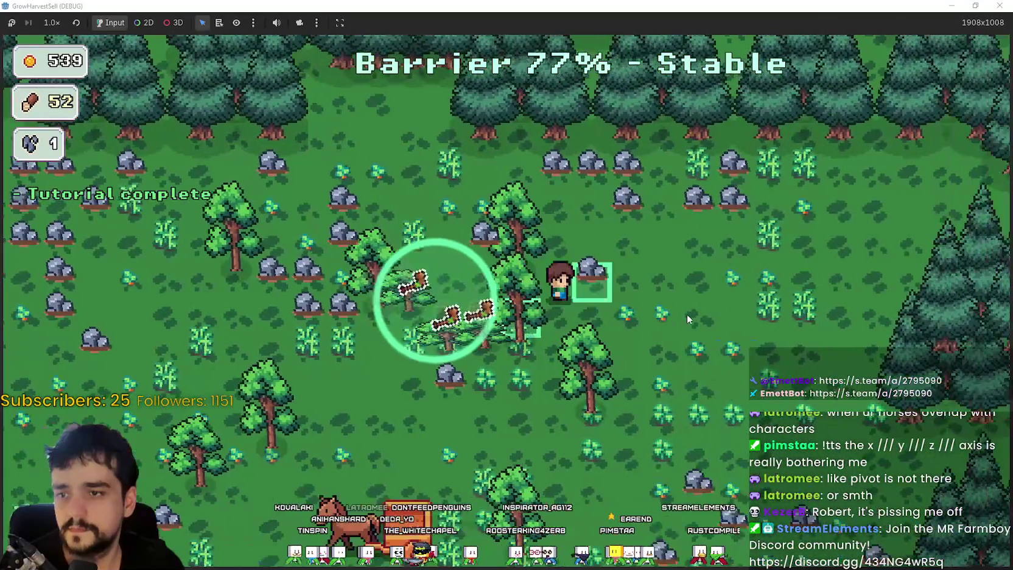
key("a")
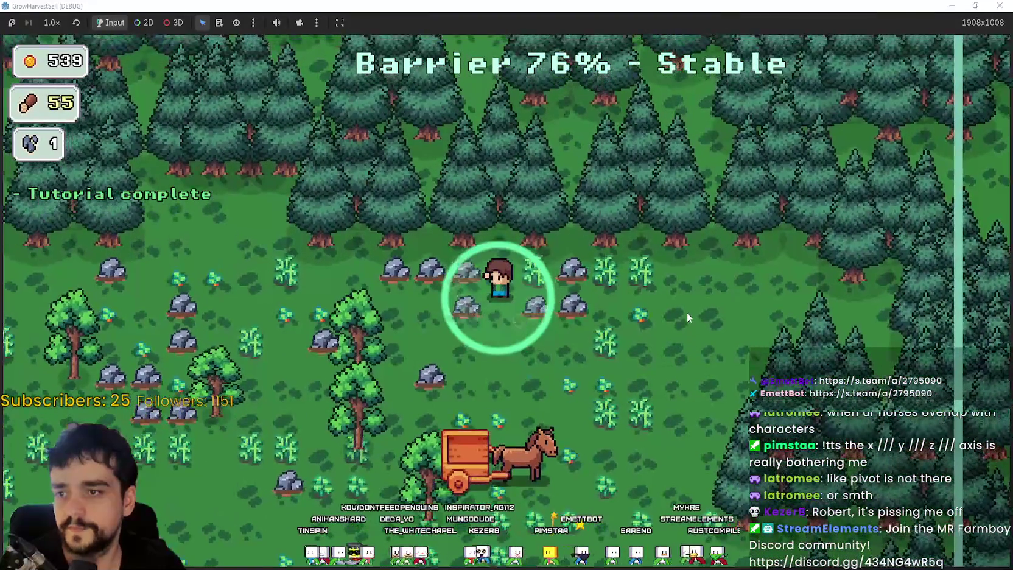
Mine rocks and chop more trees, reaching 63 wood and 21 stone with the barrier at 68%.
key("s")
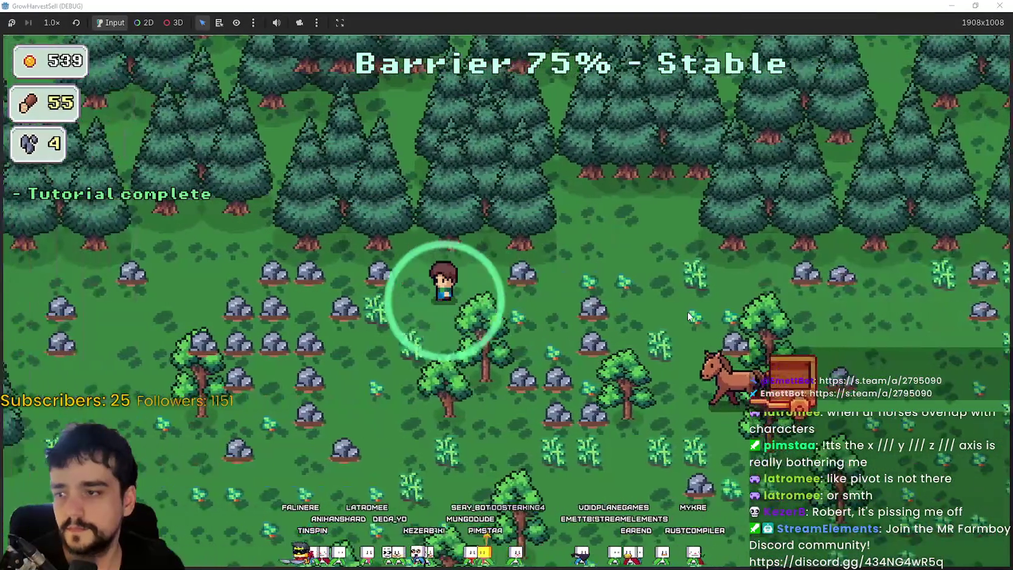
key("d")
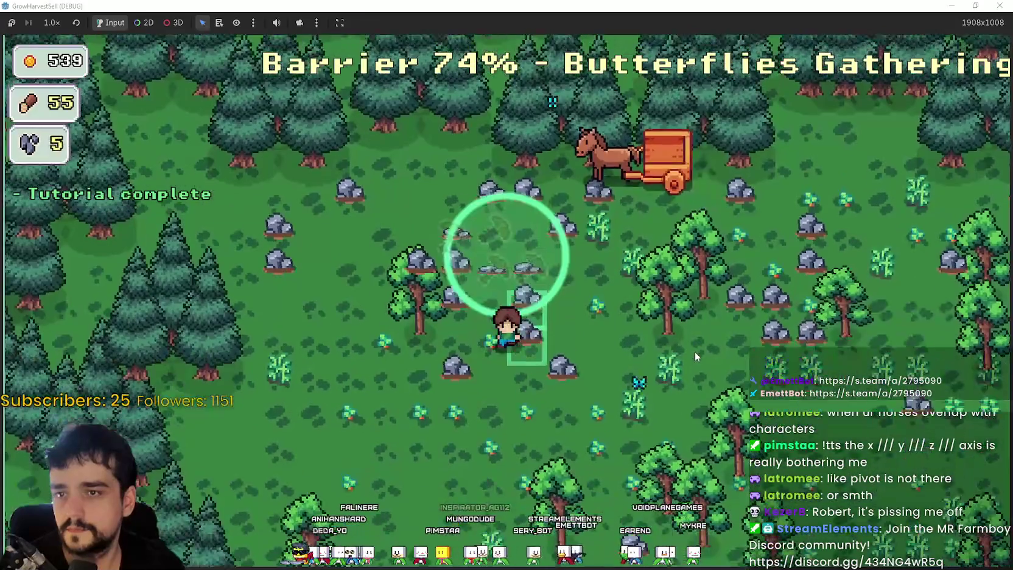
key("d")
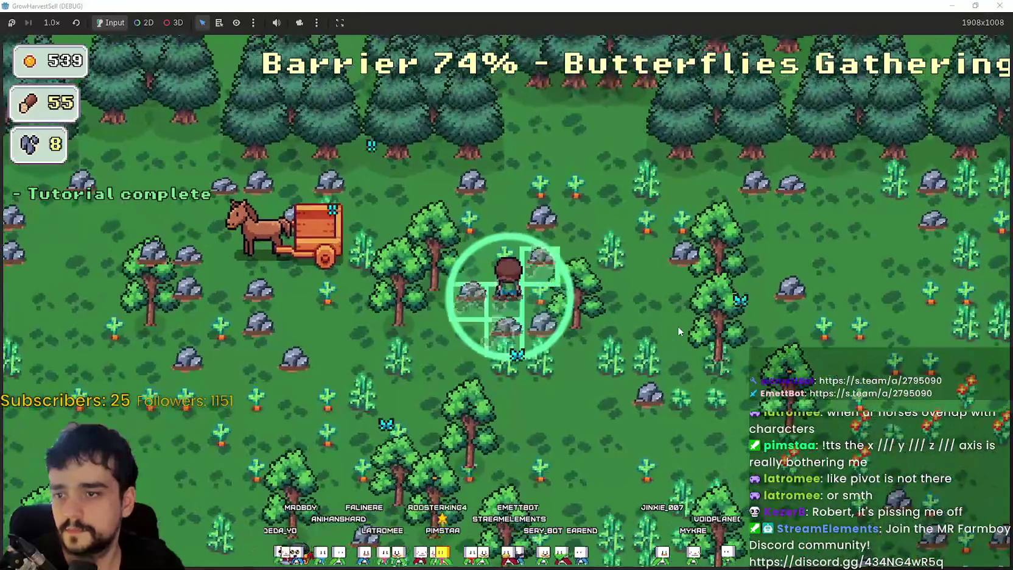
key("d")
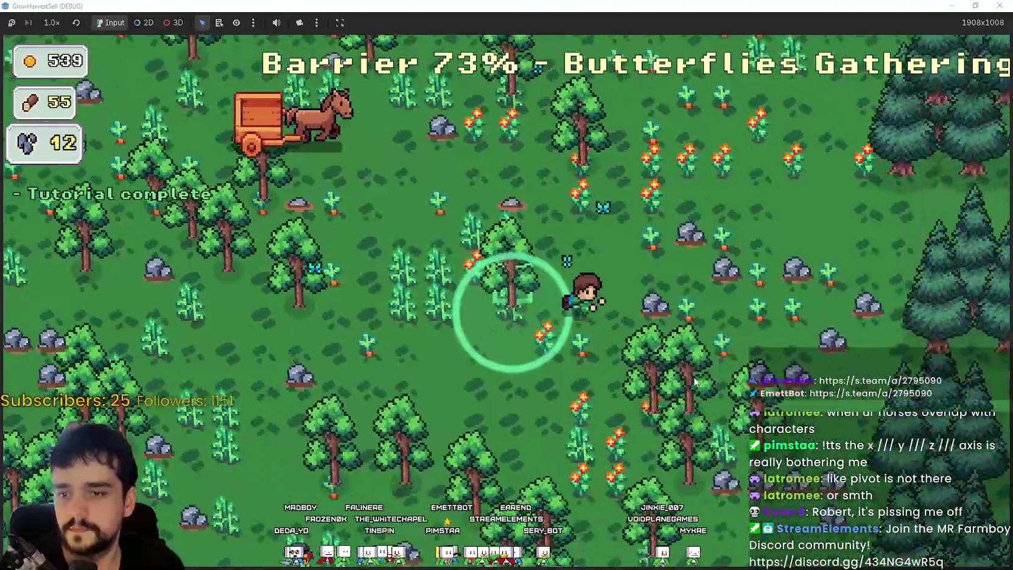
key("s")
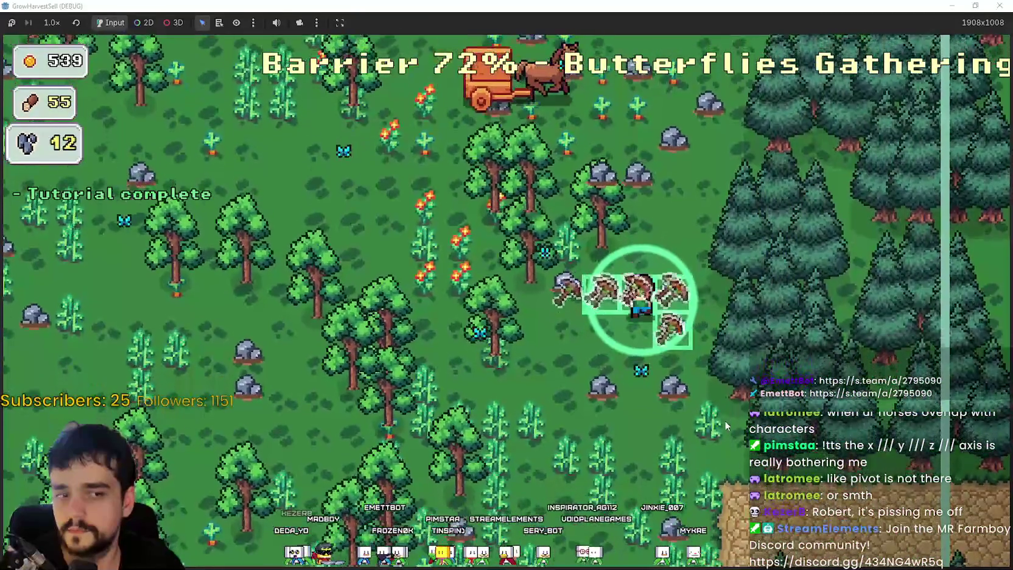
key("w")
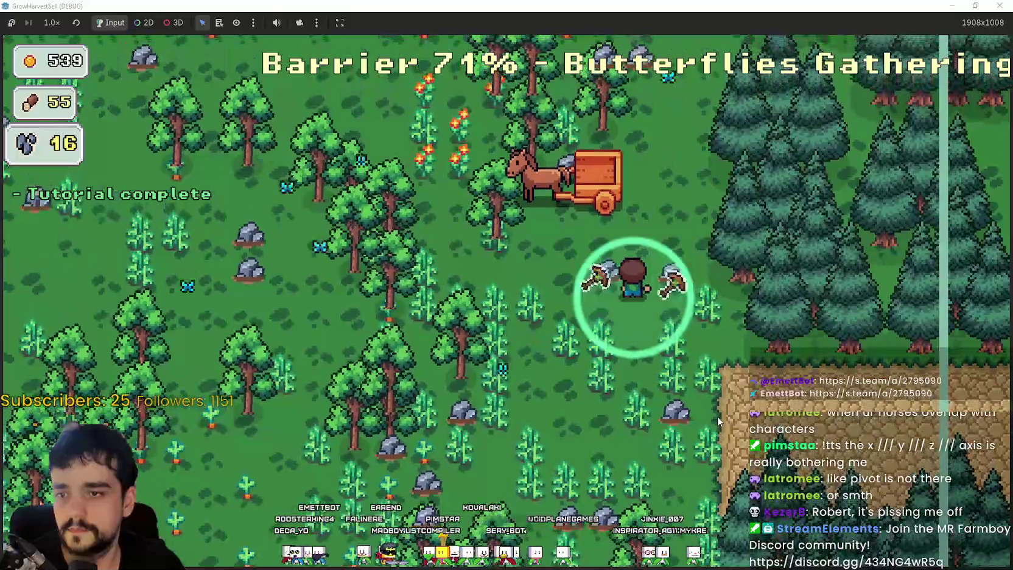
key("s")
key("d")
key("w")
key("a")
key("w")
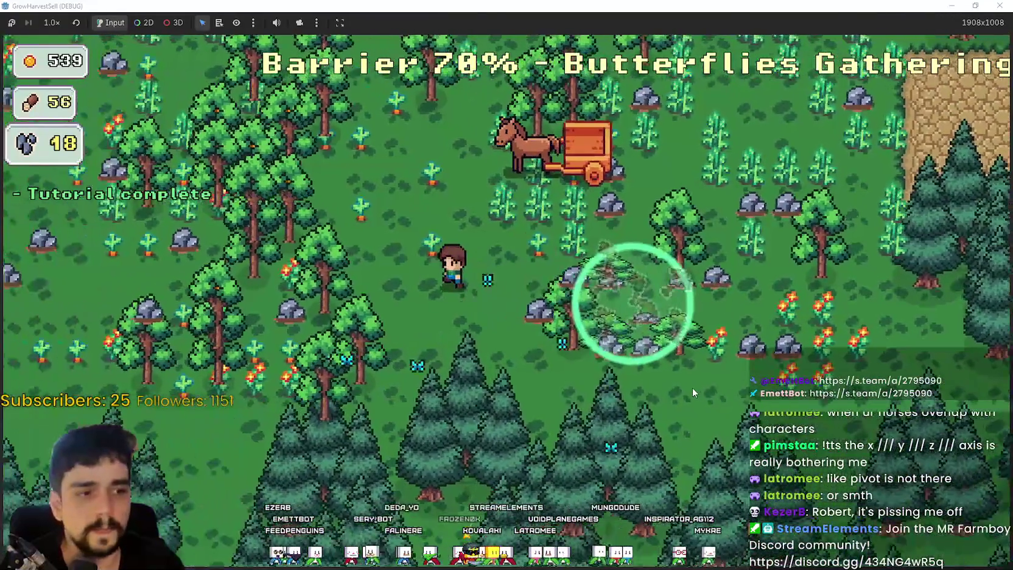
key("d")
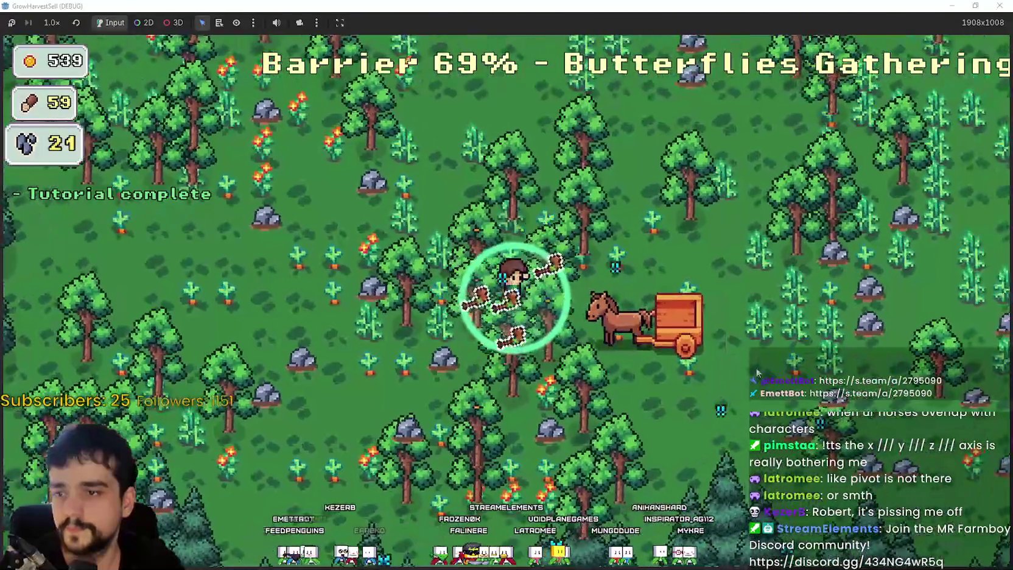
key("s")
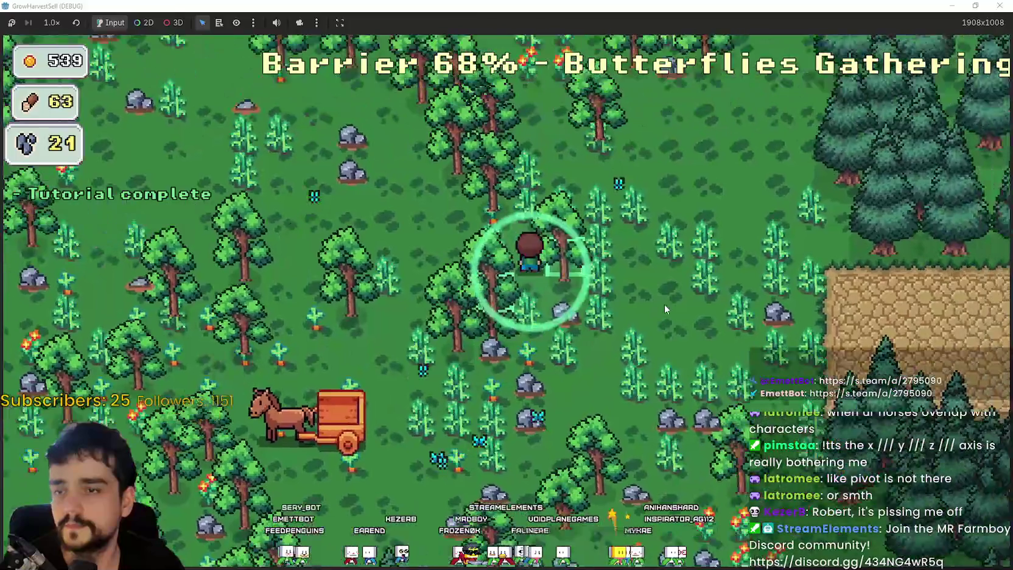
Walk the farmer around the forest, chopping nearby trees for wood.
key("a")
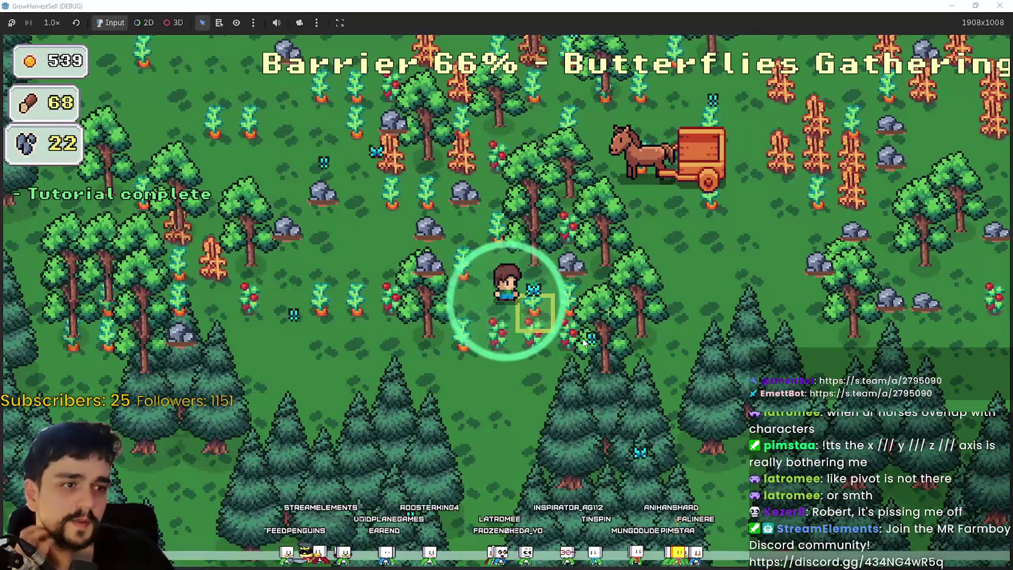
key("d")
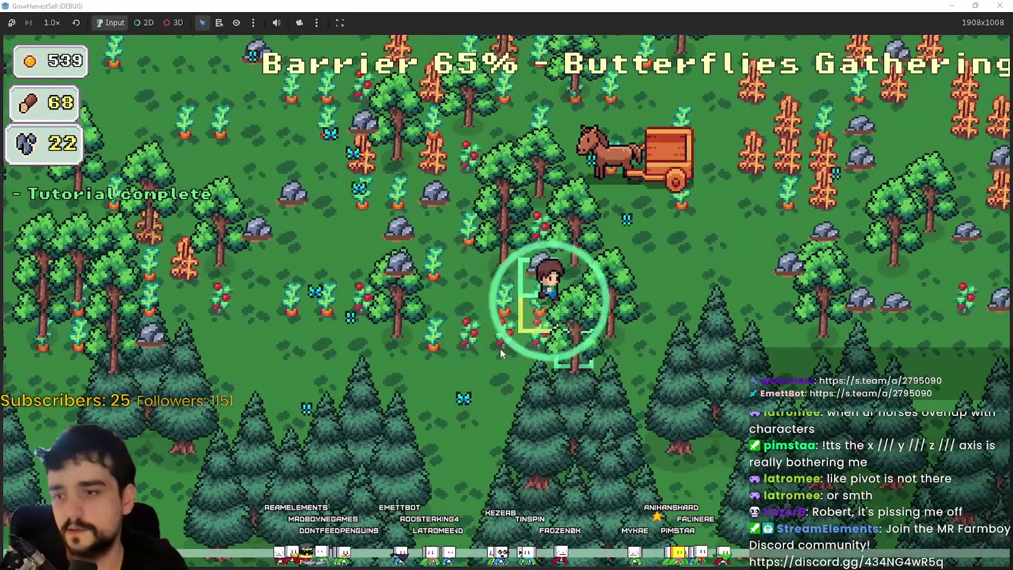
key("w")
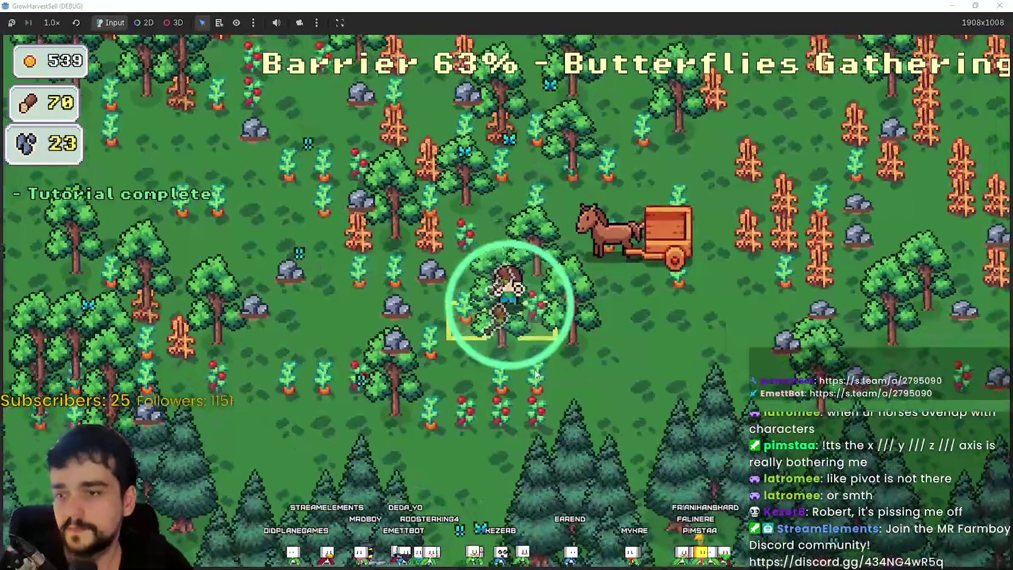
key("a")
key("a")
key("s")
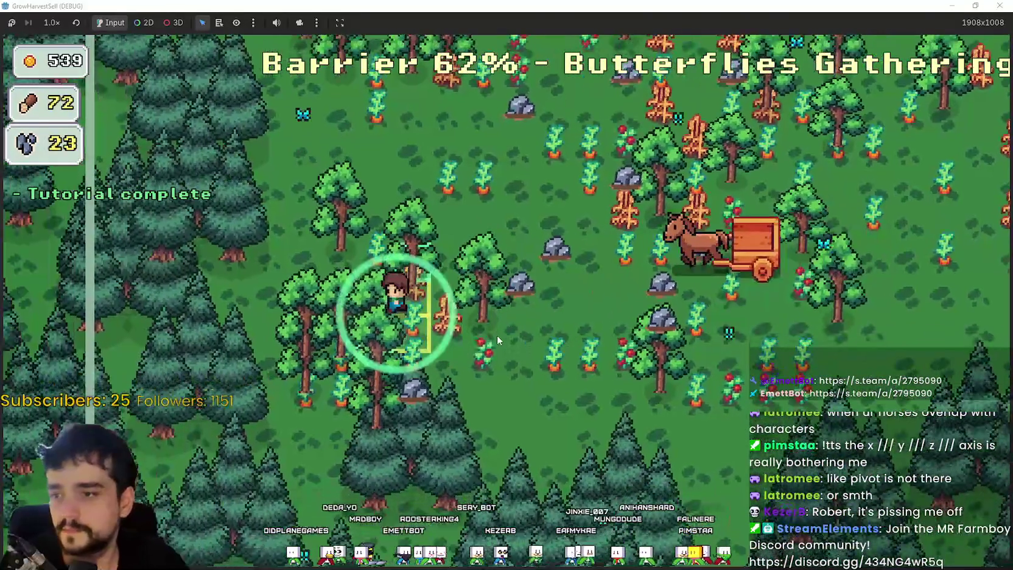
key("w")
key("d")
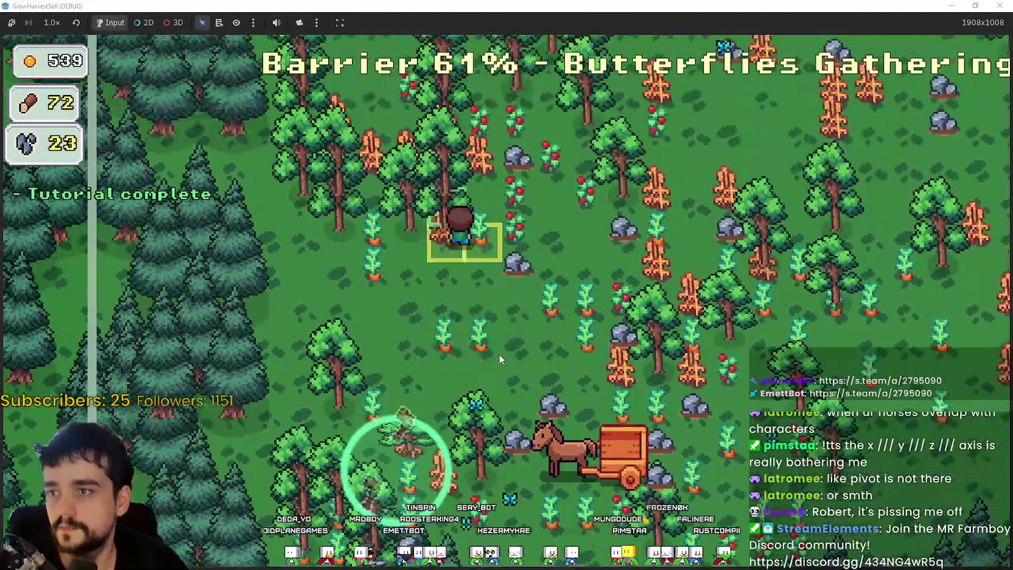
key("d")
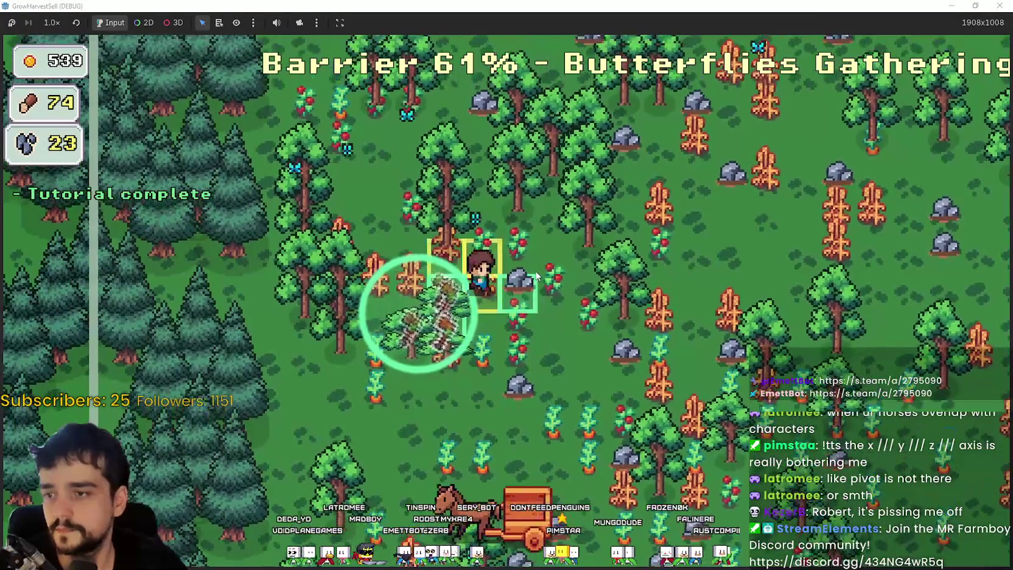
key("w")
key("w")
key("d")
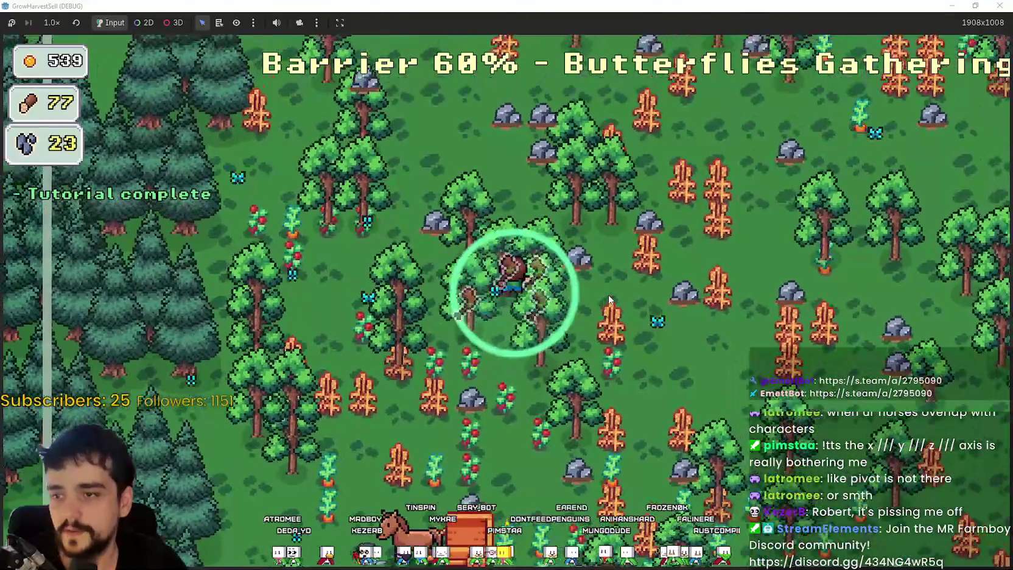
key("s")
key("d")
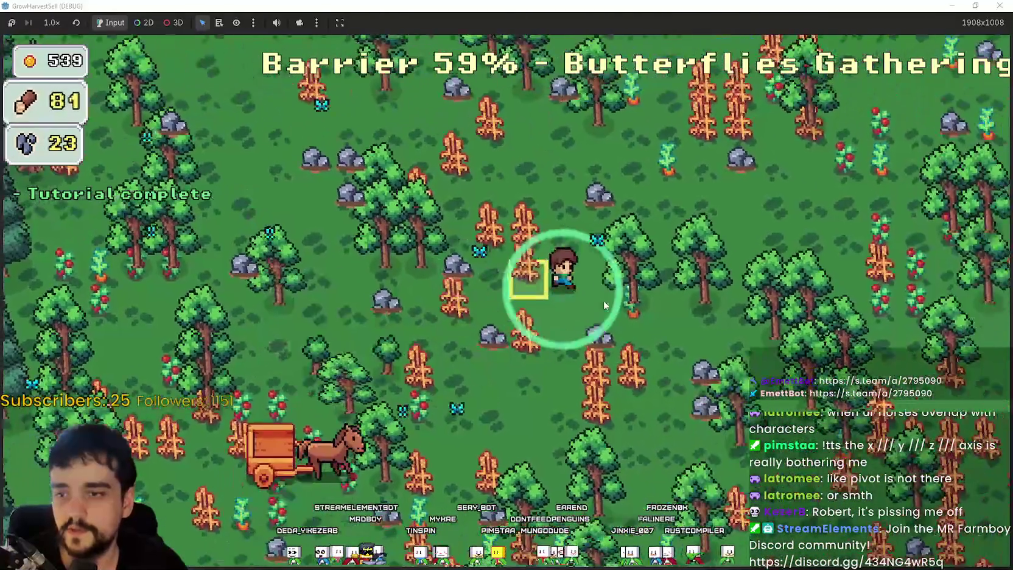
Circle through the field near the cart, mining rocks for stone.
key("w")
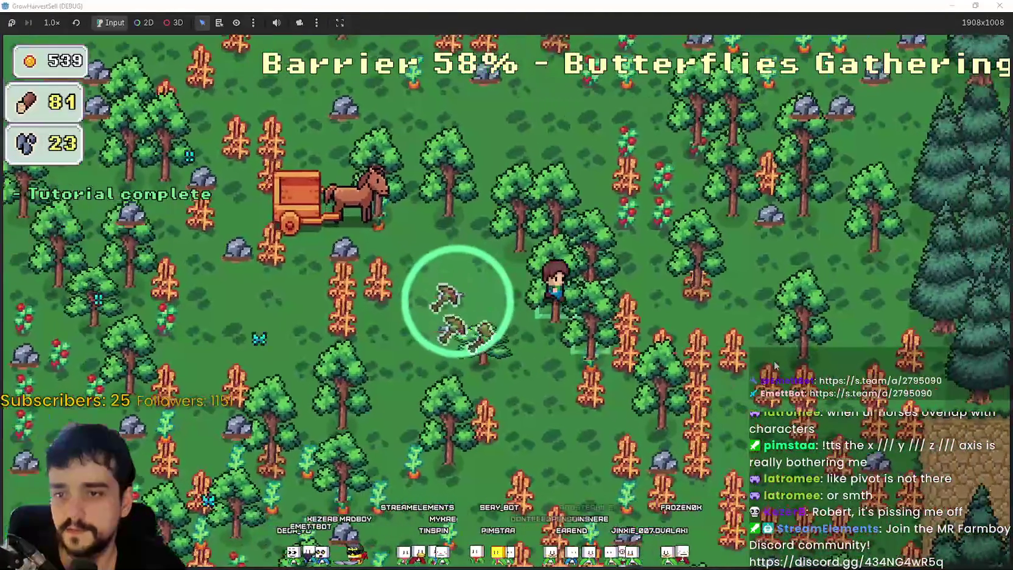
key("a")
key("w")
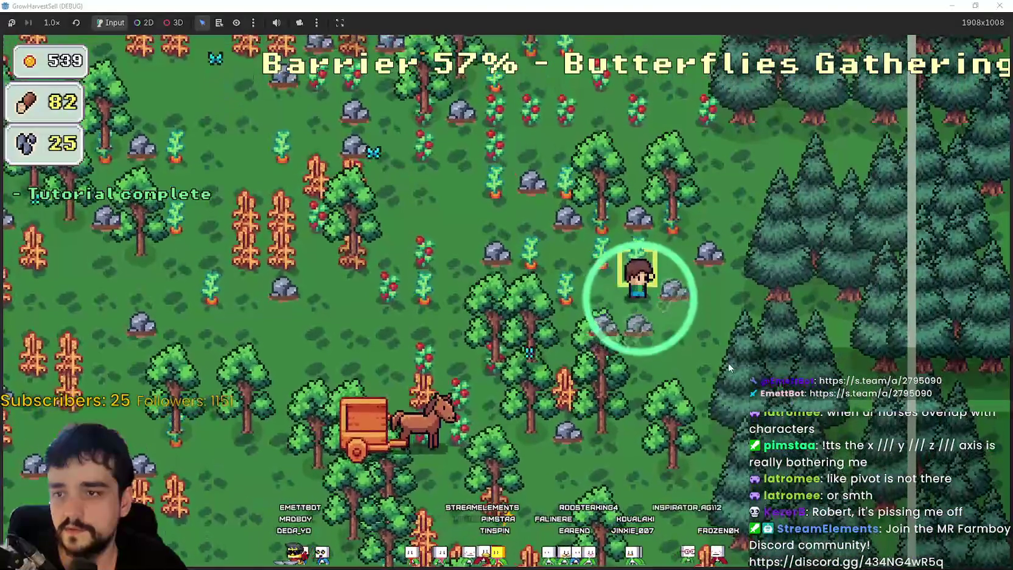
key("w")
key("d")
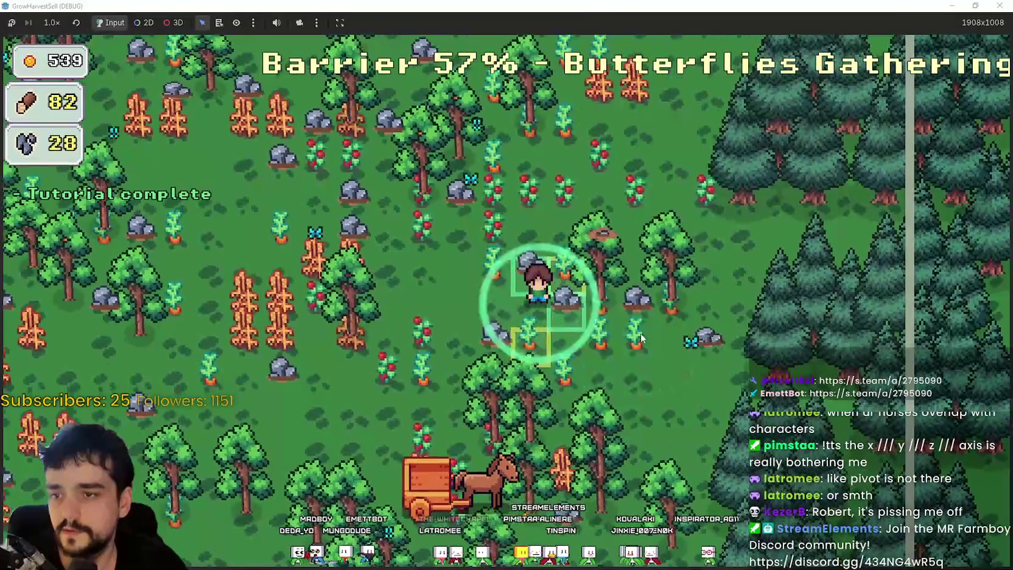
key("a")
key("s")
key("w")
key("d")
key("a")
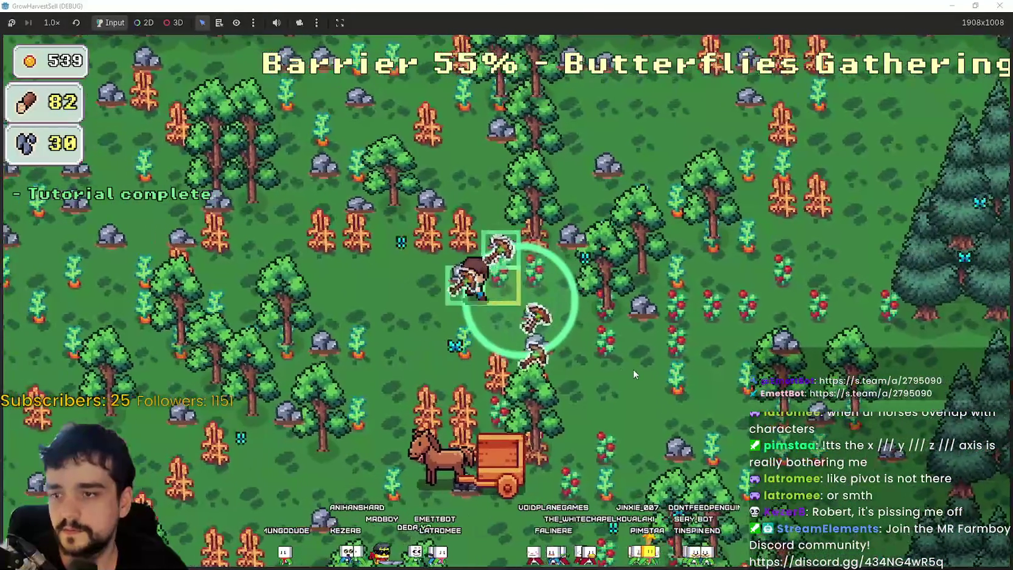
key("w")
key("s")
key("a")
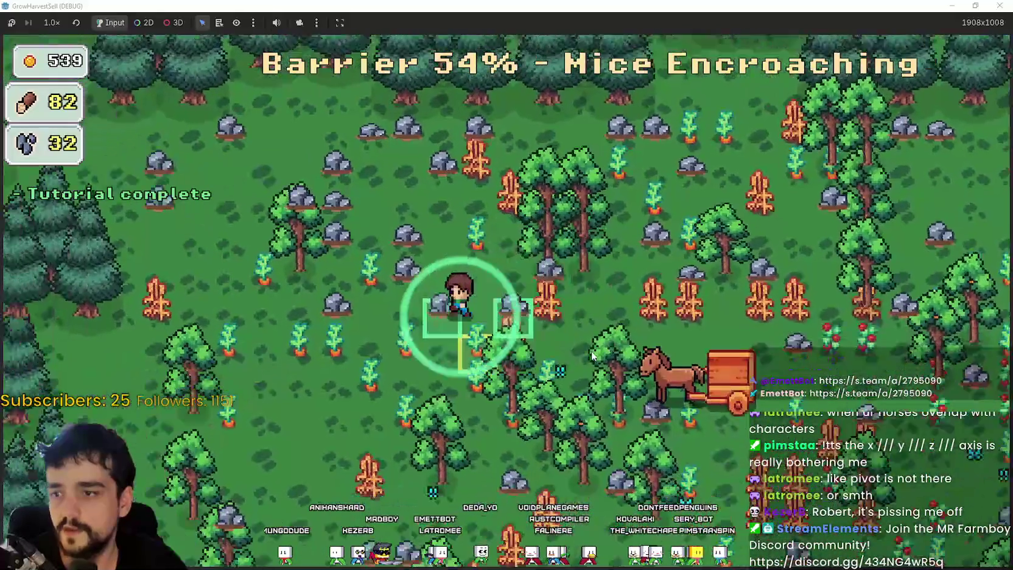
key("d")
key("s")
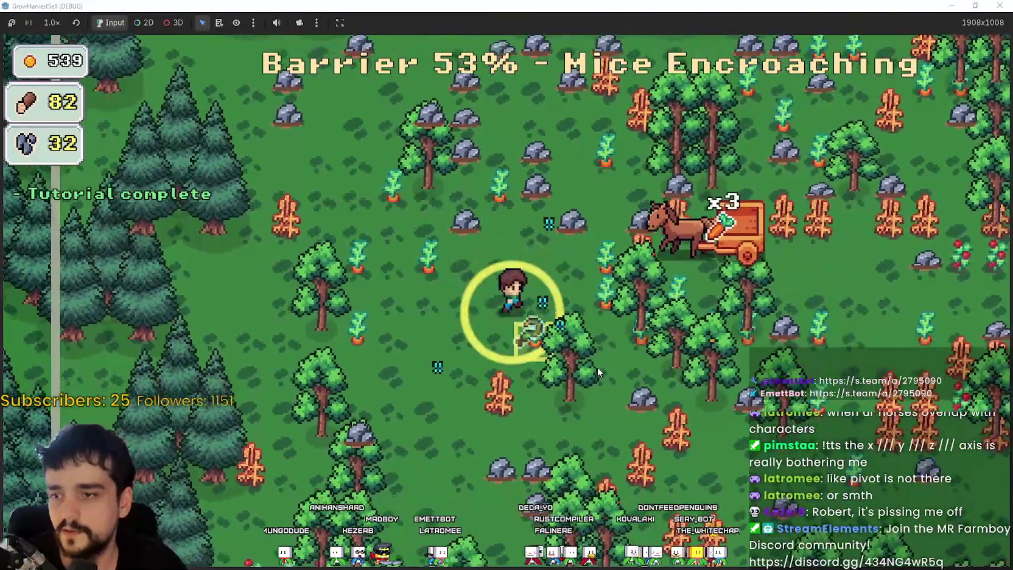
key("a")
Walk up and across the forest harvesting wood, then head back toward the cart.
key("w")
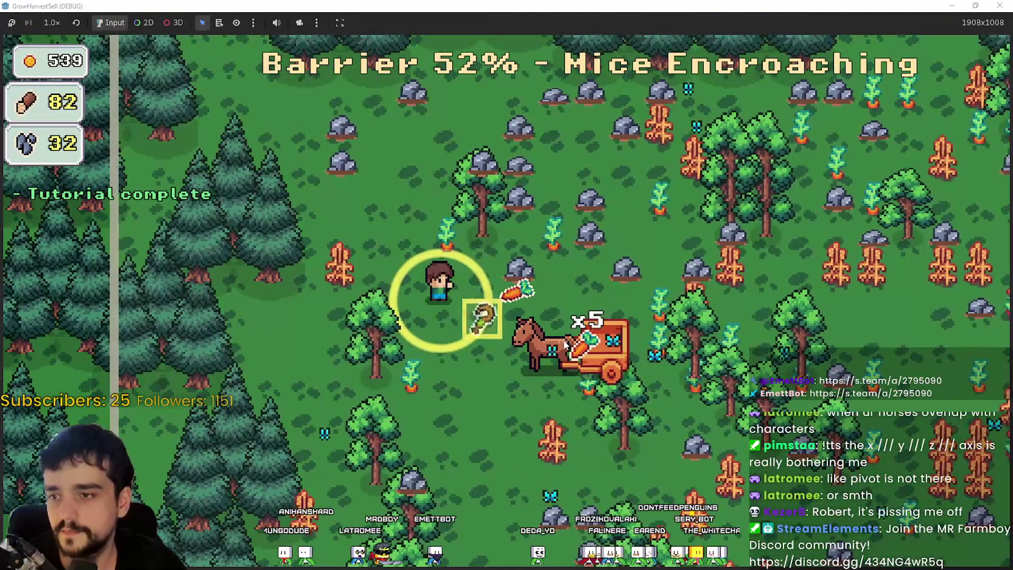
key("s")
key("d")
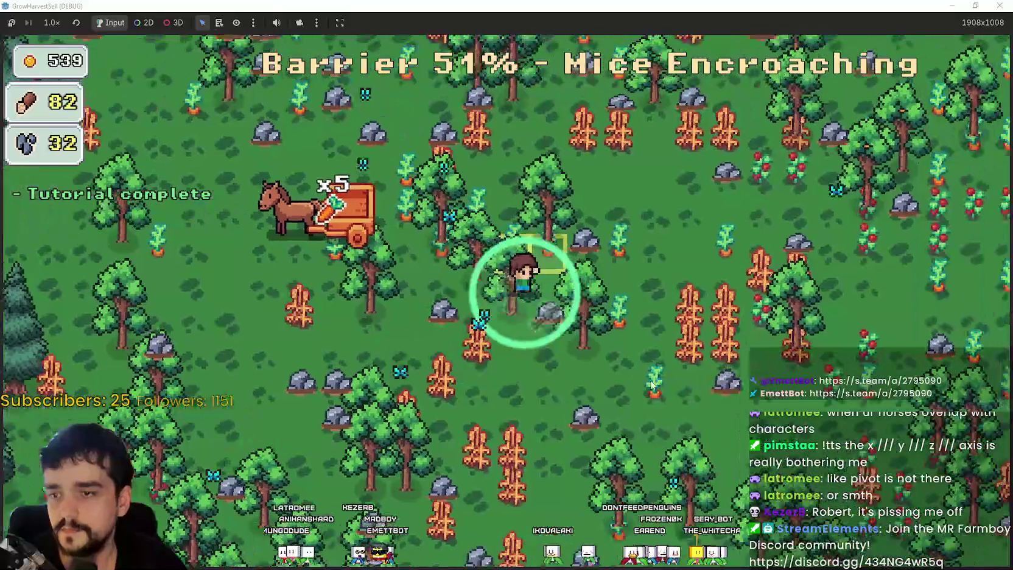
key("d")
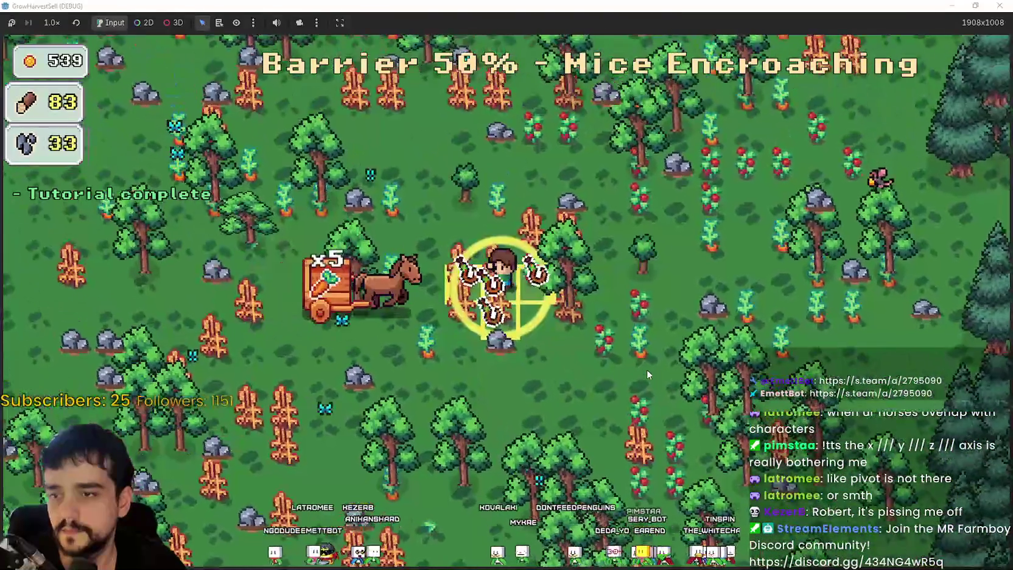
key("w")
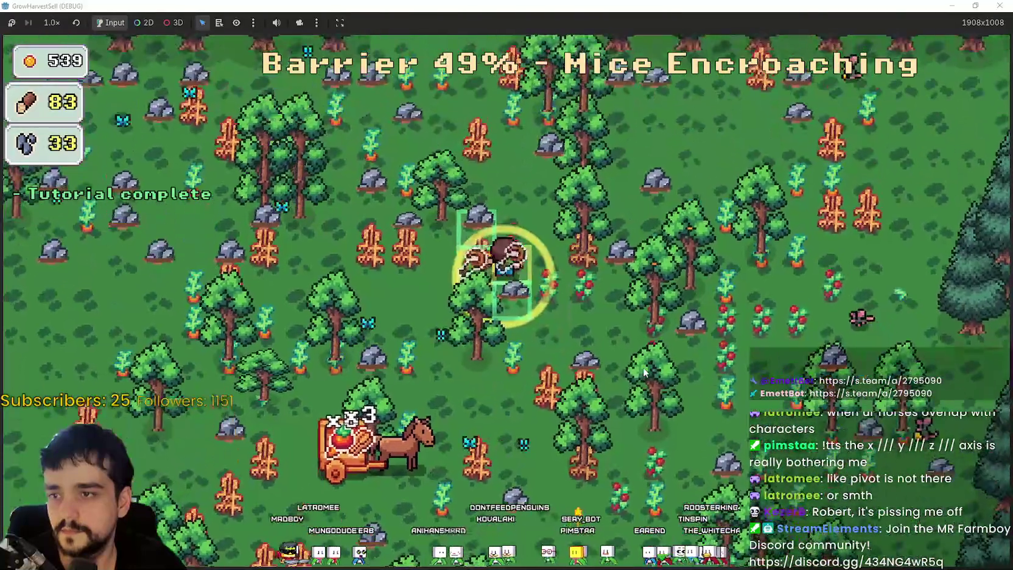
key("d")
key("a")
key("s")
key("s")
key("w")
key("a")
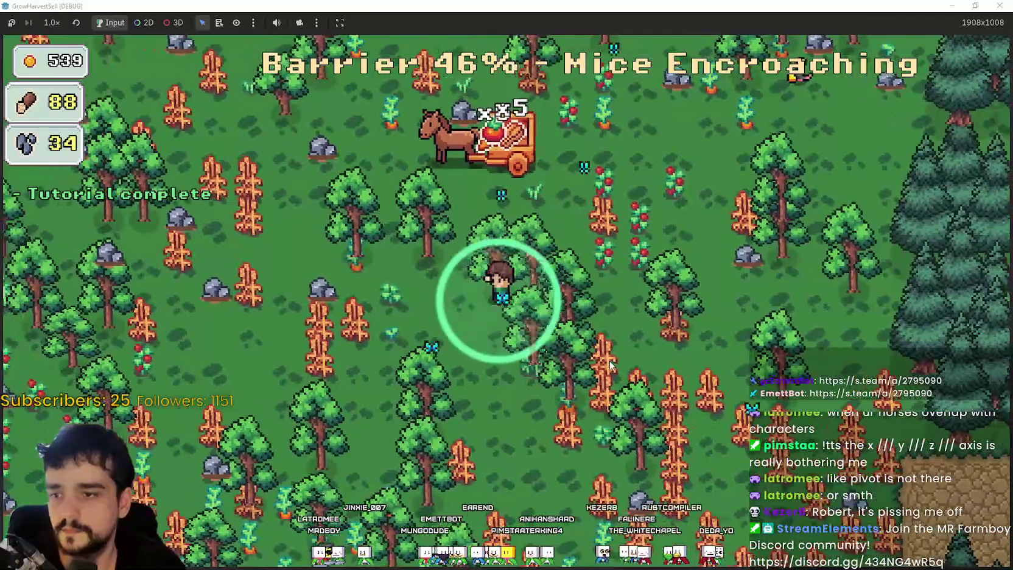
key("a")
key("s")
key("w")
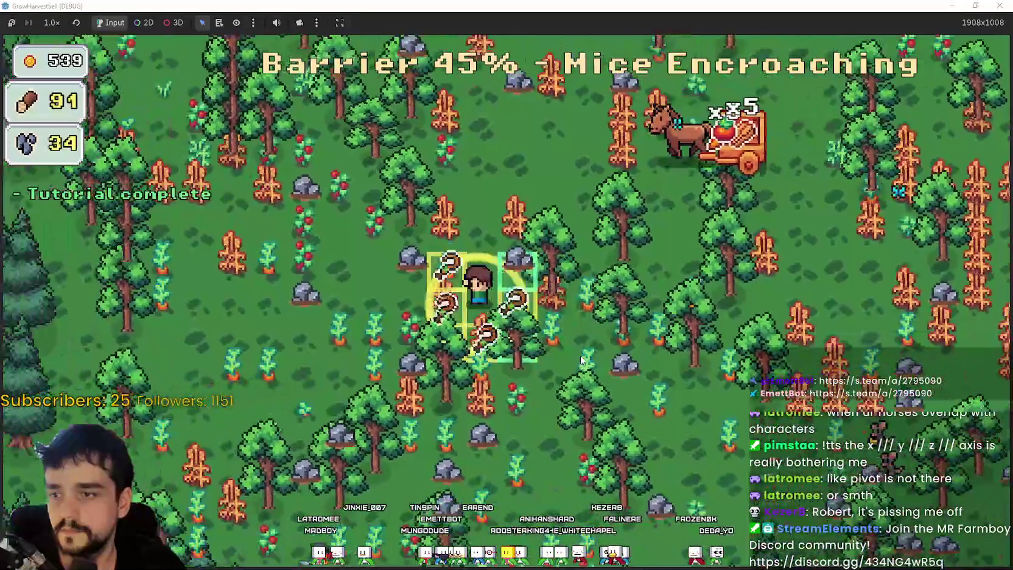
Keep chopping trees and mining rocks until wood reaches 101 and stone 43.
key("d")
key("d")
key("s")
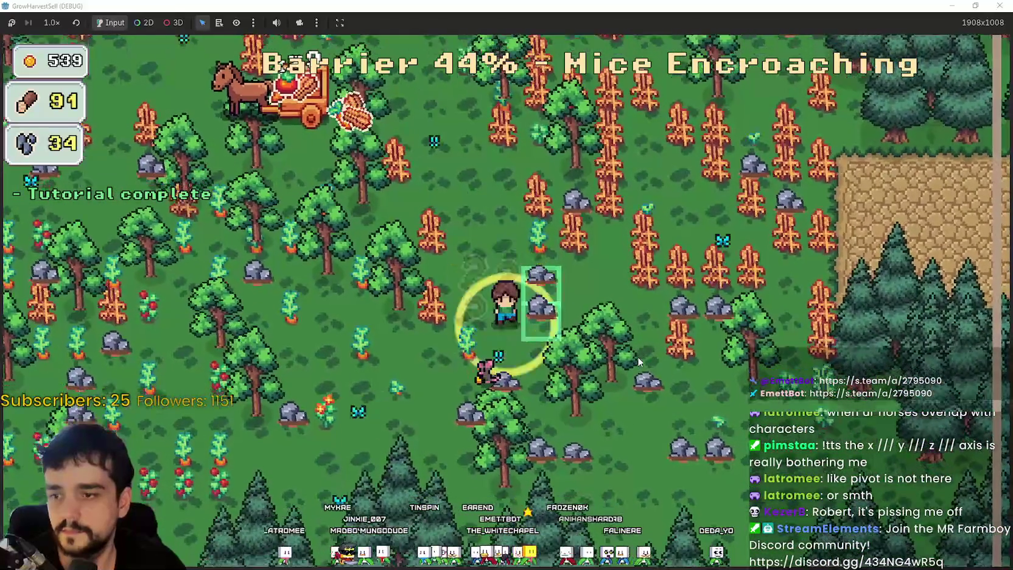
key("w")
key("d")
key("a")
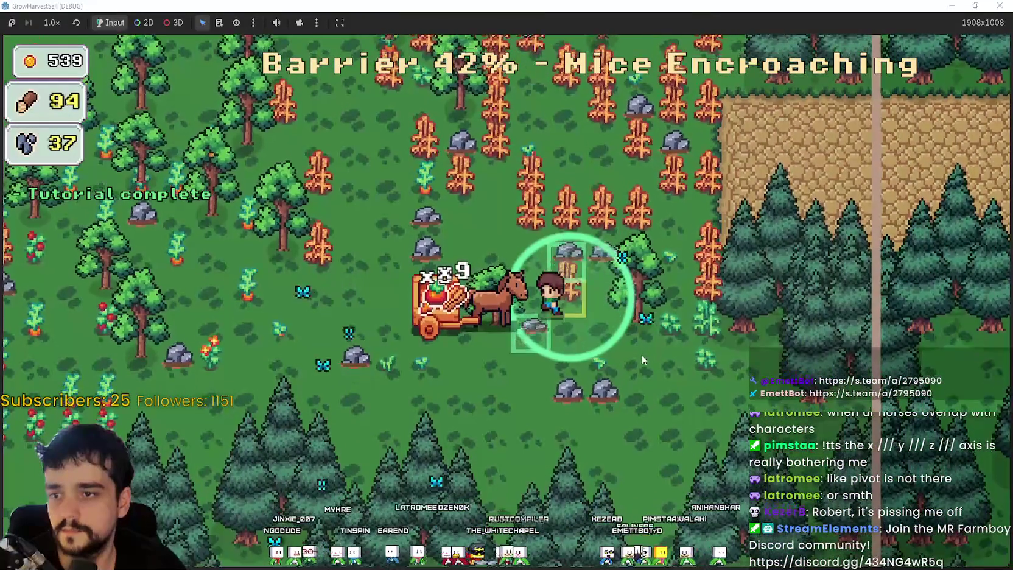
key("a")
key("w")
key("w")
key("d")
key("w")
key("a")
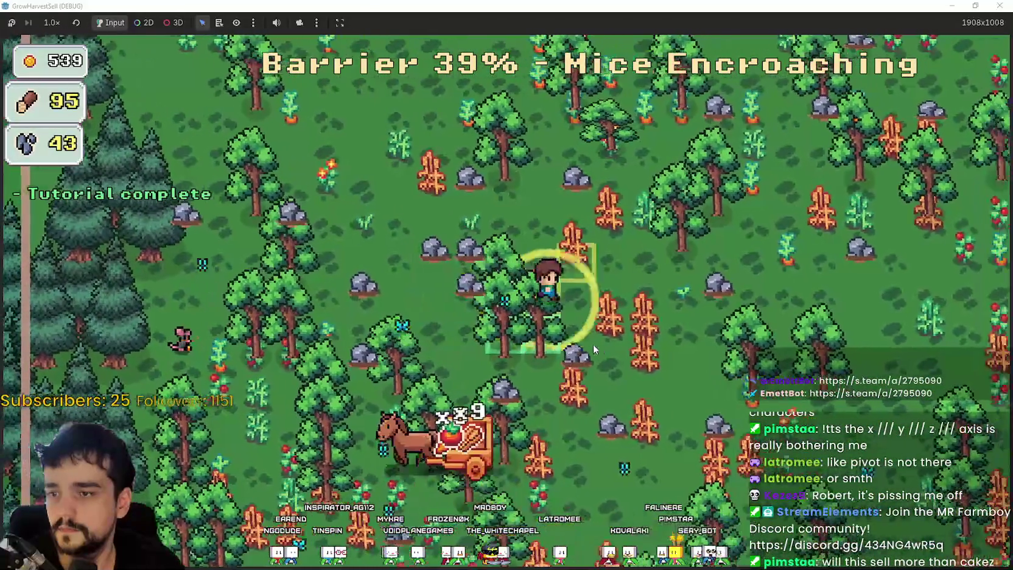
key("d")
key("s")
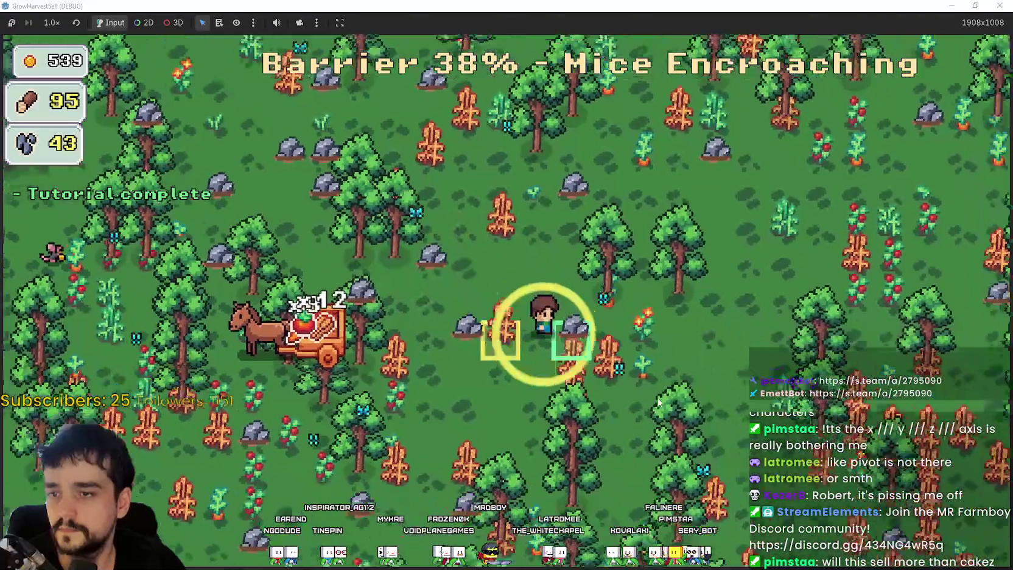
key("w")
Walk around the cart through the forest, chopping trees and gathering stone.
key("d")
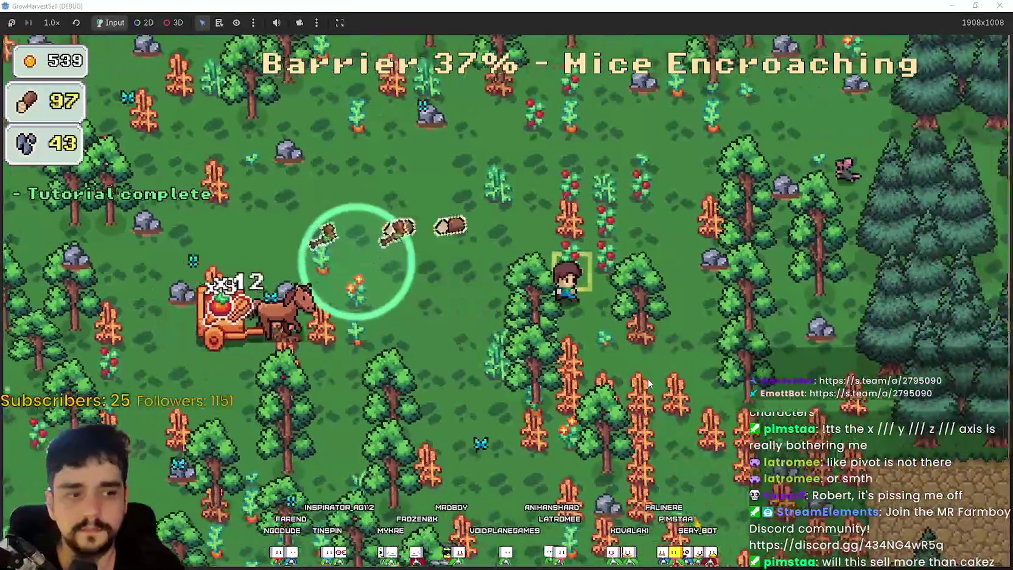
key("d")
key("s")
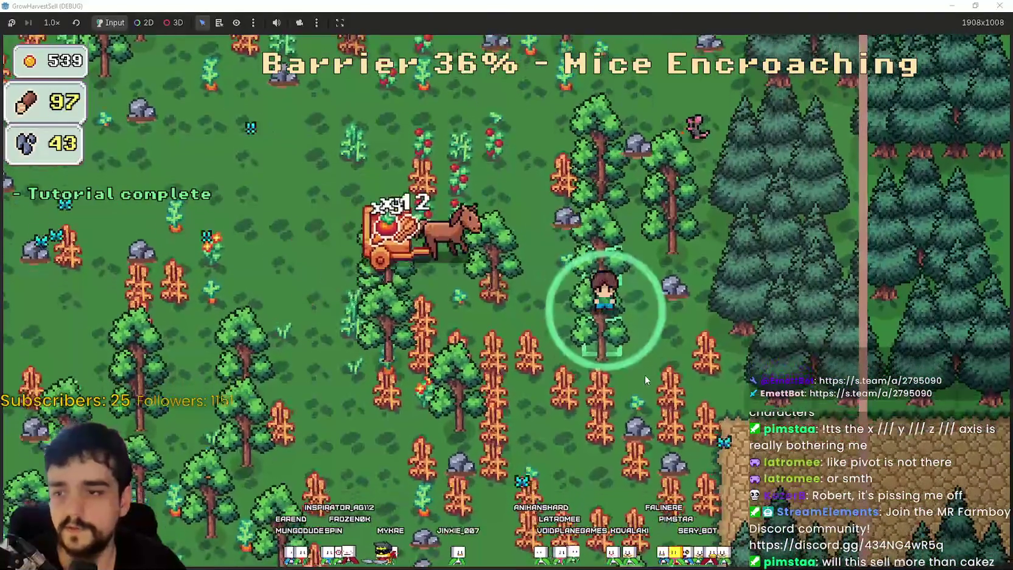
key("w")
key("a")
key("s")
key("a")
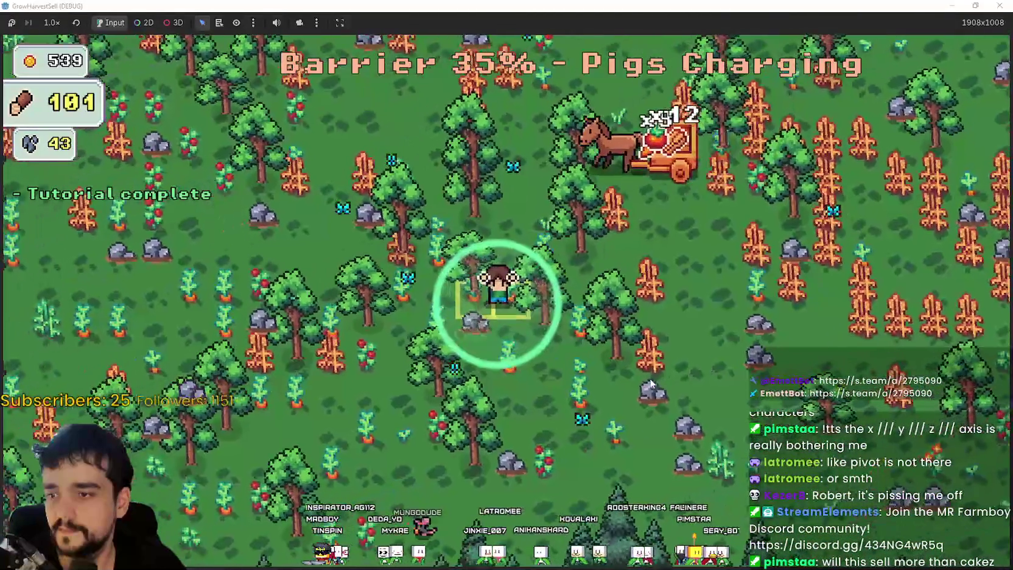
key("d")
key("s")
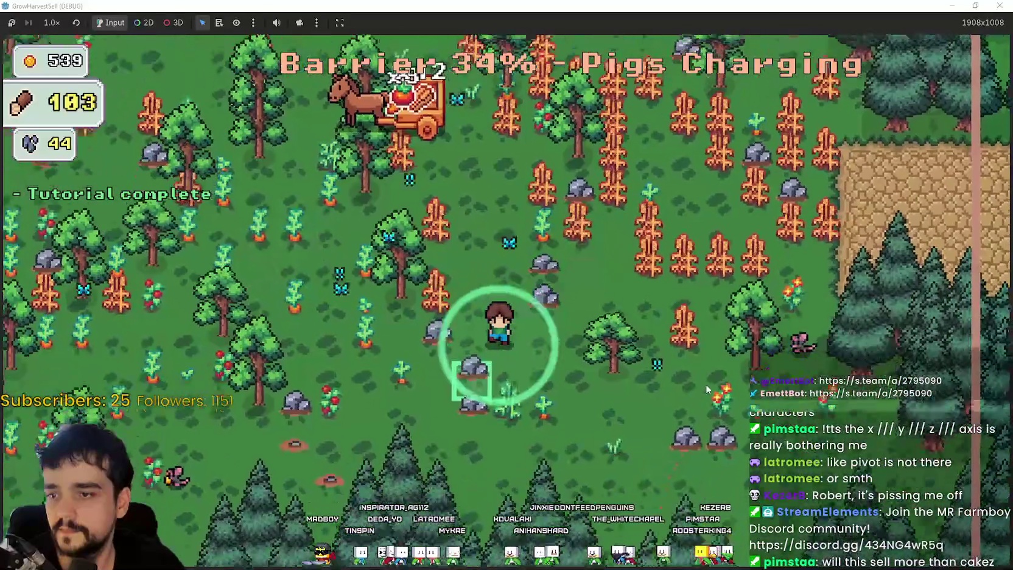
key("s")
key("d")
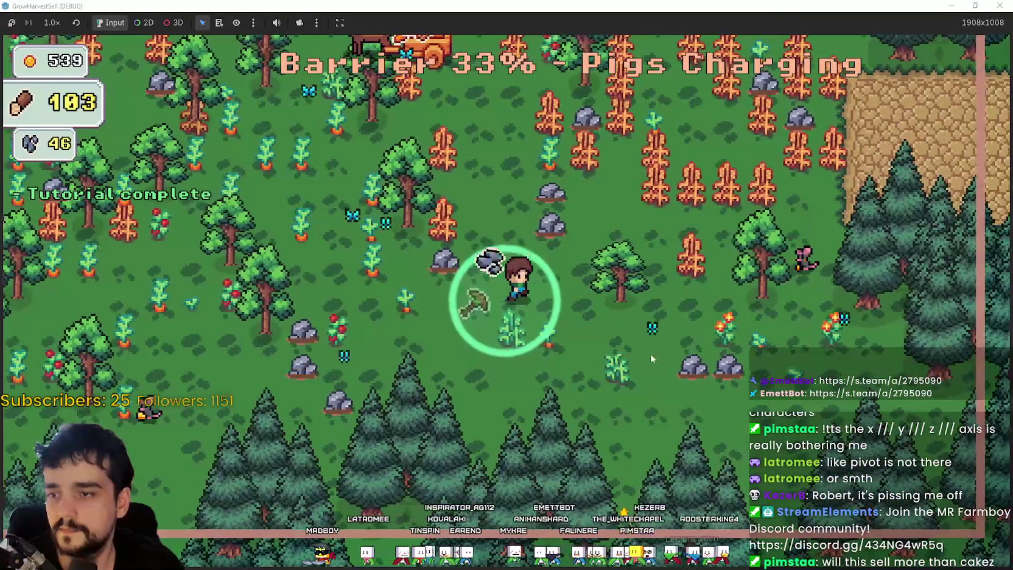
key("d")
key("w")
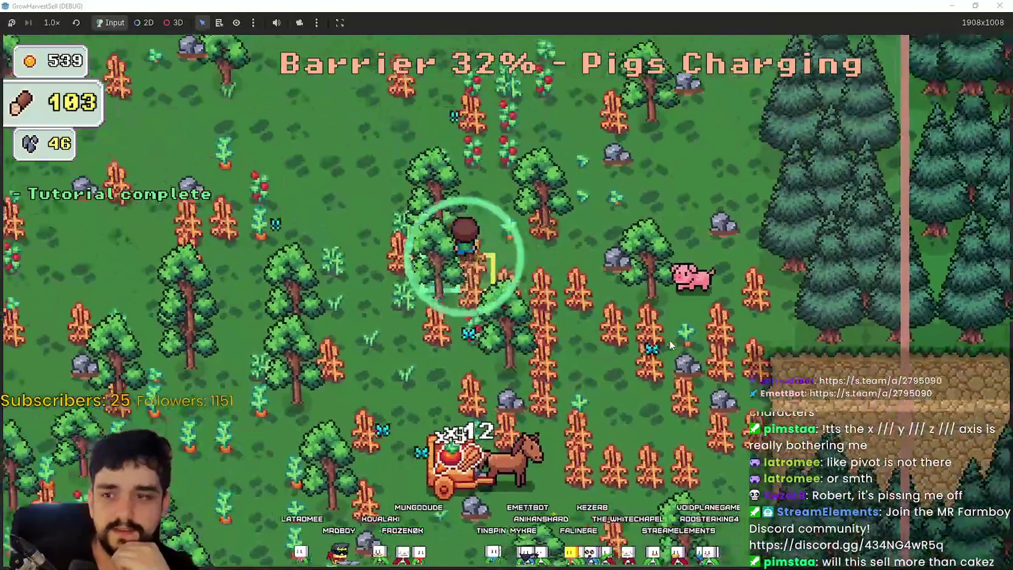
key("a")
key("w")
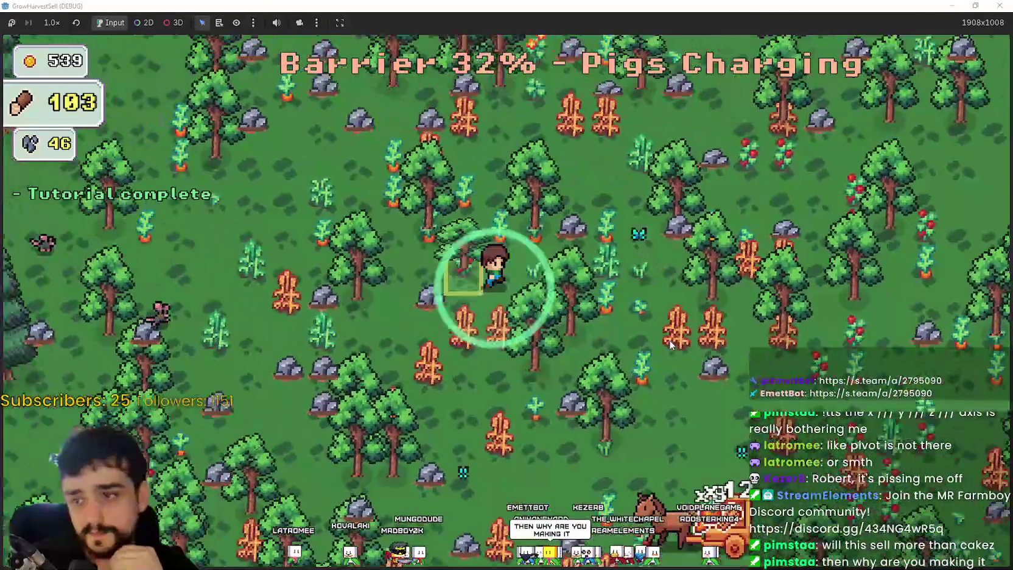
key("d")
key("s")
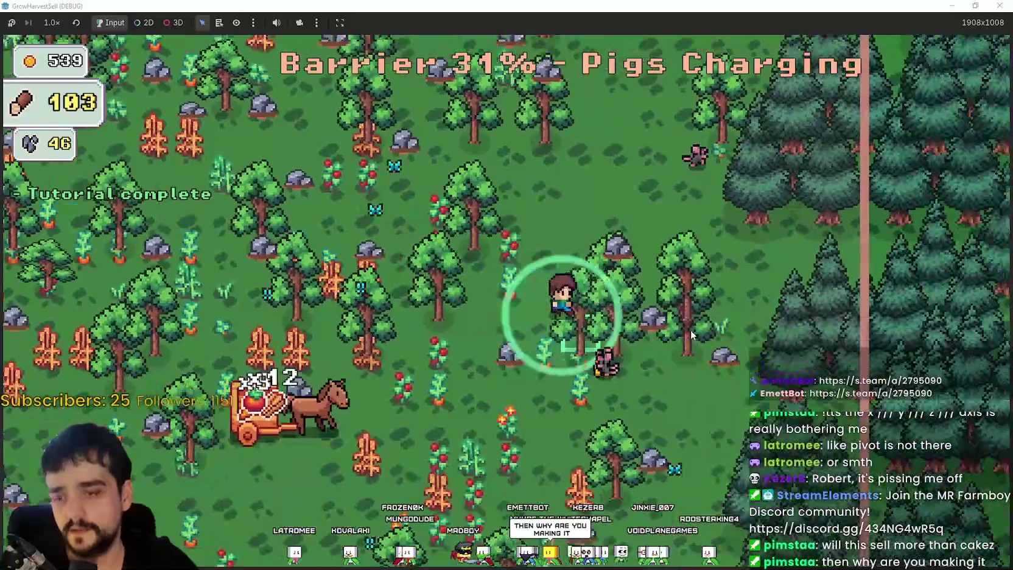
Circle close to the cart, chopping more trees for wood.
key("w")
key("a")
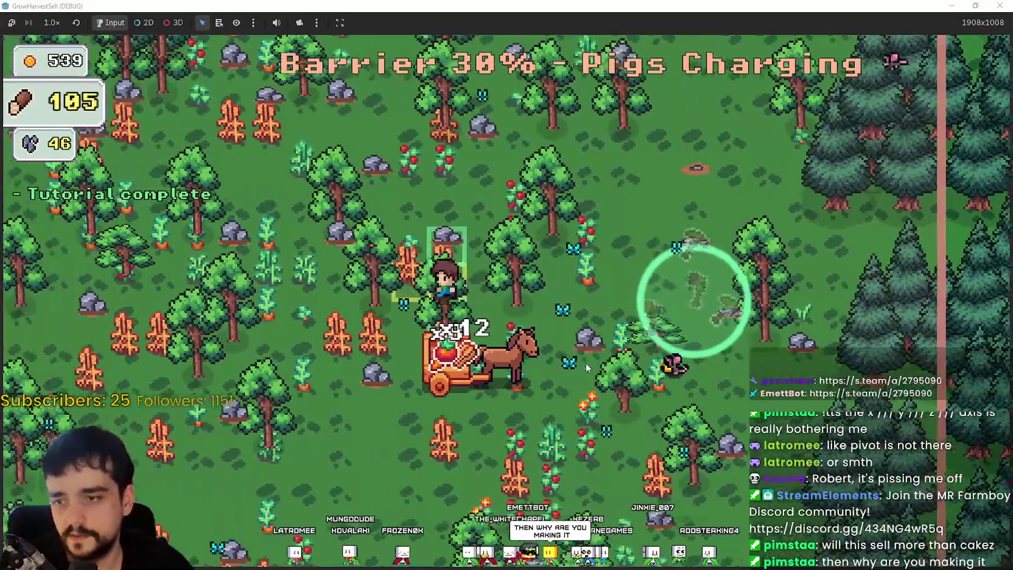
key("w")
key("a")
key("d")
key("s")
key("a")
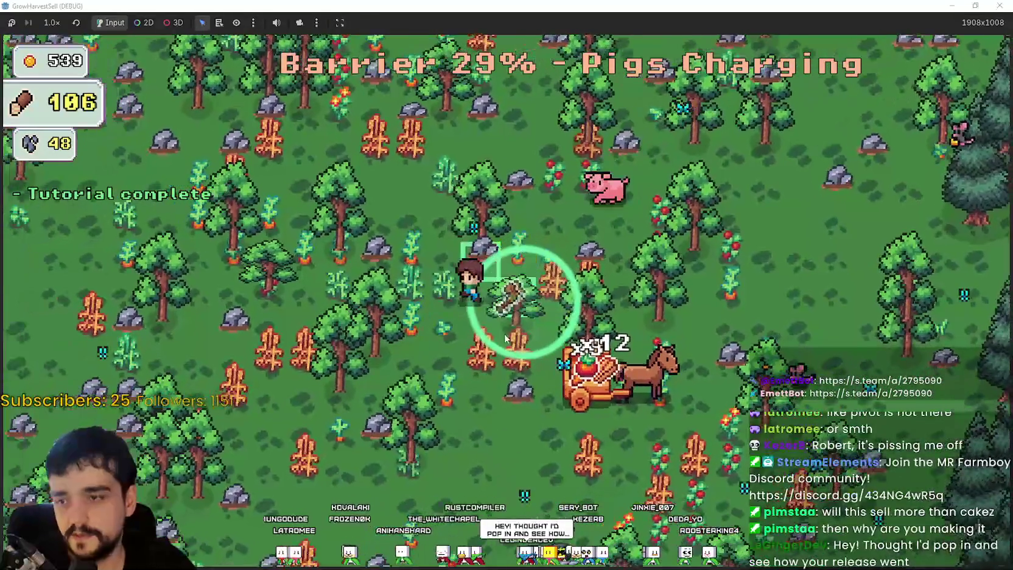
key("a")
key("s")
key("s")
key("d")
key("s")
key("a")
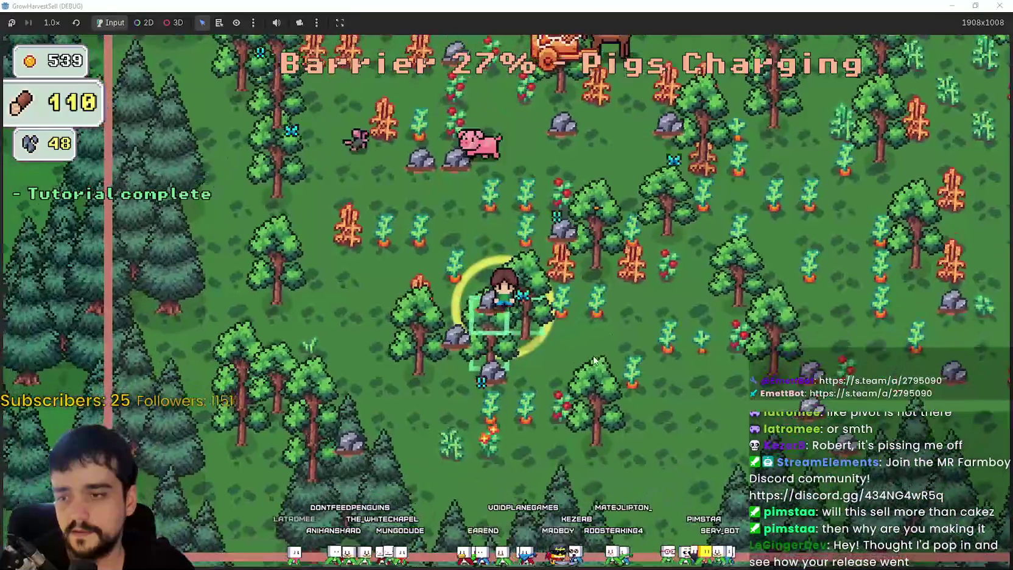
Head up to the dirt area and criss-cross the crop field, harvesting crops.
key("w")
key("d")
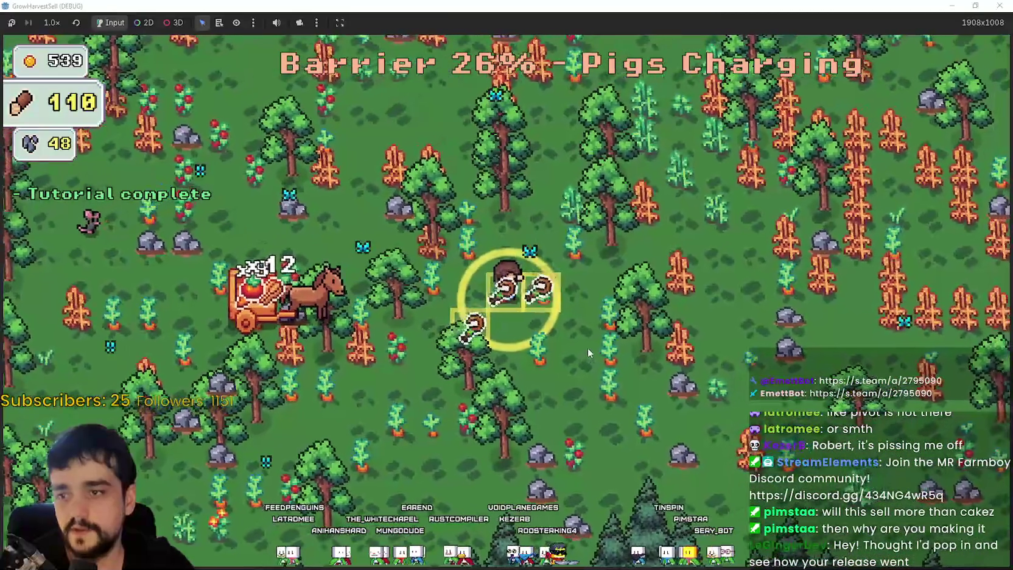
key("d")
key("w")
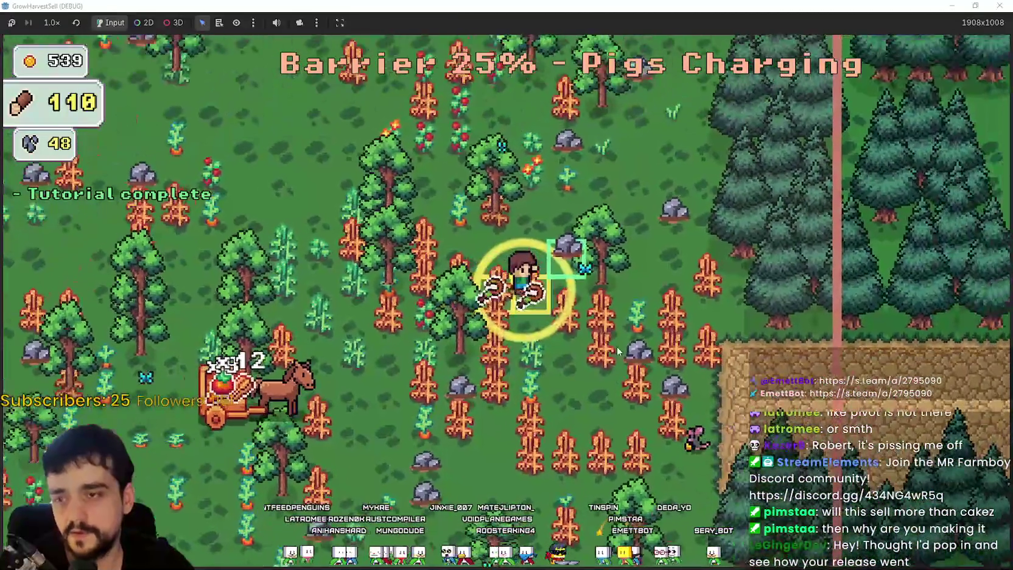
key("s")
key("a")
key("s")
key("d")
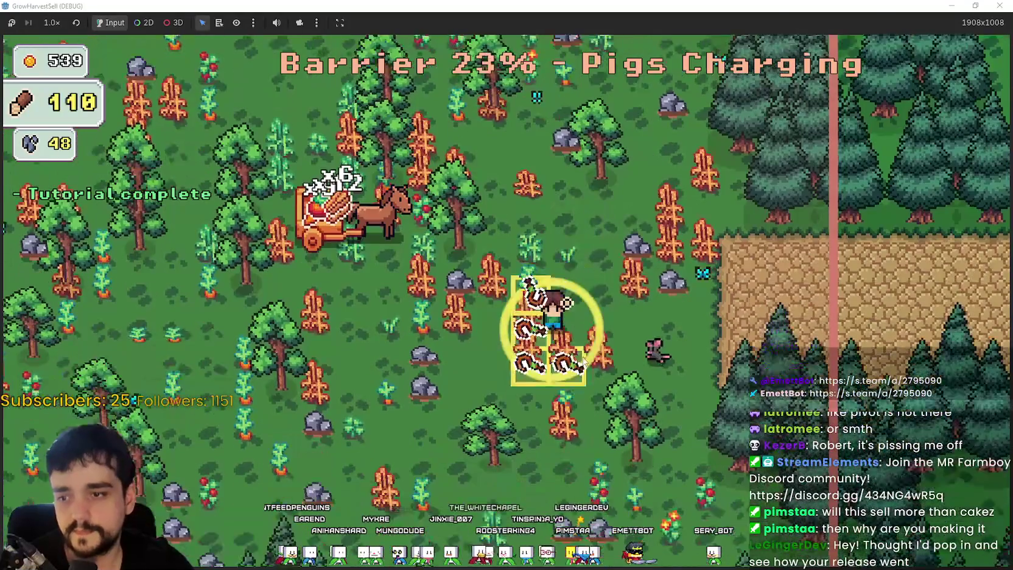
key("s")
key("a")
key("w")
key("a")
key("s")
key("d")
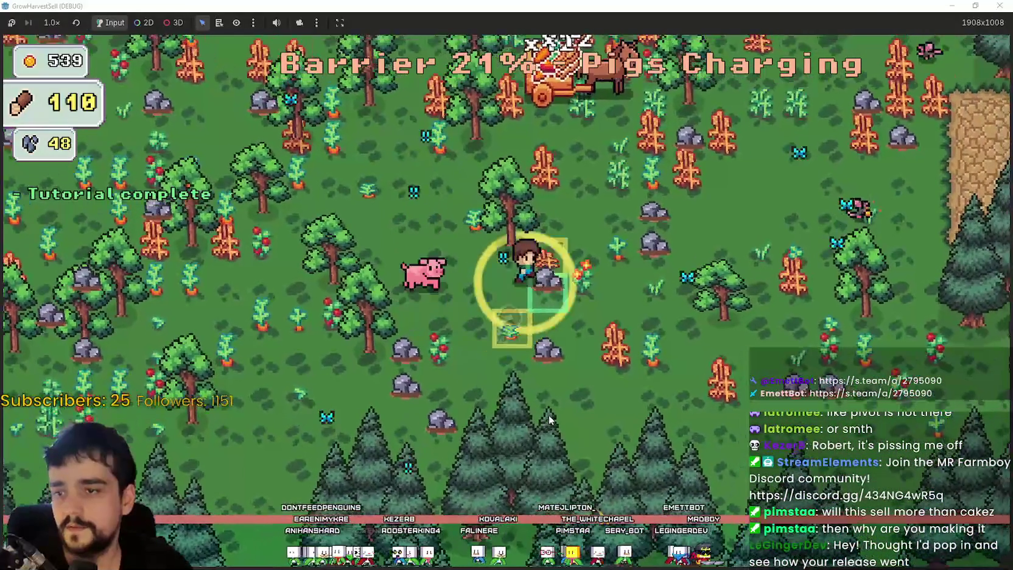
key("w")
key("d")
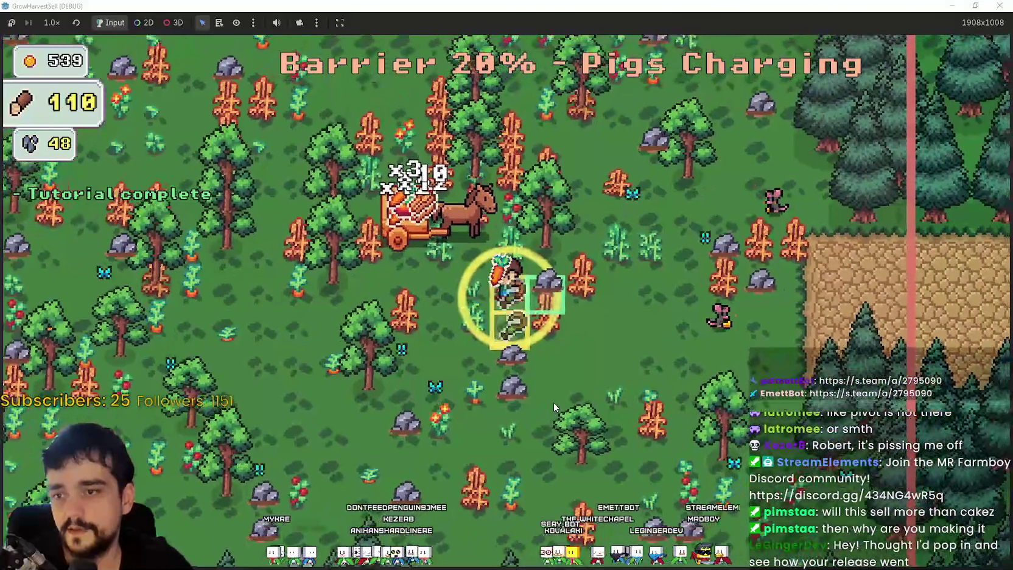
Keep harvesting rocks and crops across the field until wood hits 110 and stone 48.
key("d")
key("w")
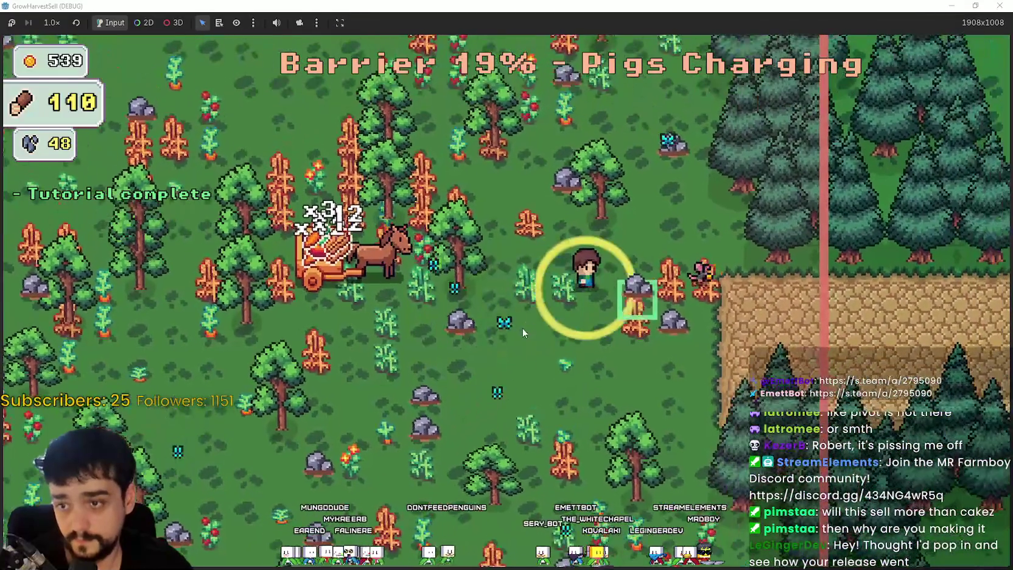
key("d")
key("a")
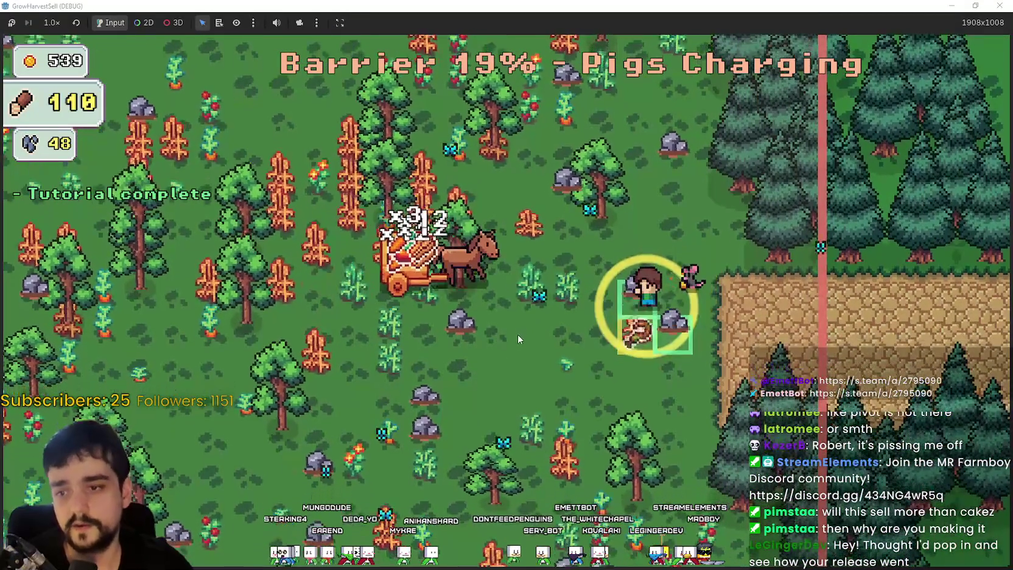
key("w")
key("a")
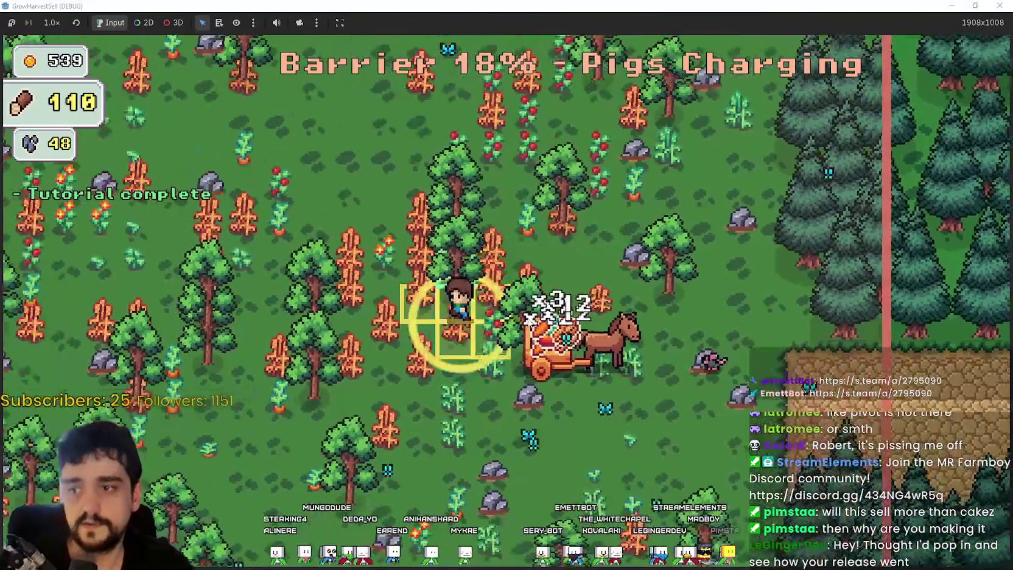
key("s")
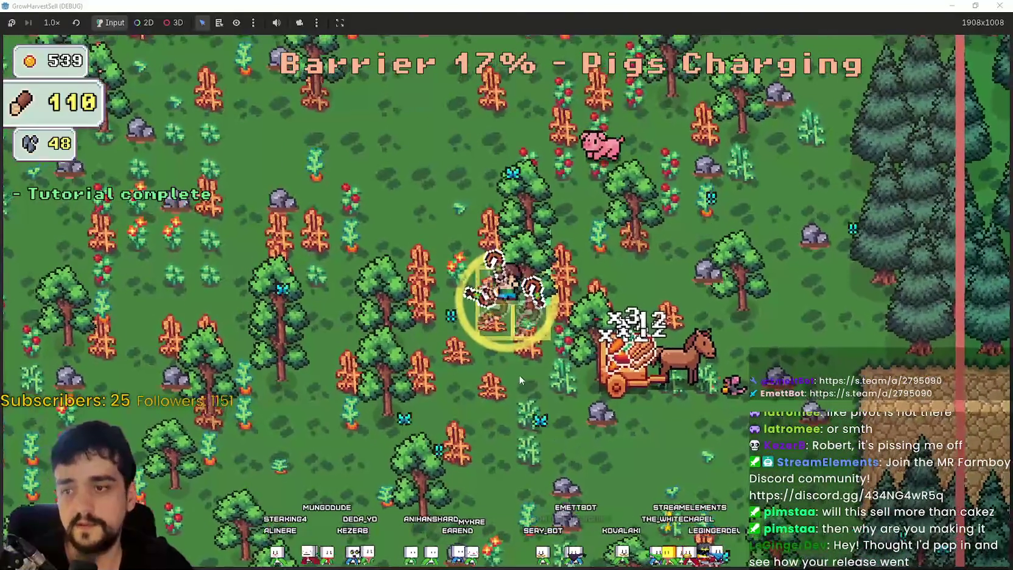
key("s")
key("d")
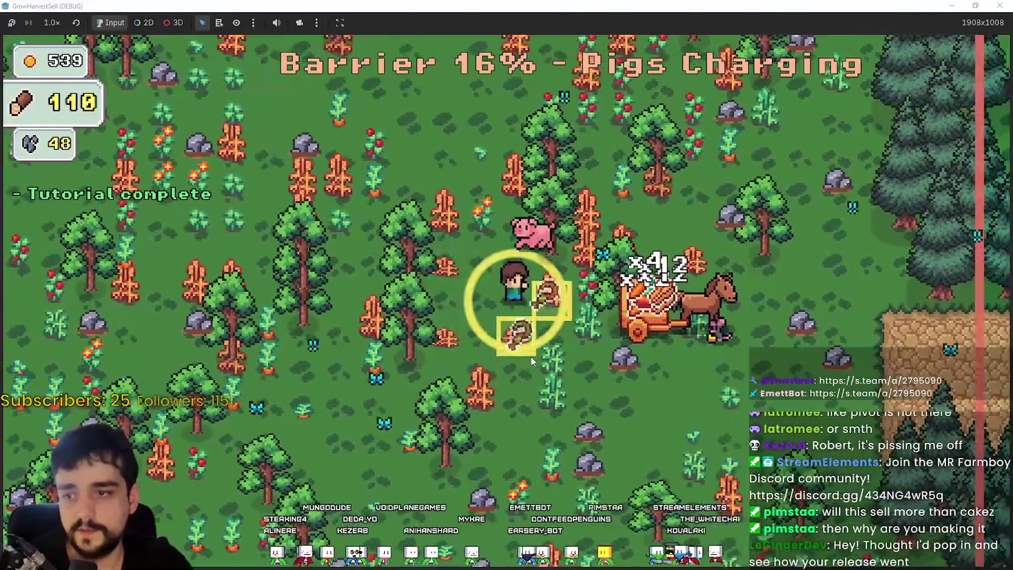
key("s")
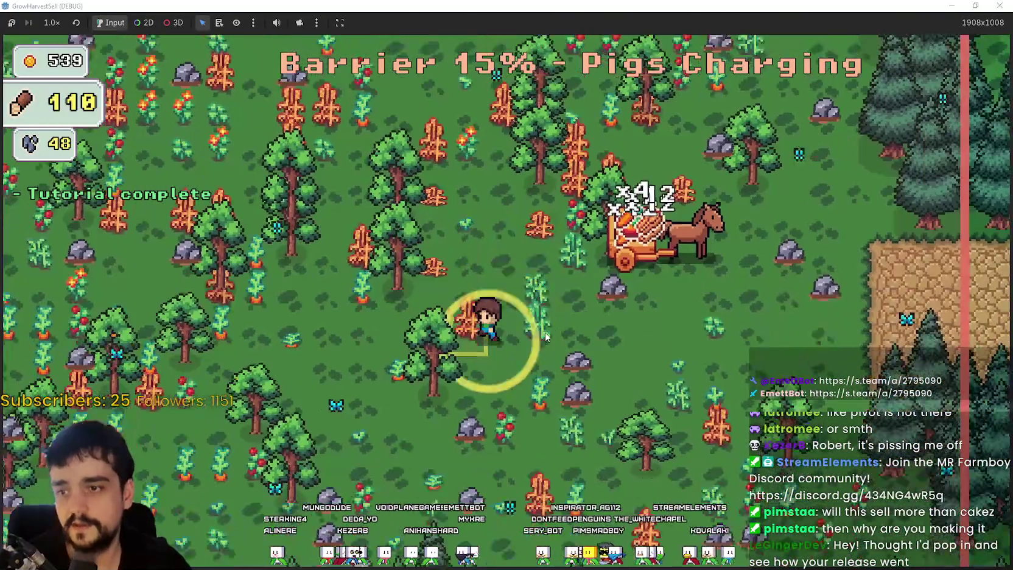
key("w")
key("a")
key("a")
key("s")
key("d")
key("s")
key("w")
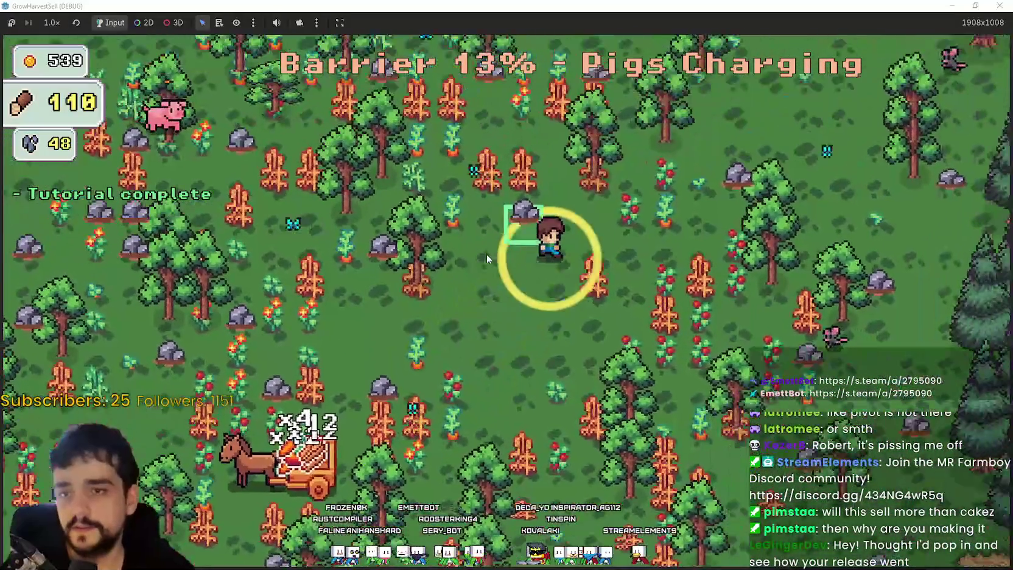
key("a")
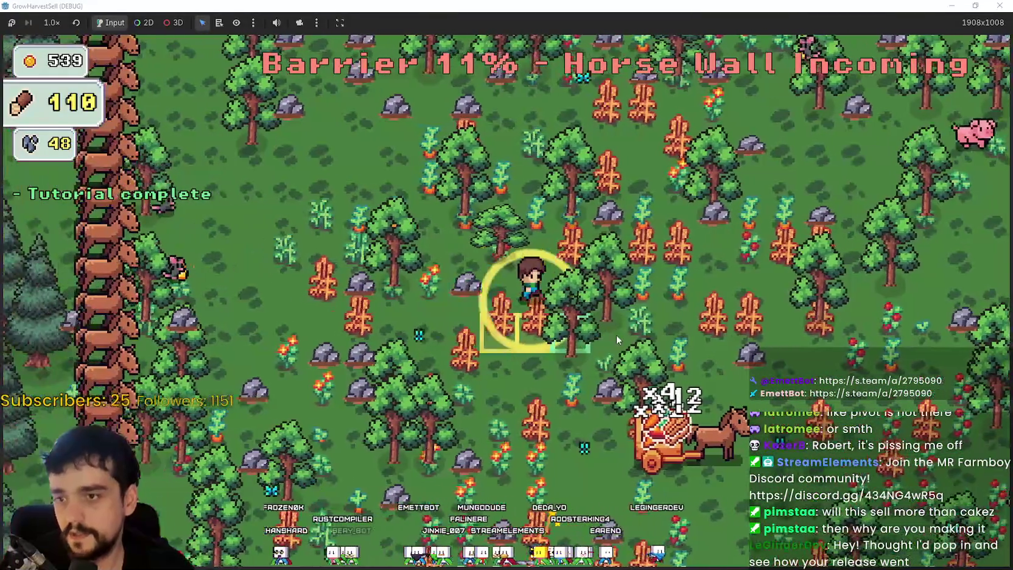
Walk right and down into the fenced home zone to end the forest stage.
key("d")
key("s")
key("s")
key("d")
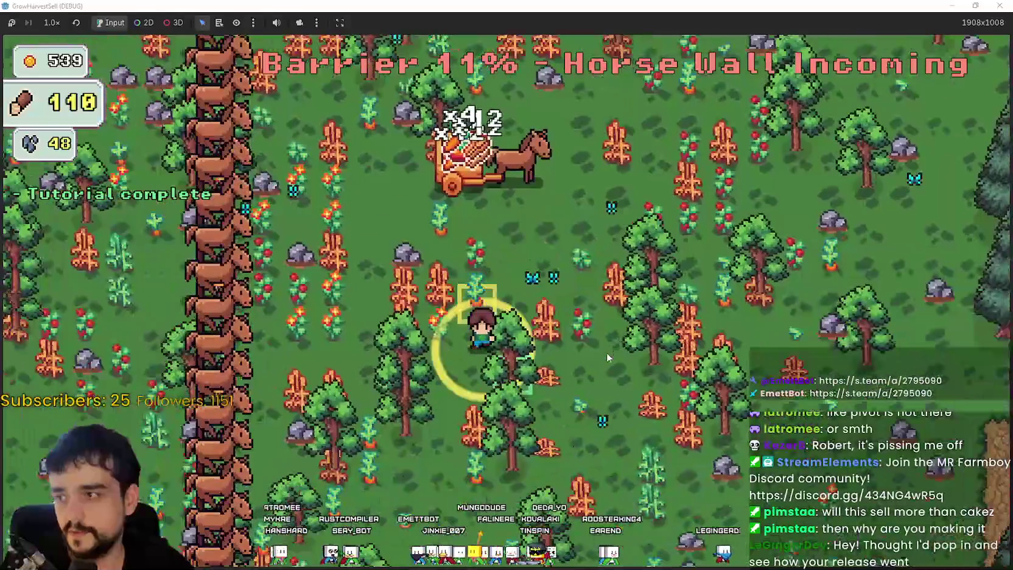
key("d")
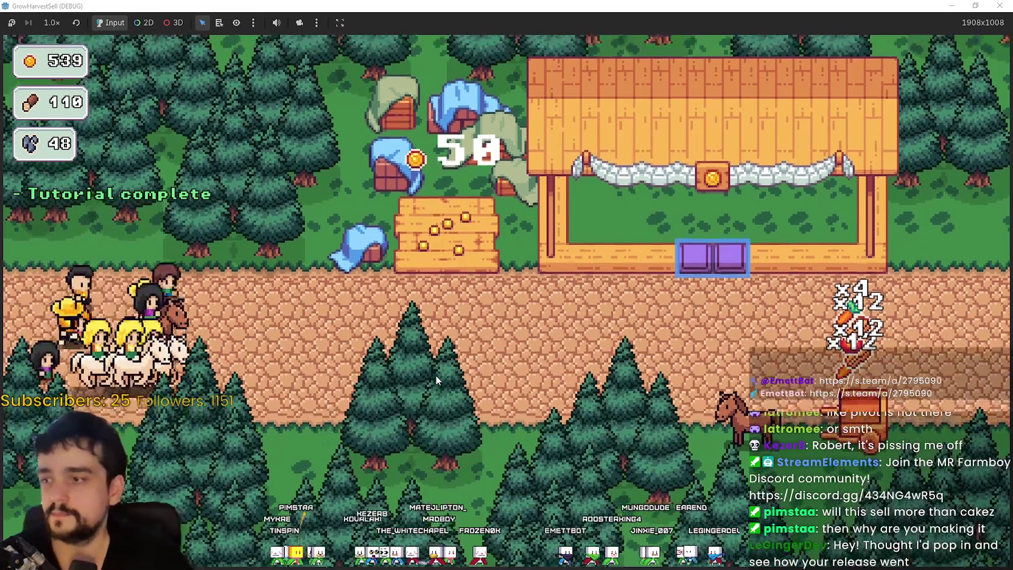
In the village, walk right along the road, down to the horse cart, then up to the stall.
key("d")
key("d")
key("s")
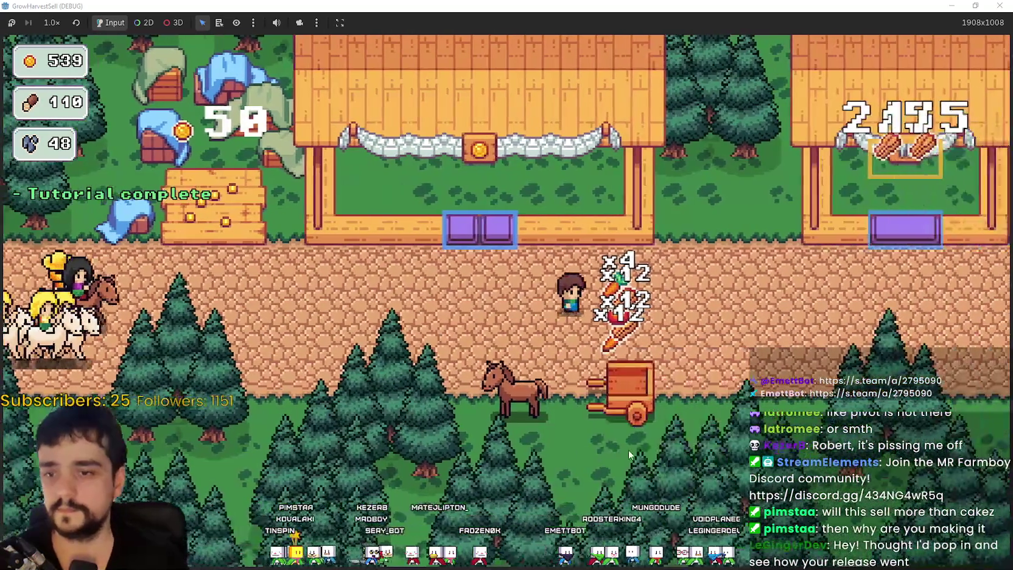
key("a")
key("w")
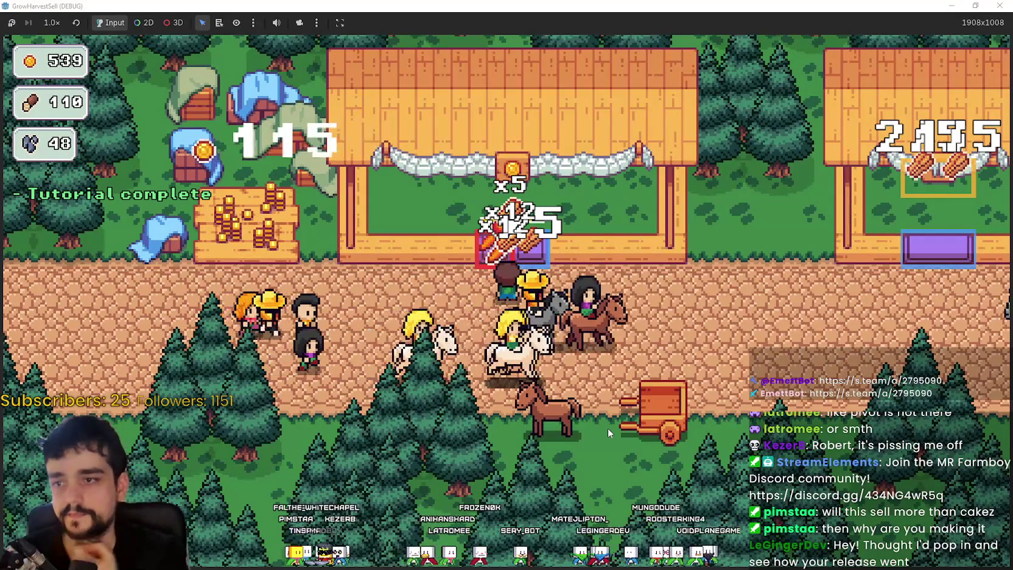
Step in and out of the stall slot to sell the harvested goods.
key("s")
key("w")
key("a")
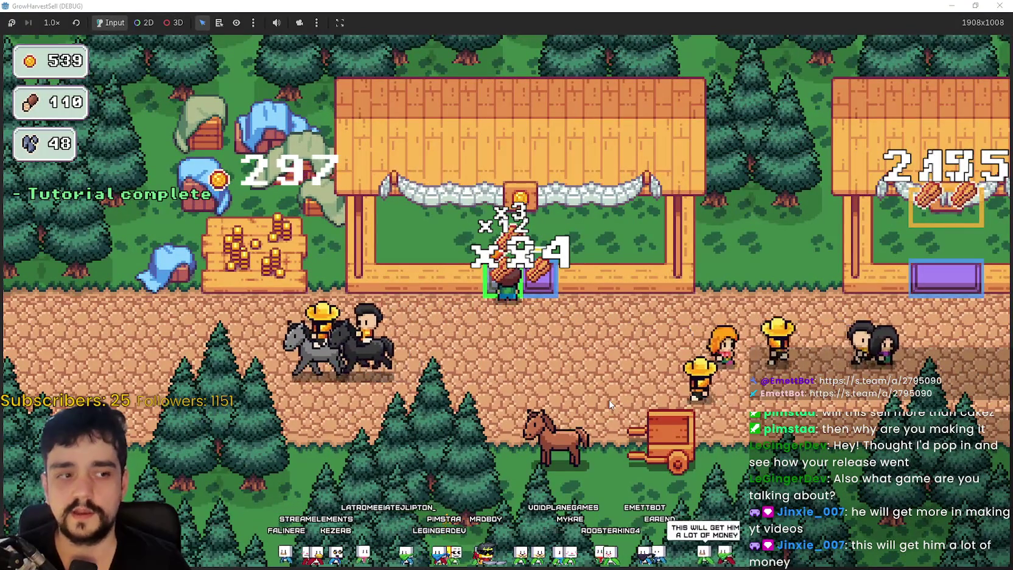
key("s")
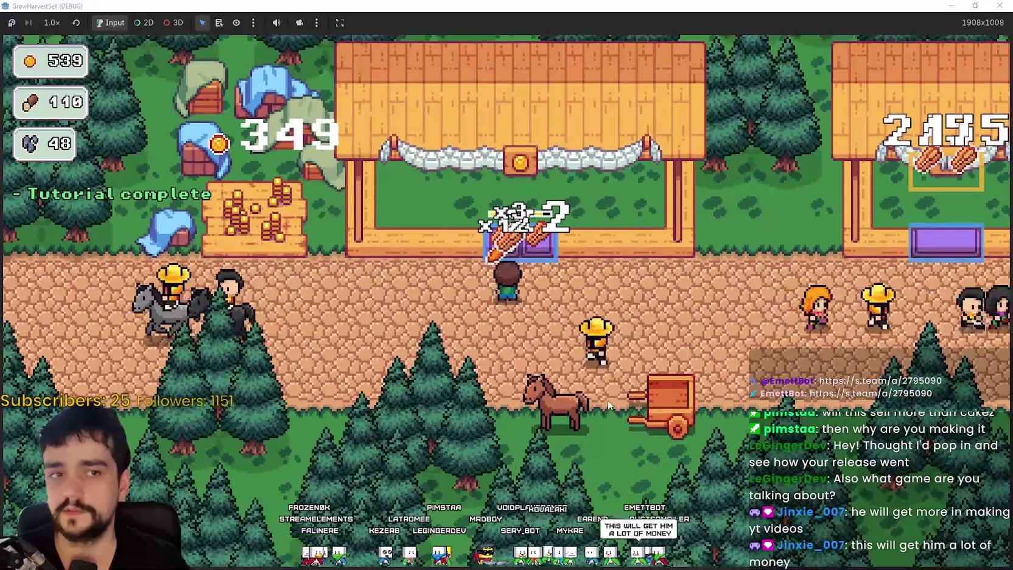
key("w")
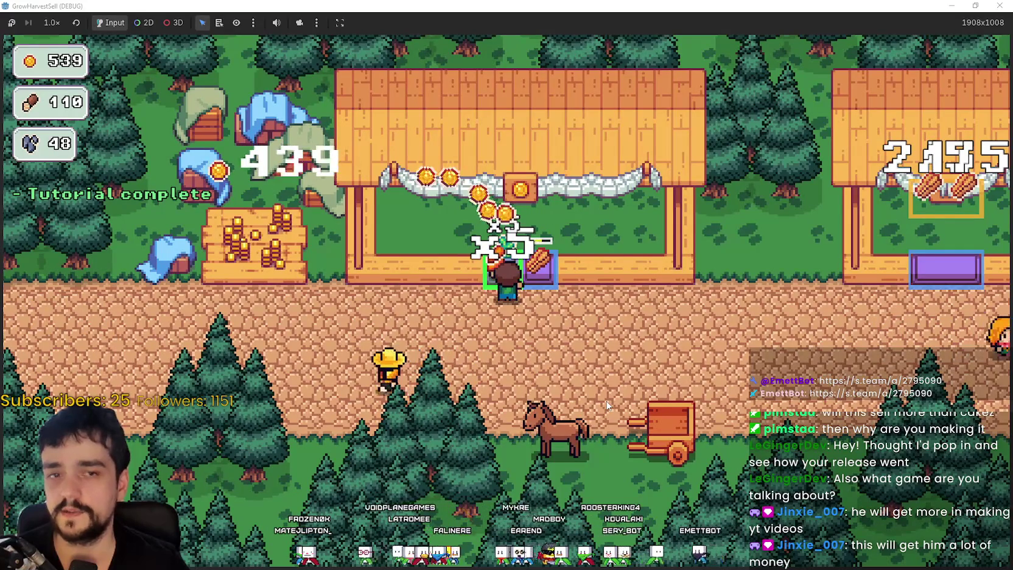
key("s")
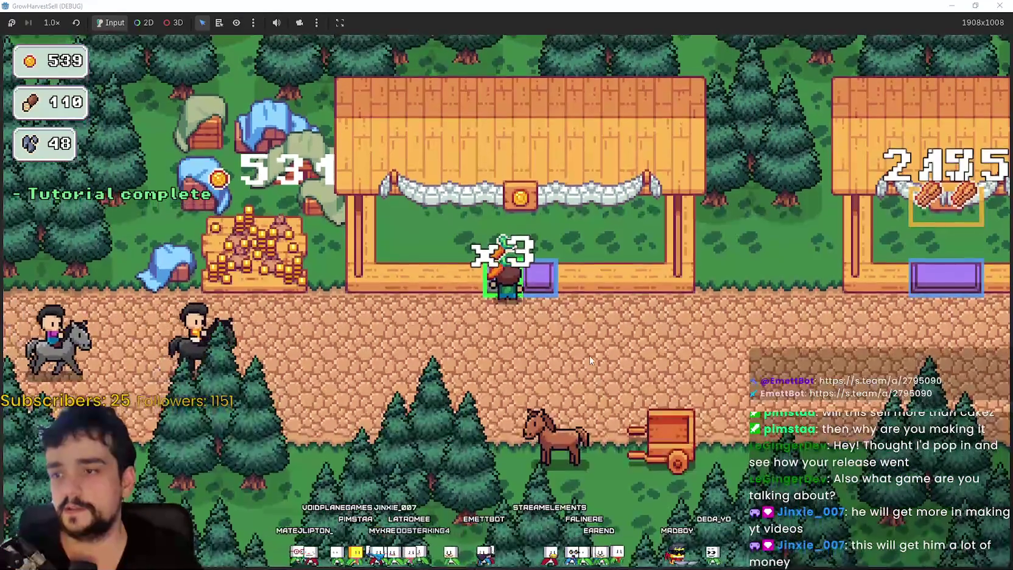
Walk left past the carrot stall onto the gold pile, raising coins from 539 to 755.
key("s")
key("a")
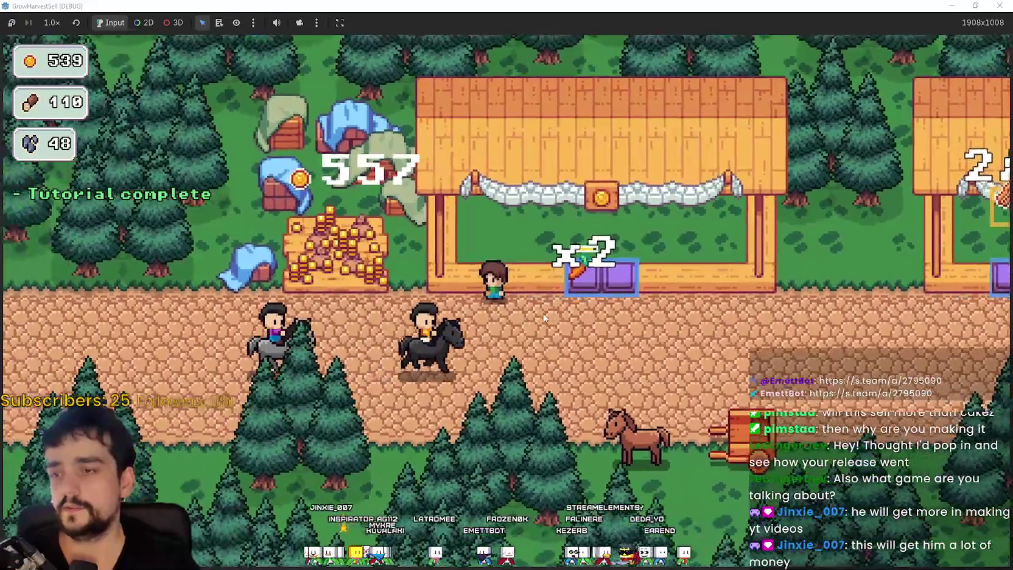
key("w")
key("a")
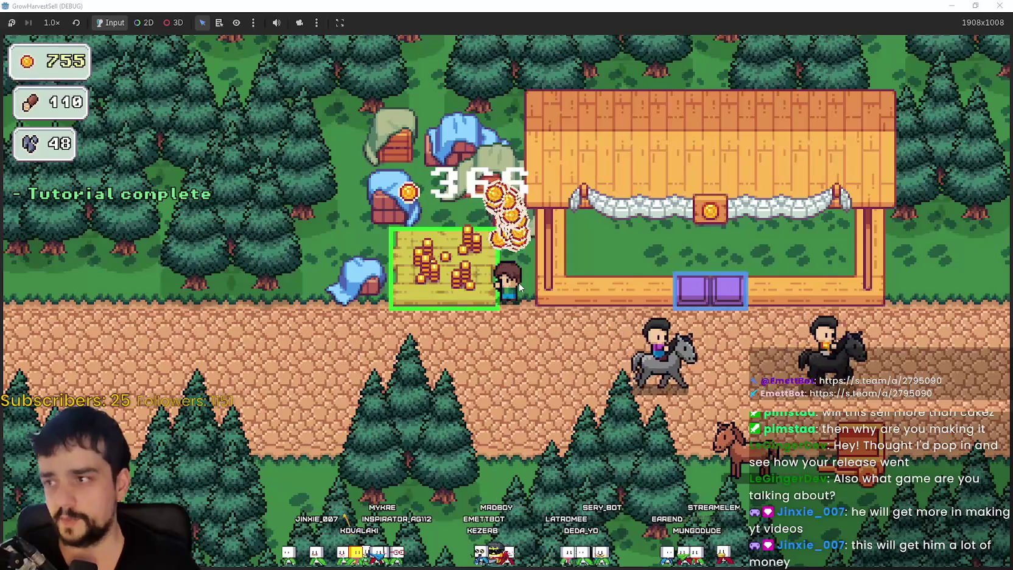
Ride along the road collecting gold up to 1122, then open Select a Stage at the horse cart.
key("d")
key("s")
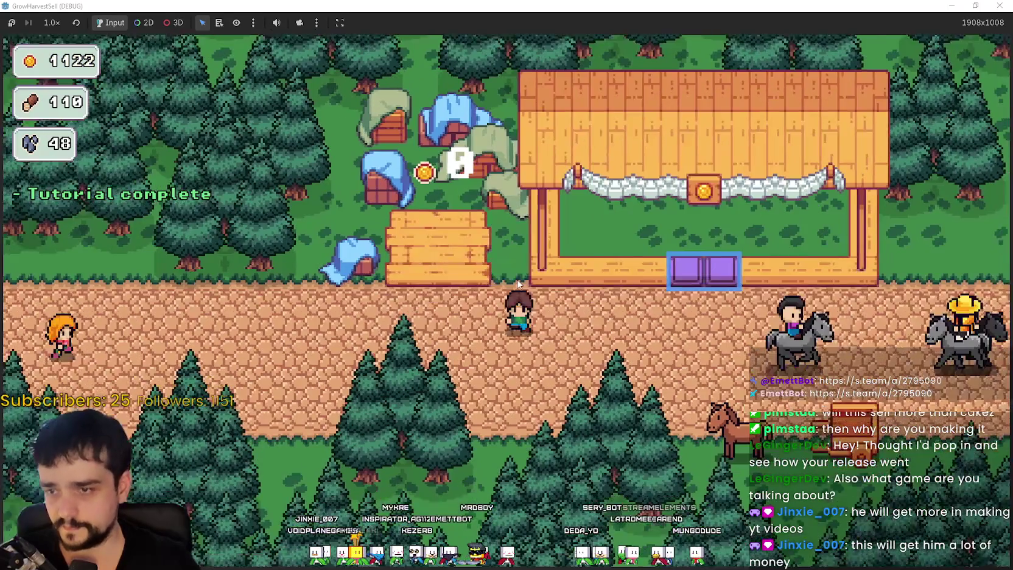
key("d")
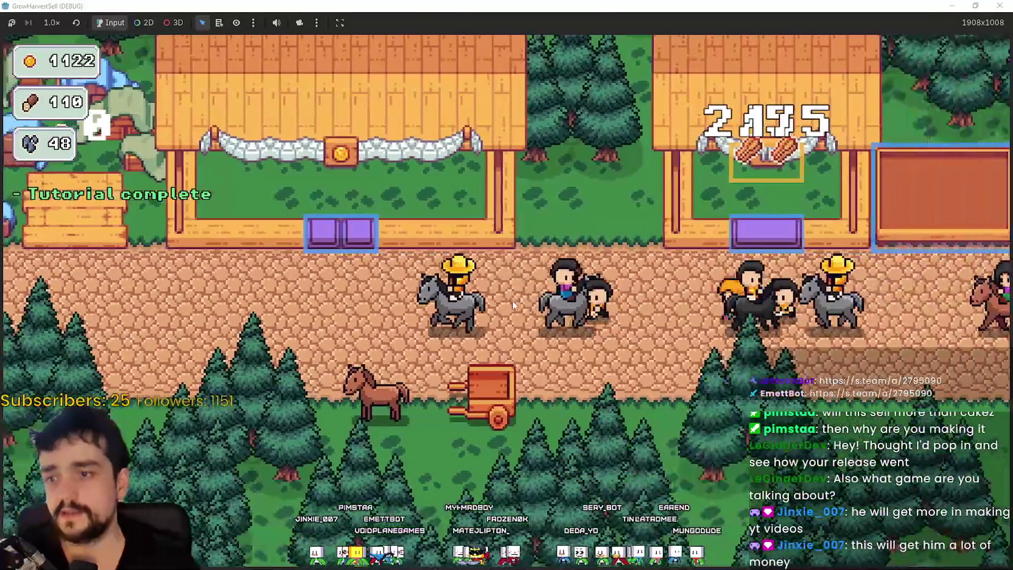
key("w")
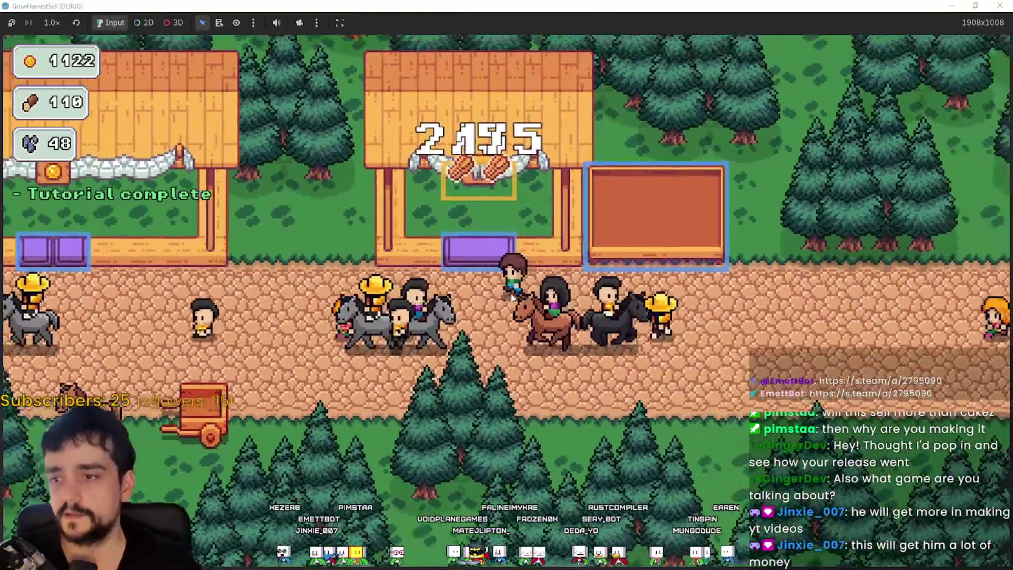
key("a")
key("d")
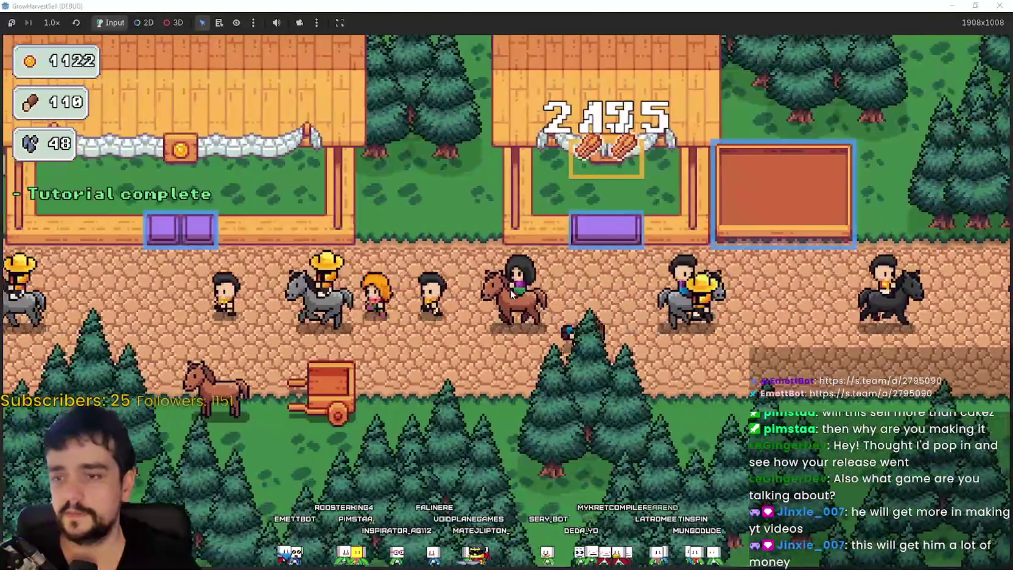
key("a")
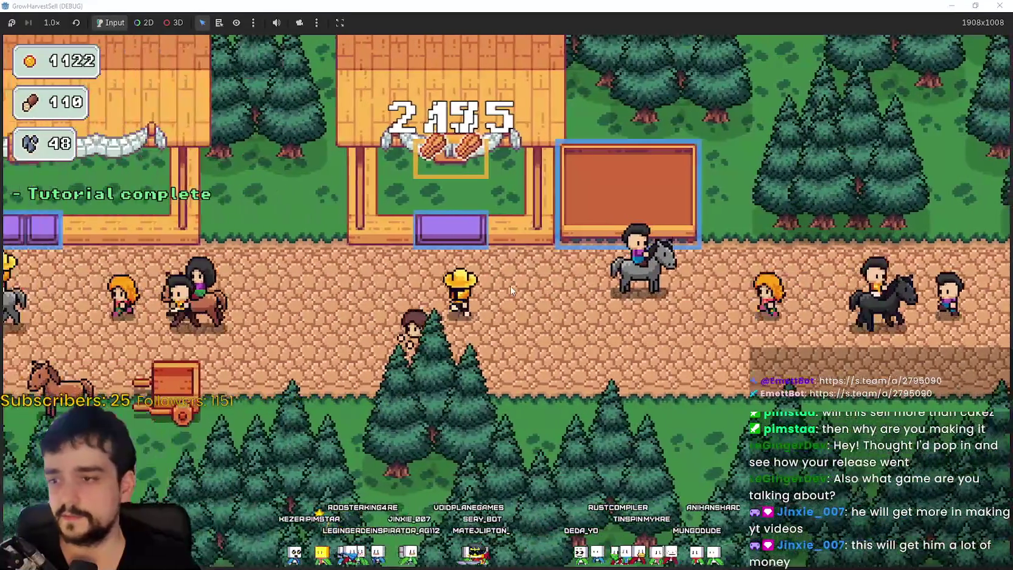
key("a")
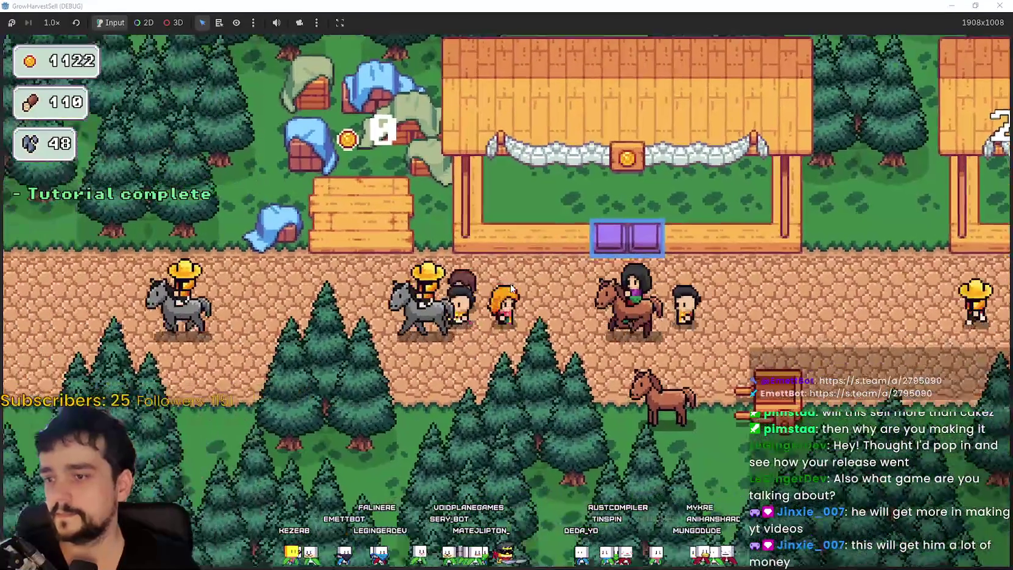
key("d")
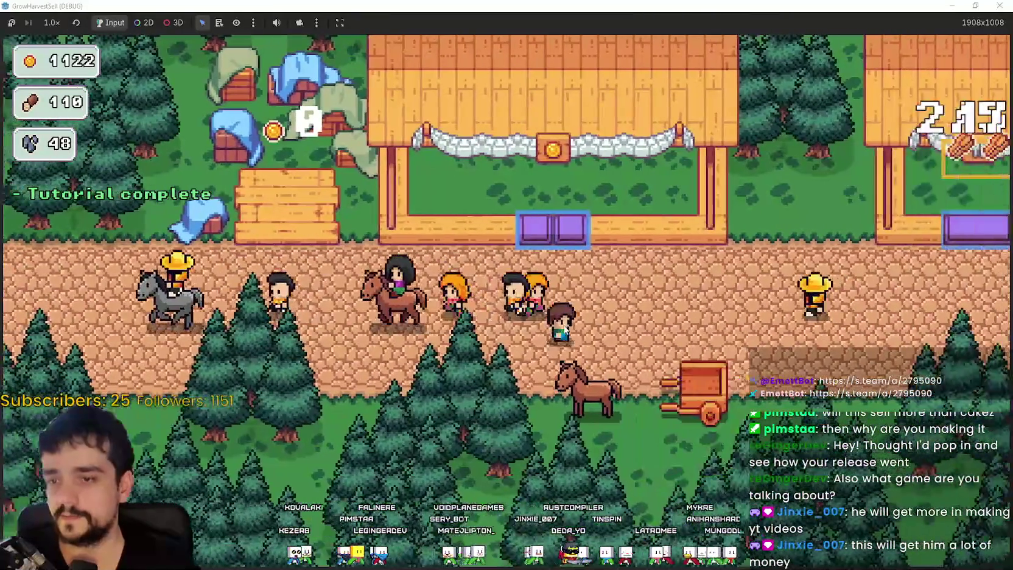
key("e")
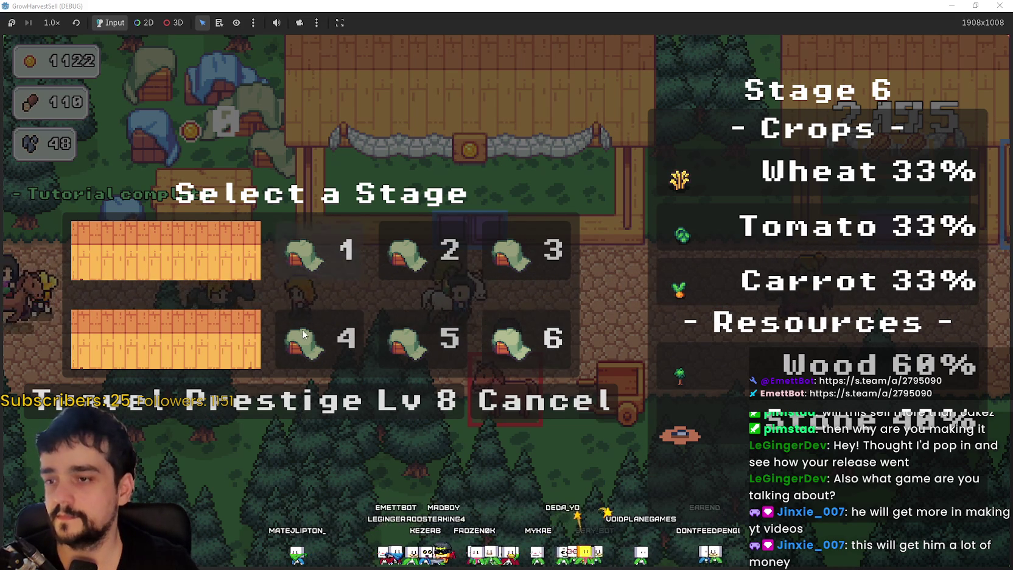
Open the Prestige Lv 8 skill tree and upgrade Bank Speed to 3/5.
left_click(319, 408)
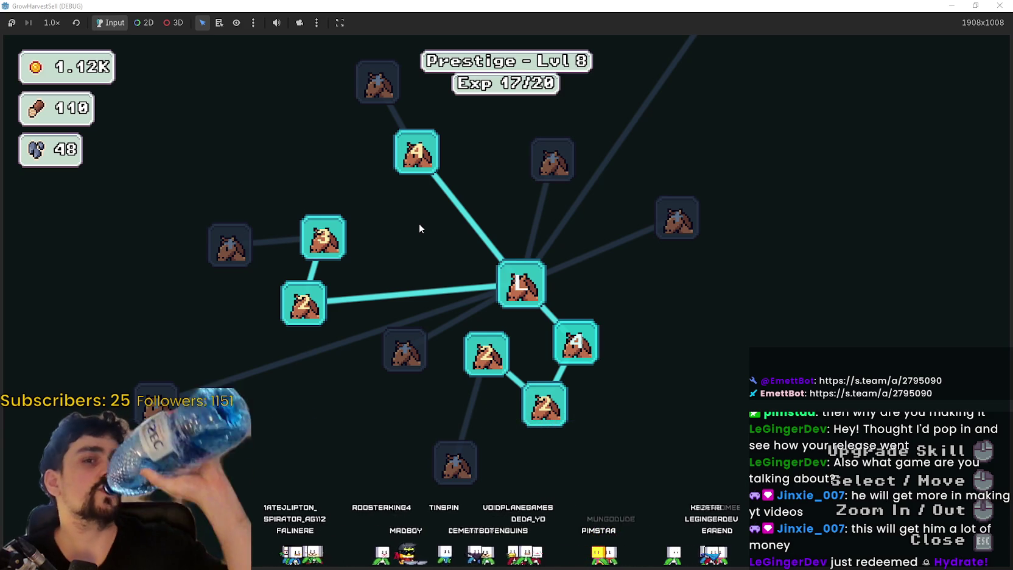
mouse_move(378, 400)
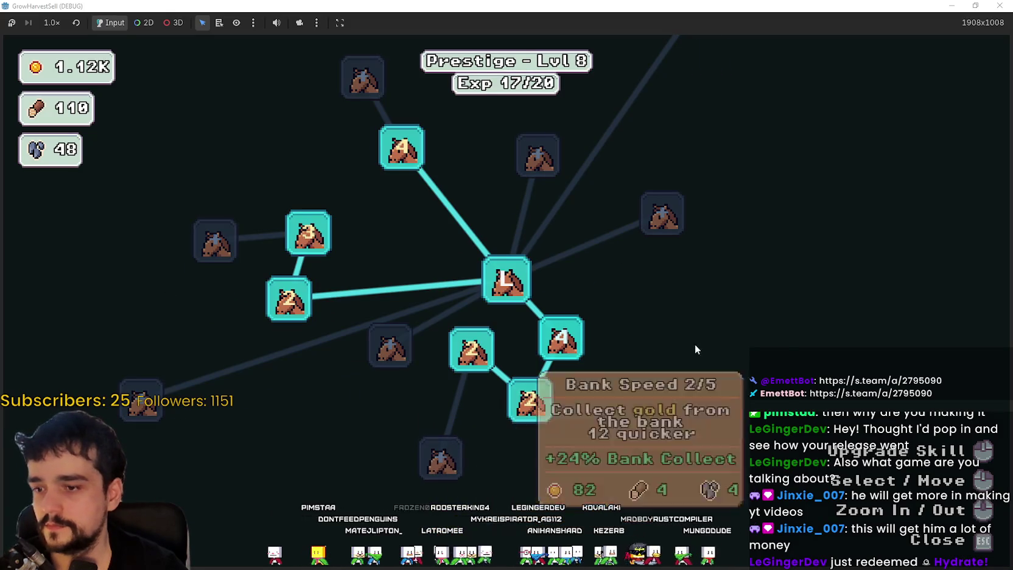
mouse_move(570, 356)
mouse_move(548, 394)
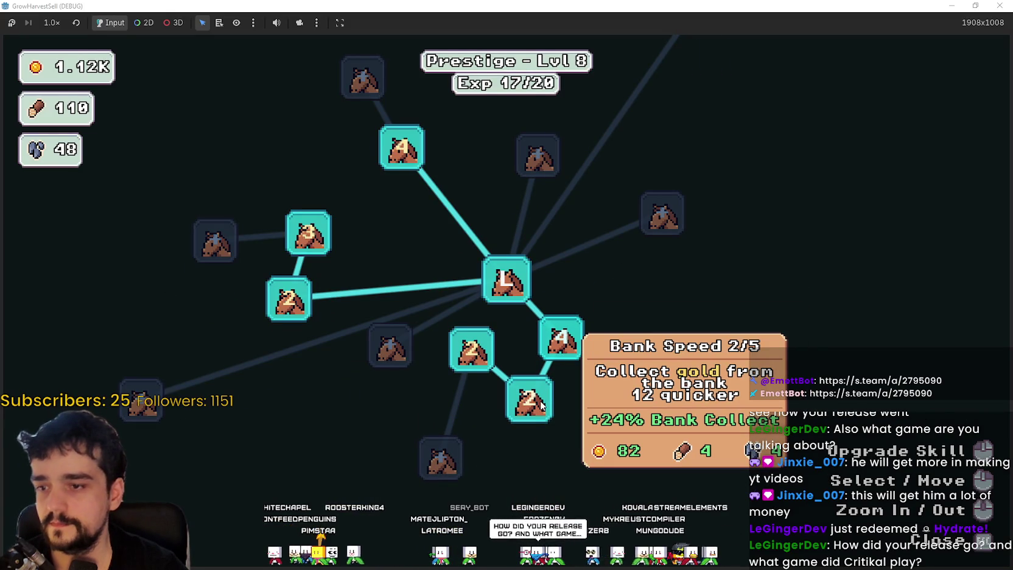
left_click(541, 405)
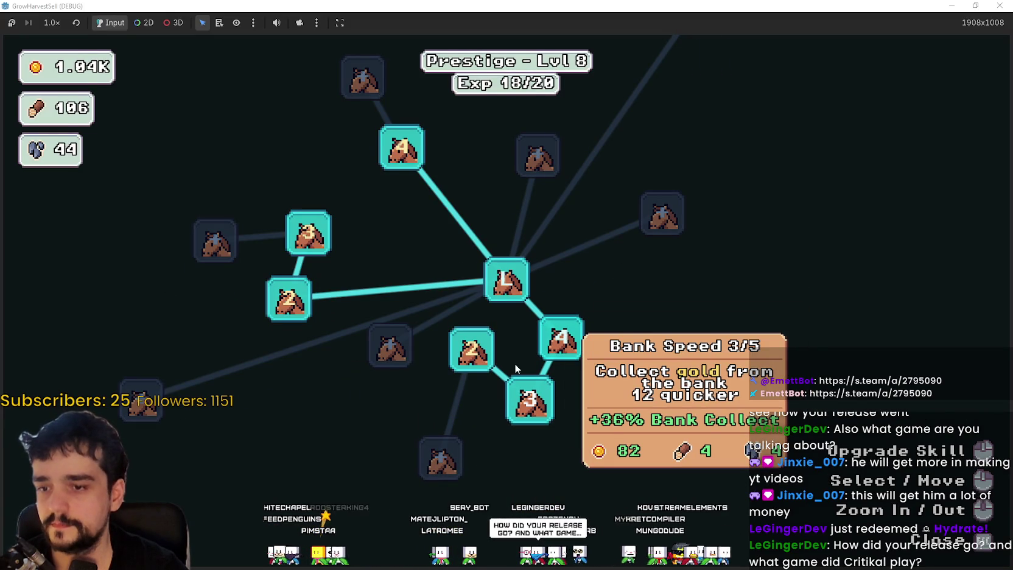
Max out Light Feet (5/5), Barrier Energy and Deep Barrier.
left_click(398, 154)
mouse_move(299, 238)
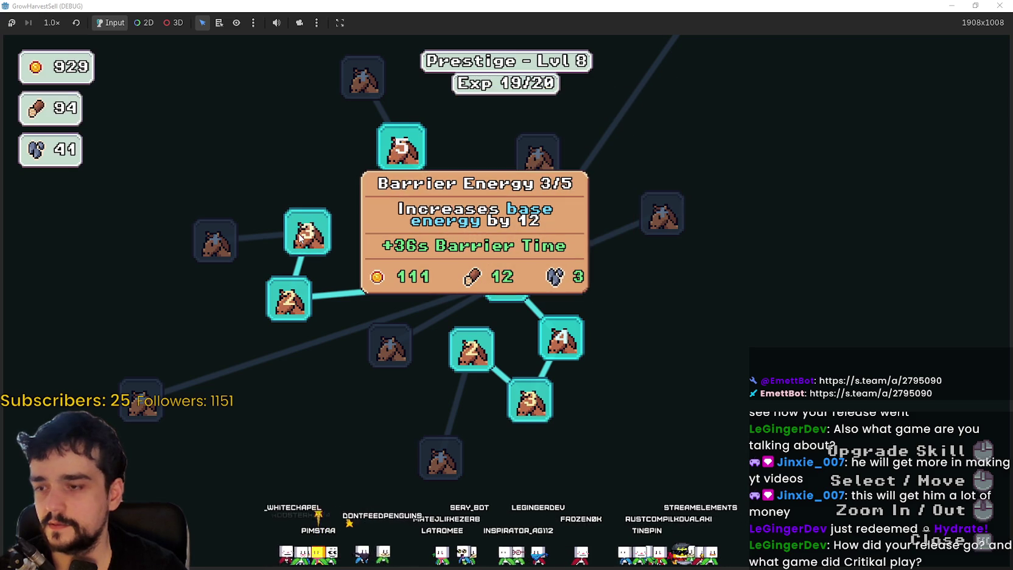
left_click(303, 239)
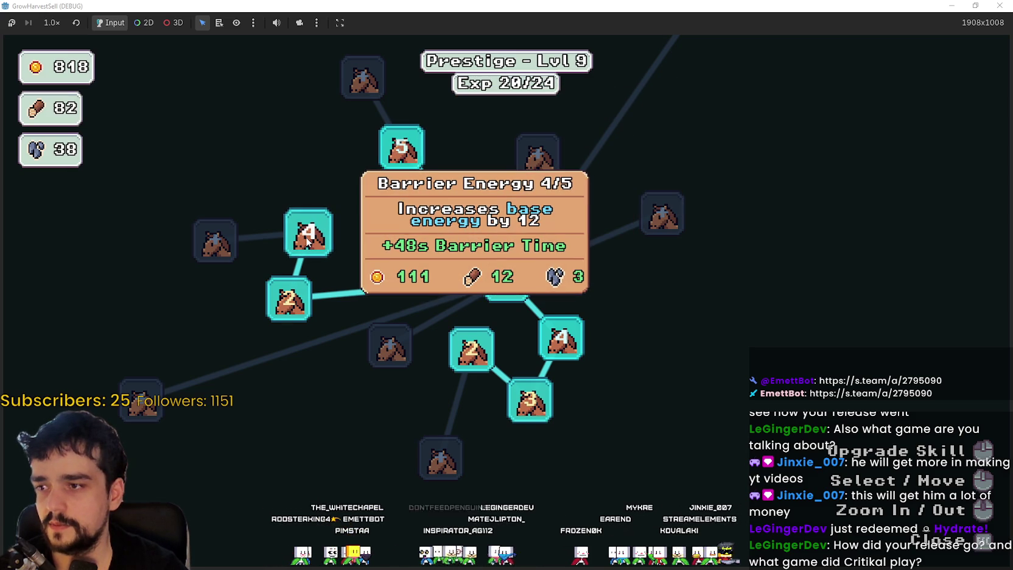
left_click(308, 242)
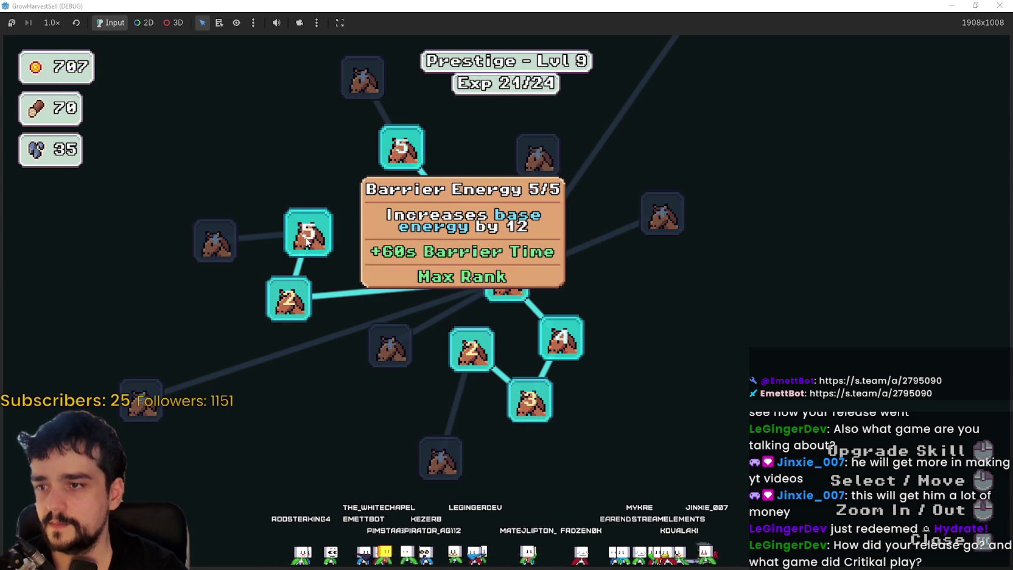
left_click(291, 296)
left_click(305, 302)
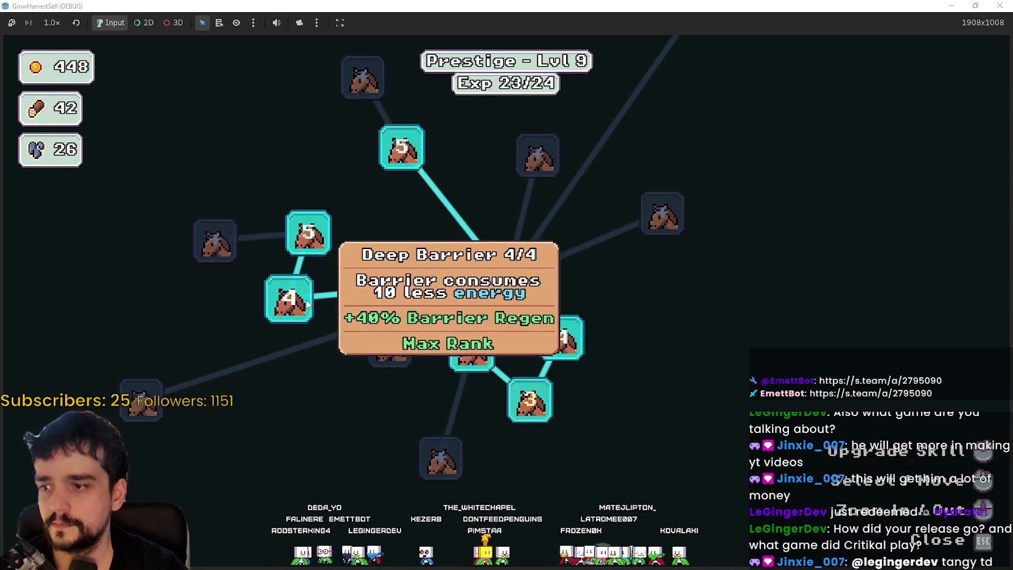
Raise Bank Speed to 5/5 and Crops Value to 4/5, then close the skill tree.
mouse_move(536, 415)
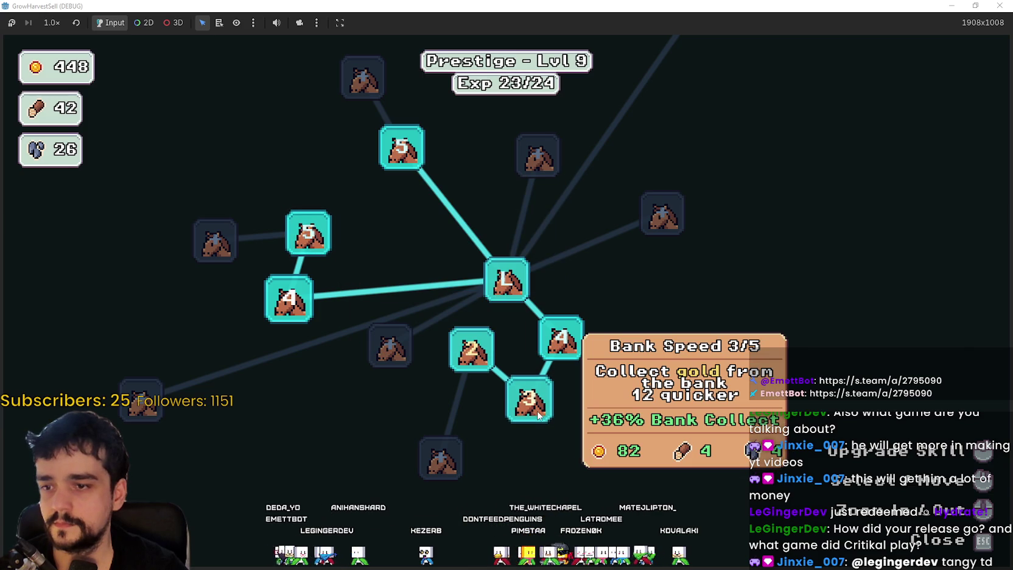
left_click(525, 410)
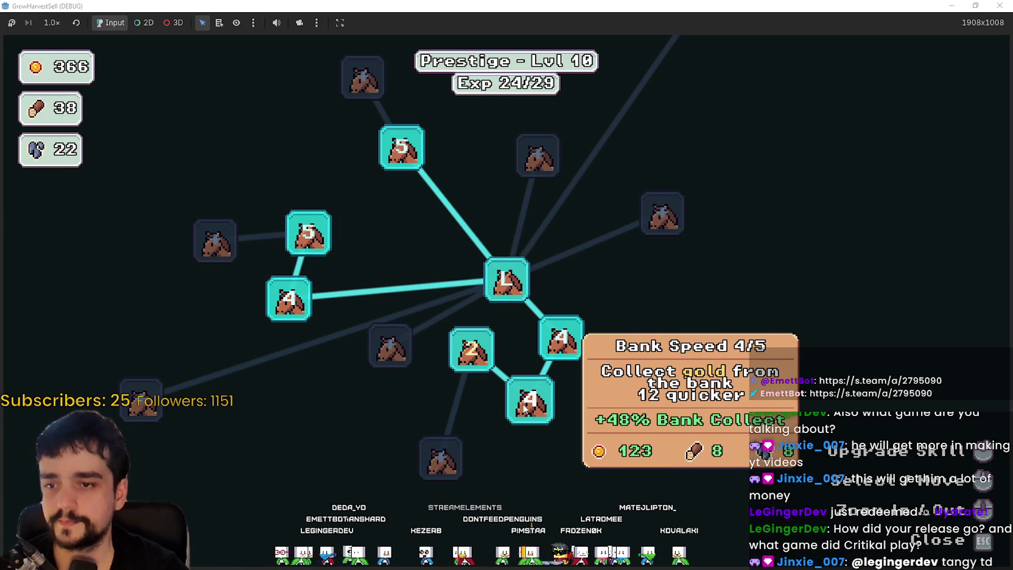
left_click(525, 408)
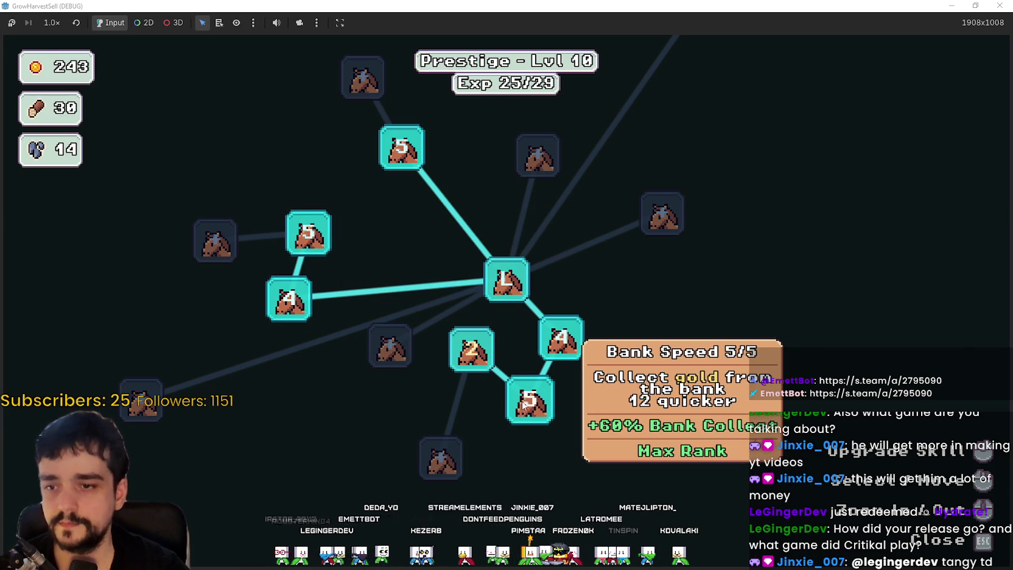
left_click(485, 351)
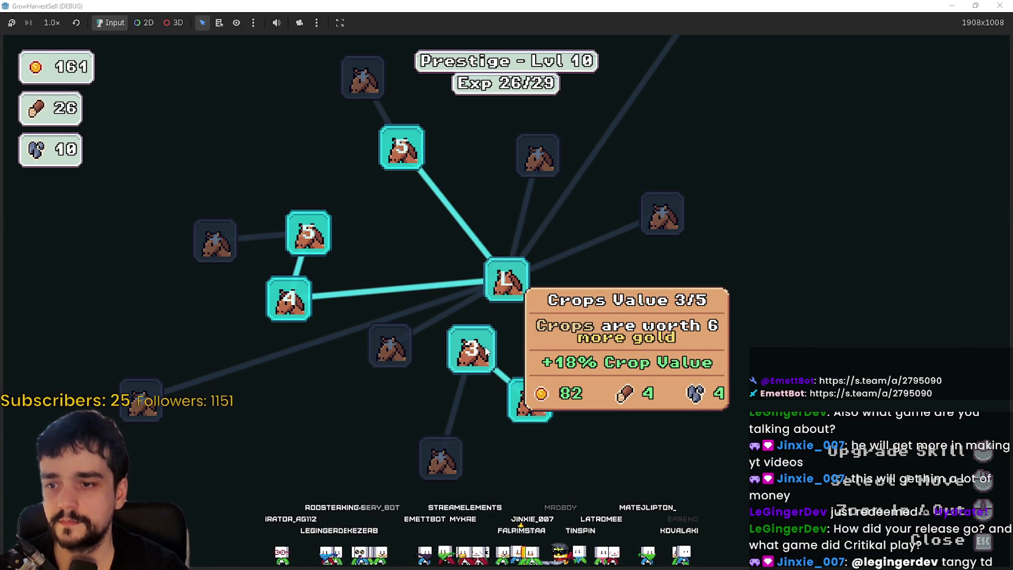
left_click(485, 352)
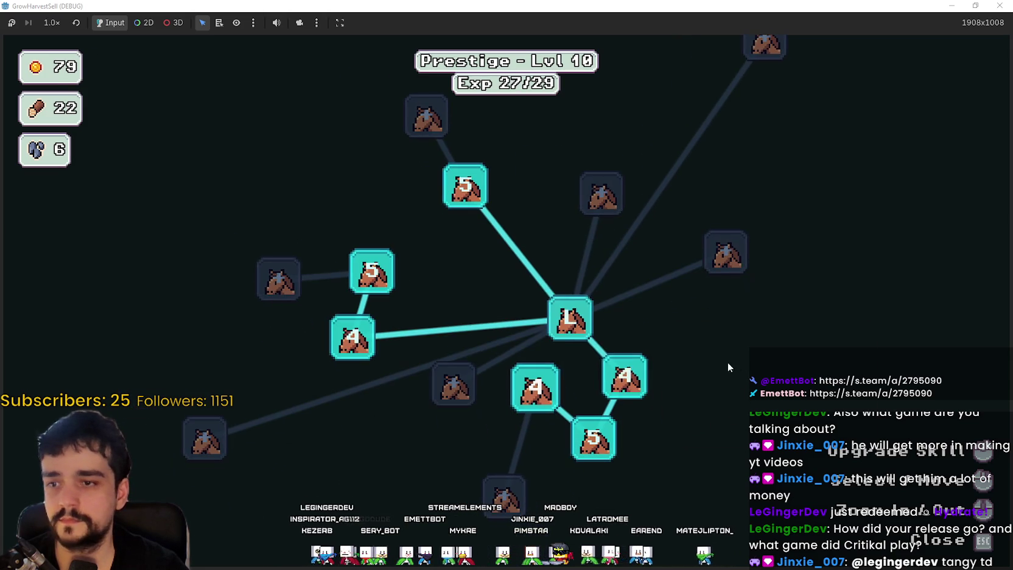
key("Escape")
Cancel the stage selection, stop the game with F8, and relaunch it to the title screen.
key("Escape")
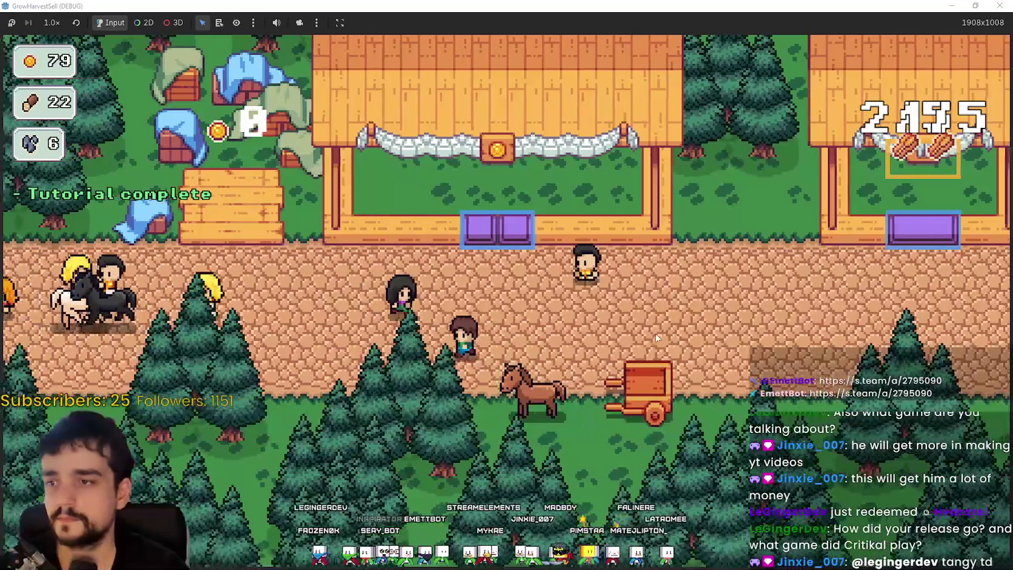
key("Escape")
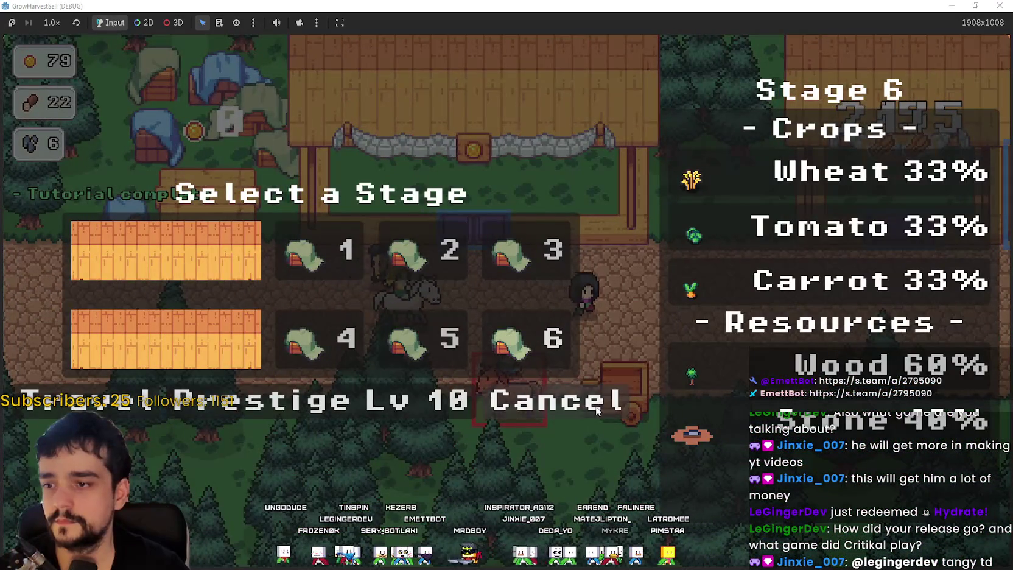
left_click(496, 398)
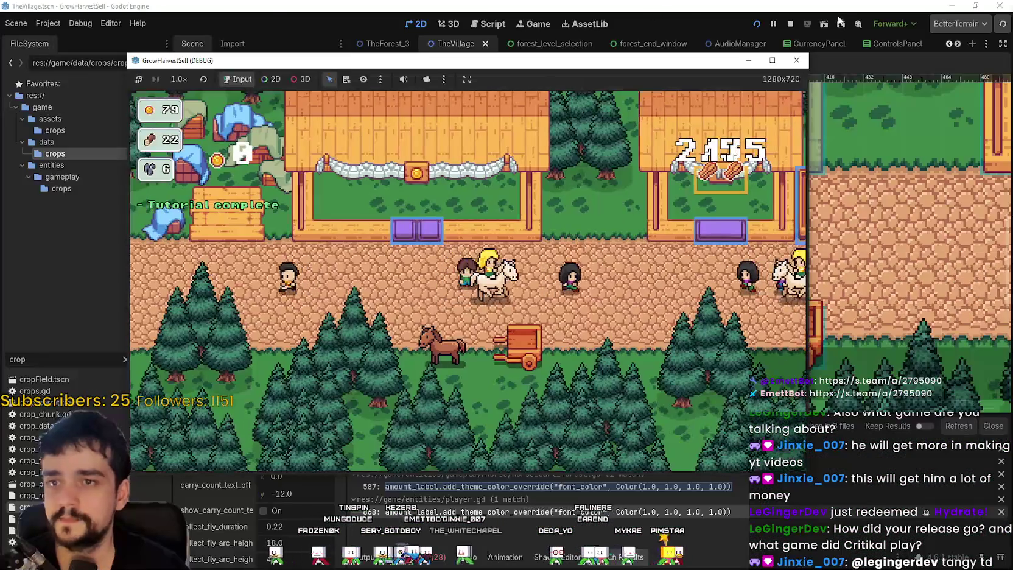
key("F8")
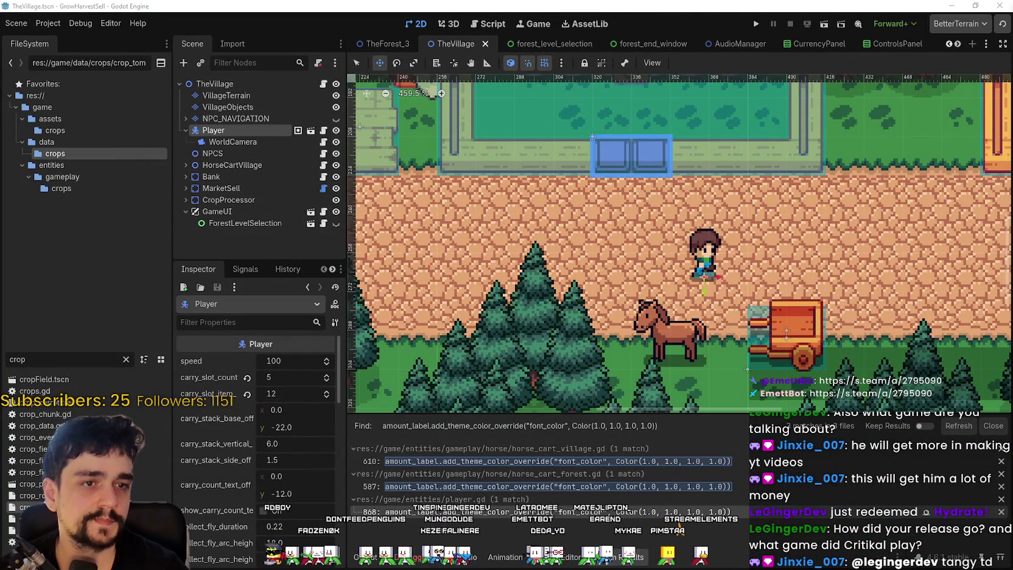
left_click(756, 26)
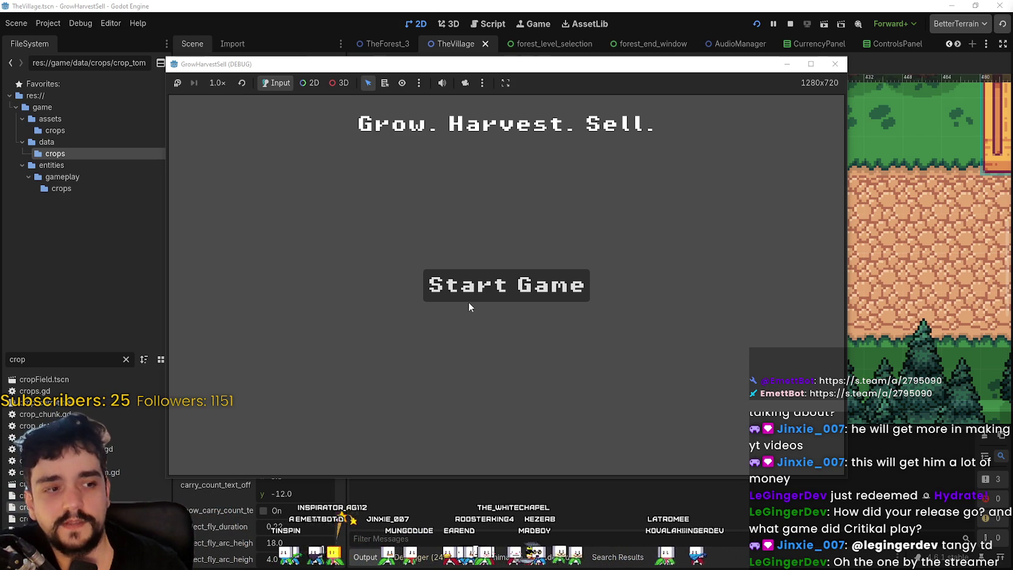
left_click(536, 284)
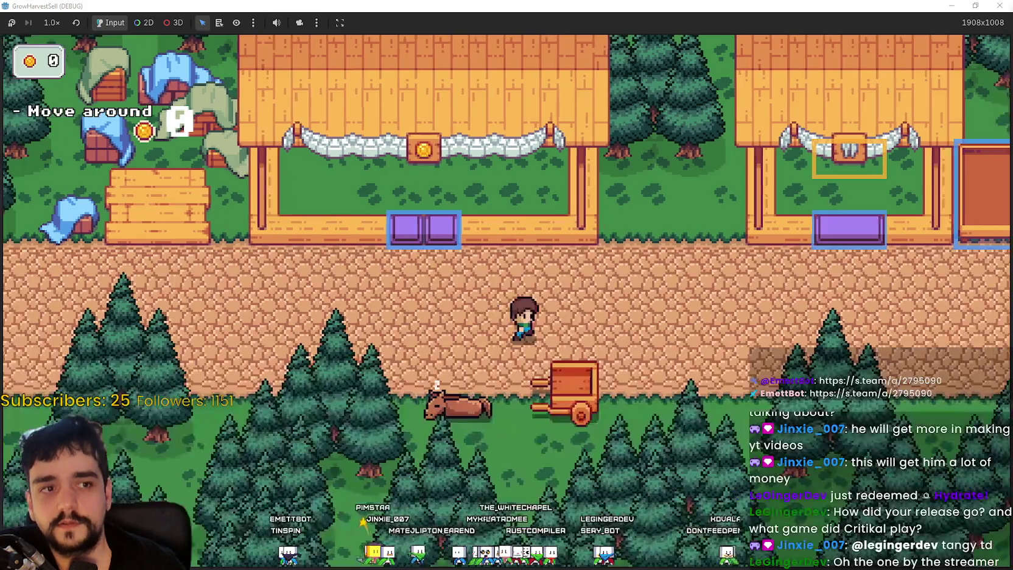
key("d")
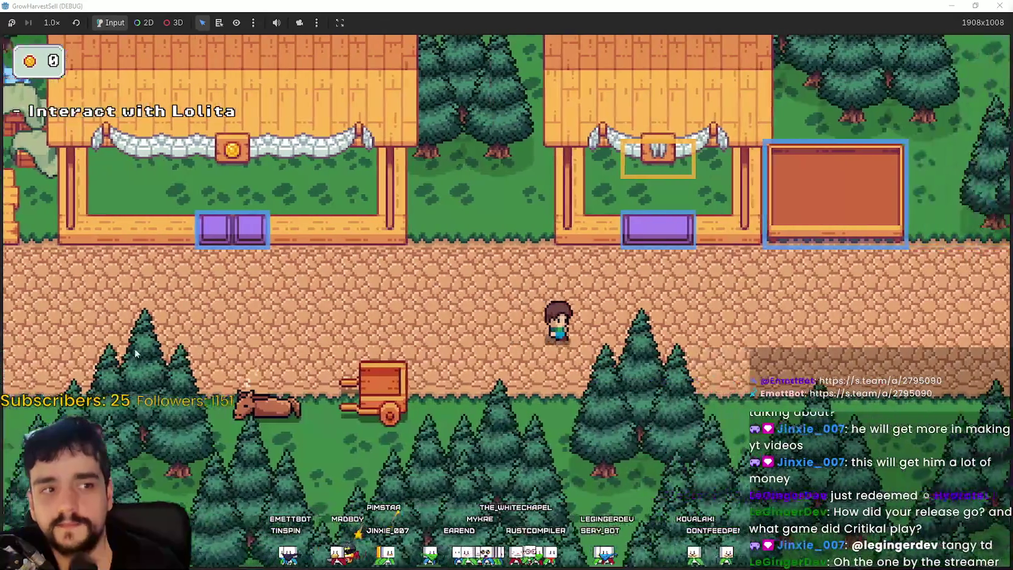
key("super+Down")
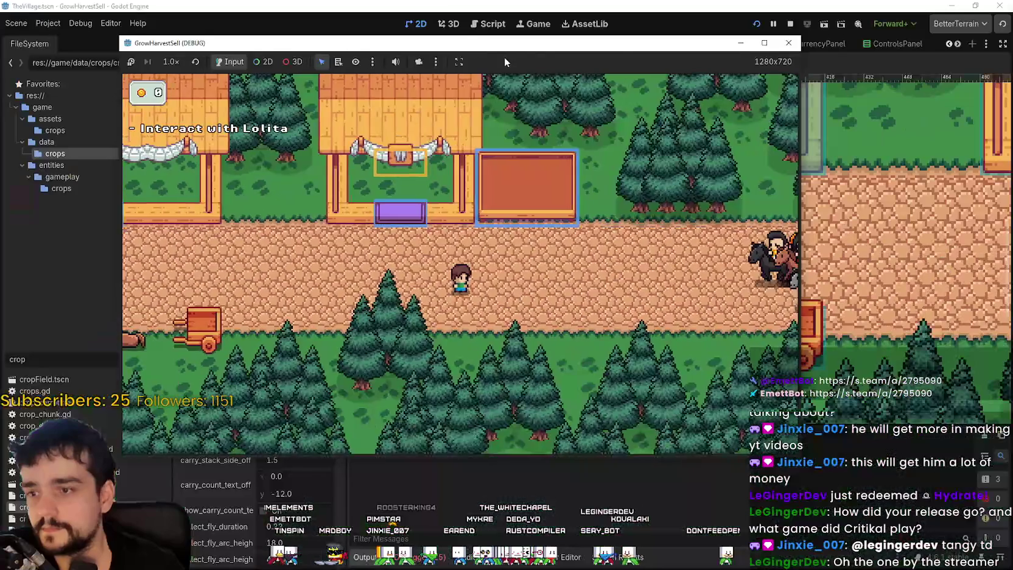
left_click(789, 25)
Drag the Player node to the left end of the village road and save the scene.
scroll(819, 304, "down", 5)
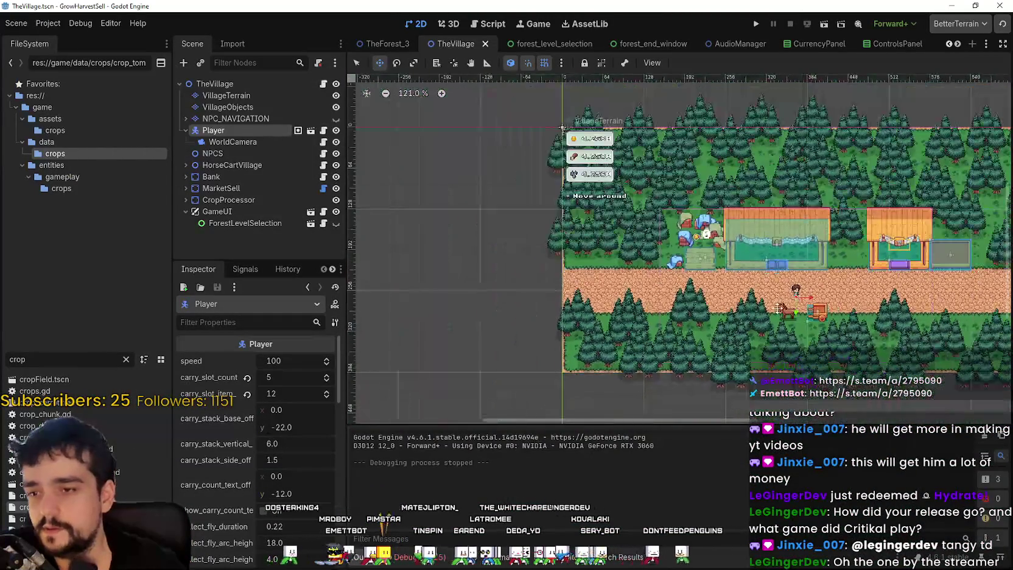
scroll(778, 309, "up", 1)
left_click_drag(792, 284, 500, 277)
scroll(545, 311, "up", 3)
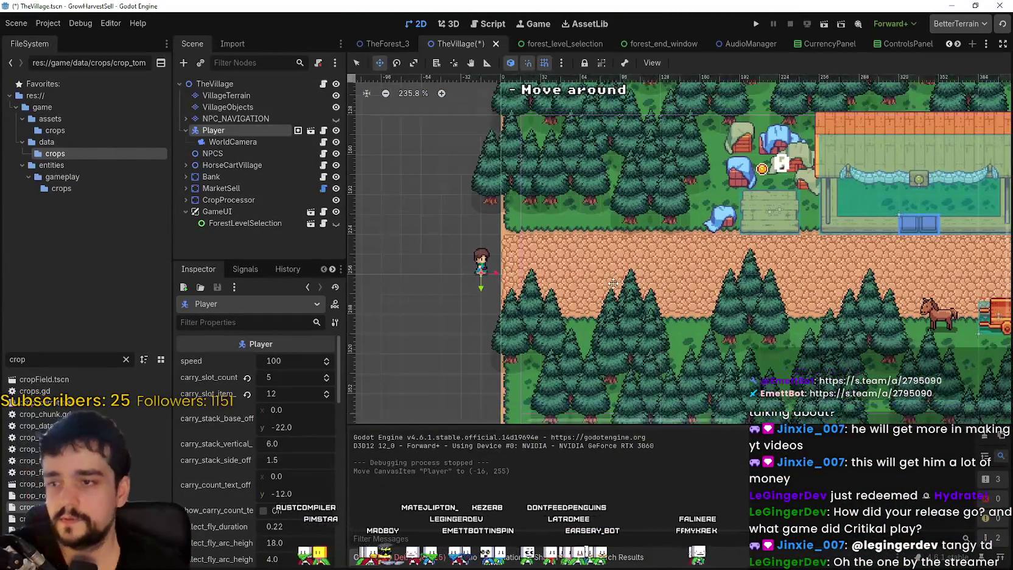
key("ctrl+s")
scroll(612, 283, "down", 4)
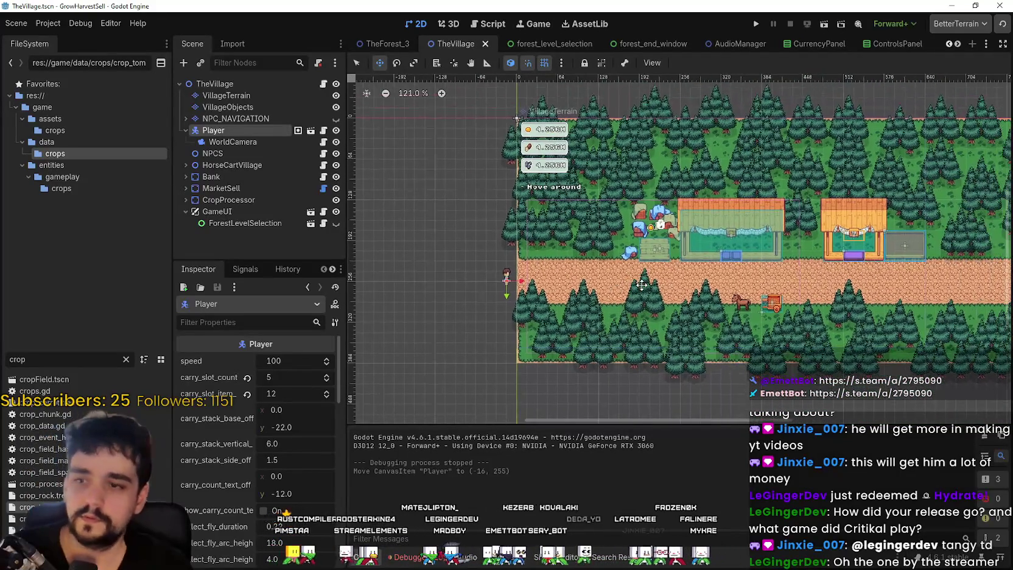
scroll(511, 277, "up", 4)
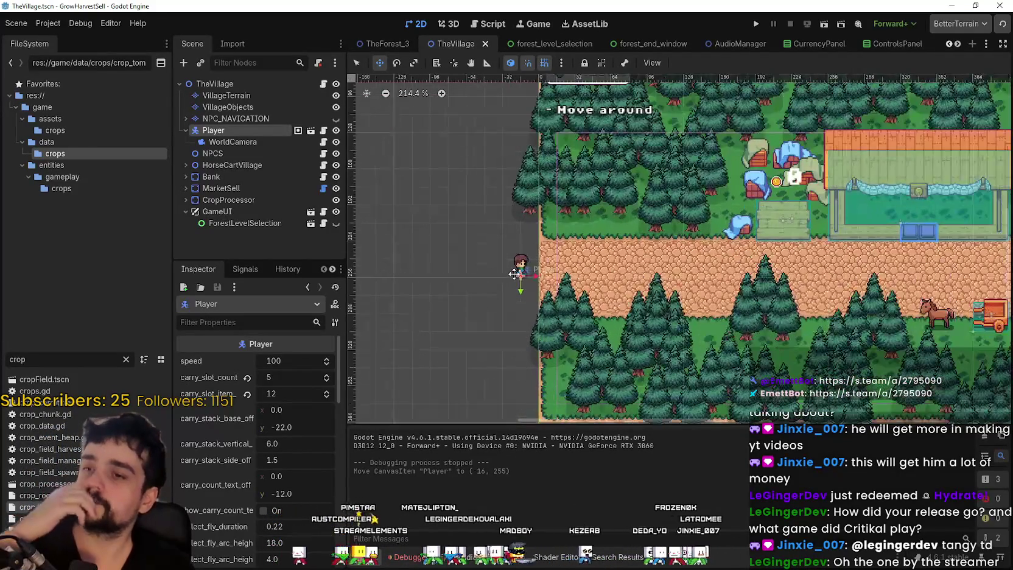
scroll(228, 493, "down", 8)
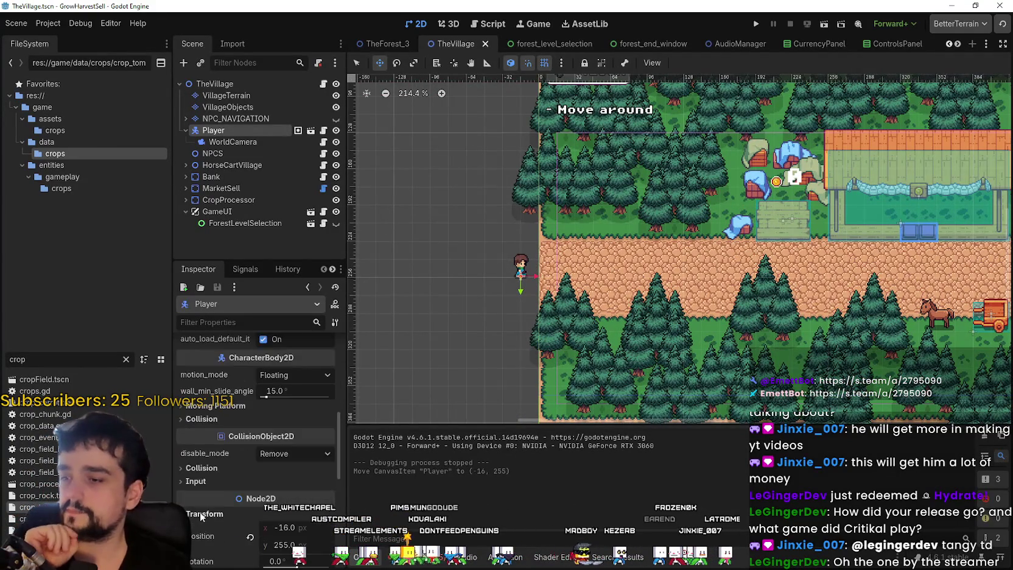
scroll(200, 504, "down", 2)
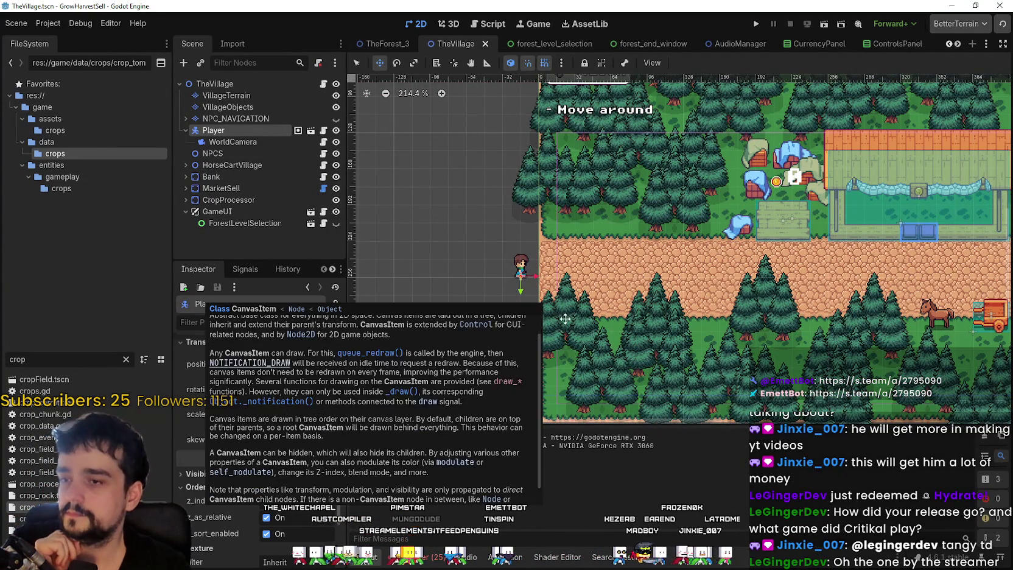
scroll(361, 267, "down", 2)
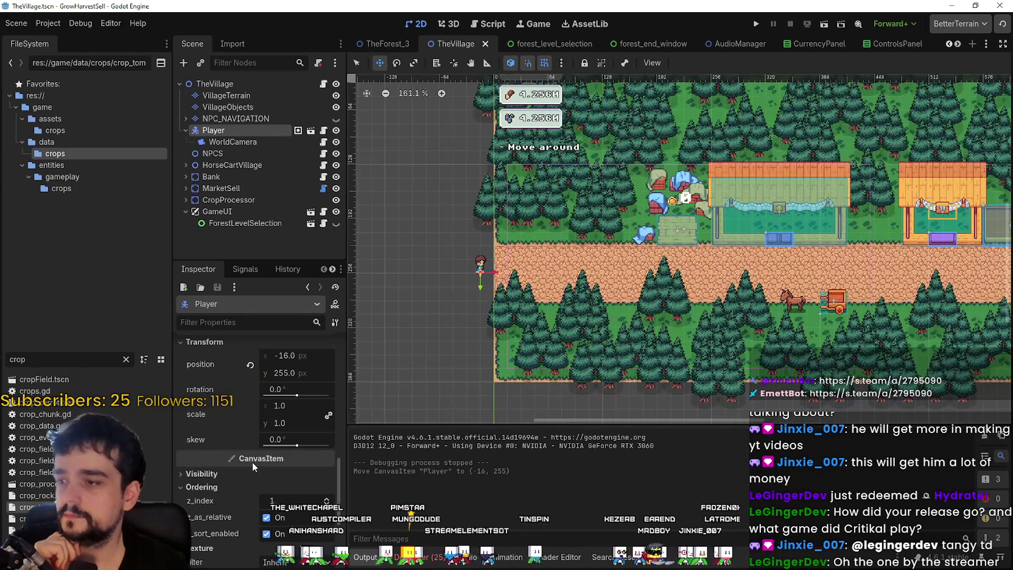
scroll(253, 461, "up", 2)
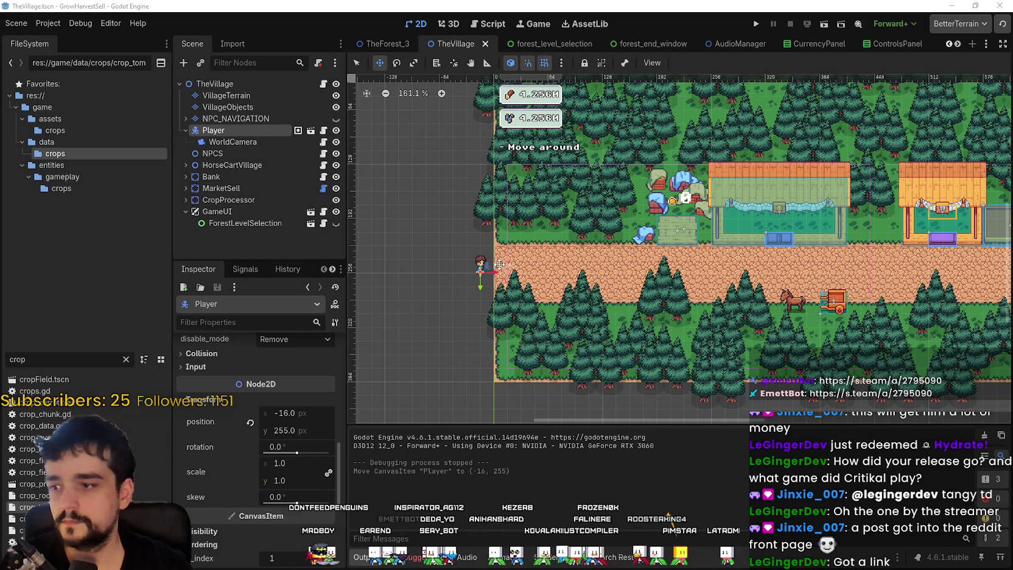
Move the Player right to around (368, 268) above the horse cart, nudge it down, and save.
scroll(192, 467, "down", 10)
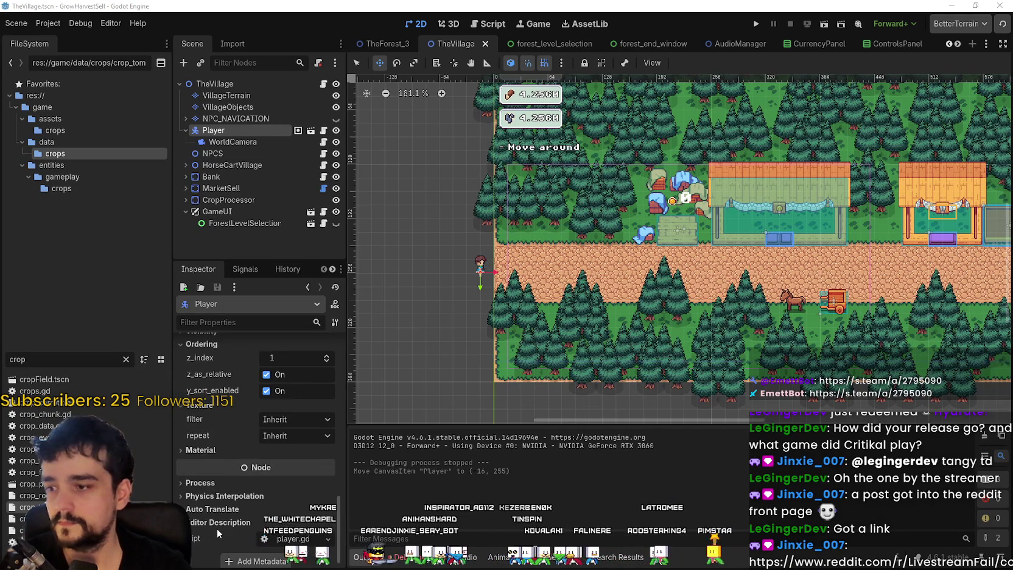
scroll(217, 528, "down", 10)
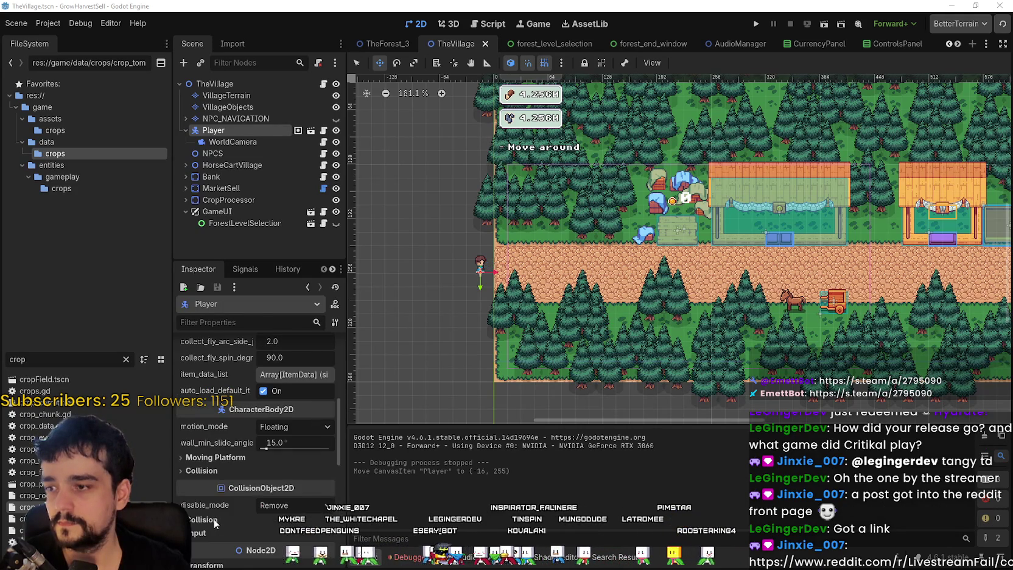
scroll(630, 266, "down", 4)
mouse_move(407, 269)
left_mouse_down()
mouse_move(647, 269)
mouse_move(601, 278)
mouse_move(593, 269)
left_mouse_up()
scroll(648, 269, "up", 10)
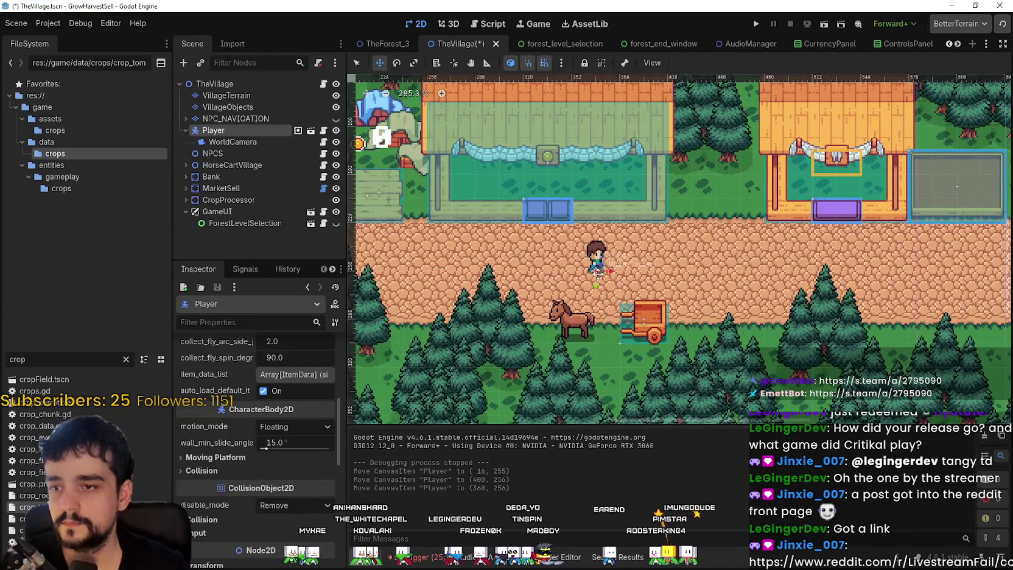
scroll(593, 269, "up", 6)
key("Down")
key("Down")
key("Down")
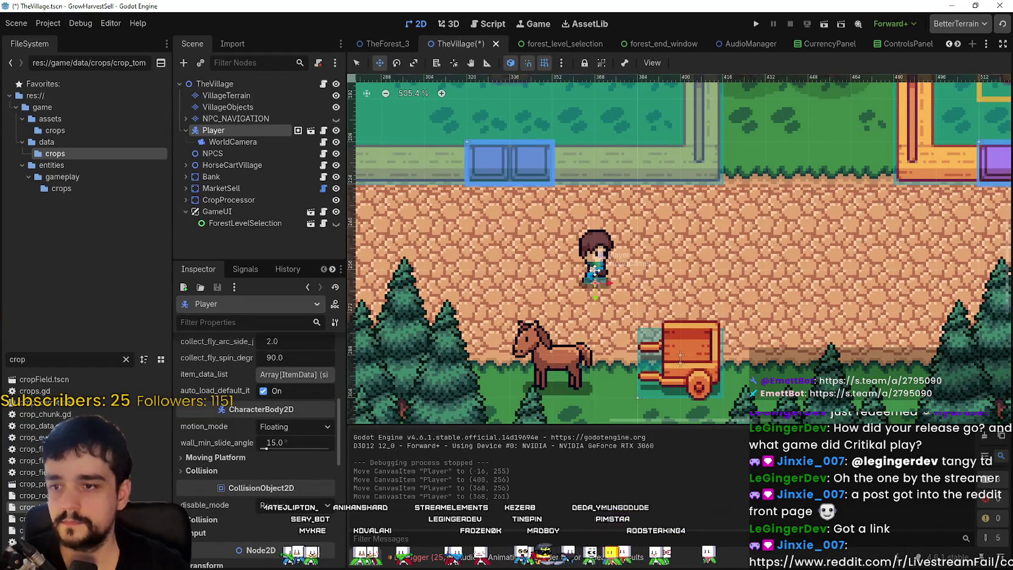
key("Down")
key("Down")
key("ctrl+s")
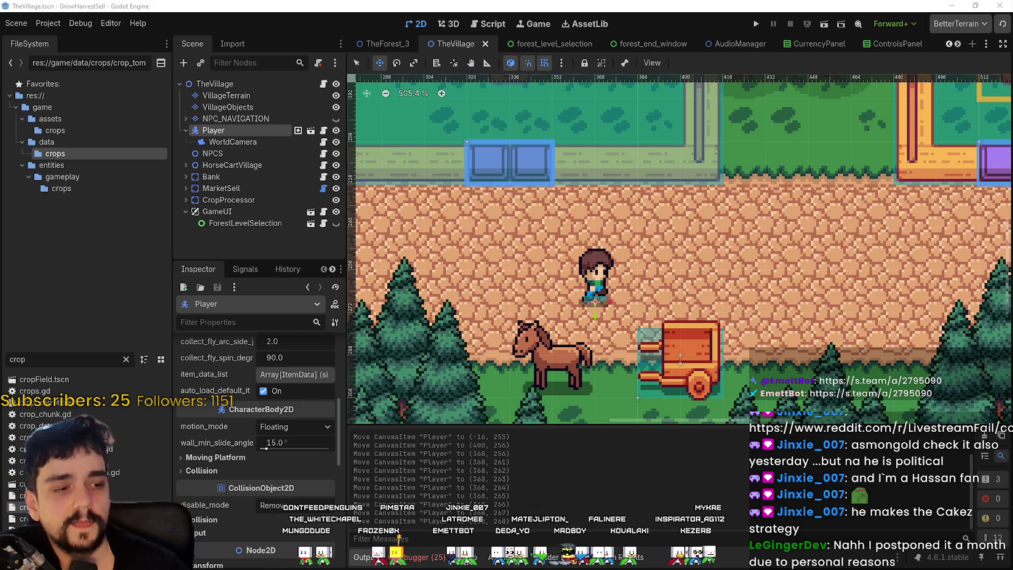
key("alt+Tab")
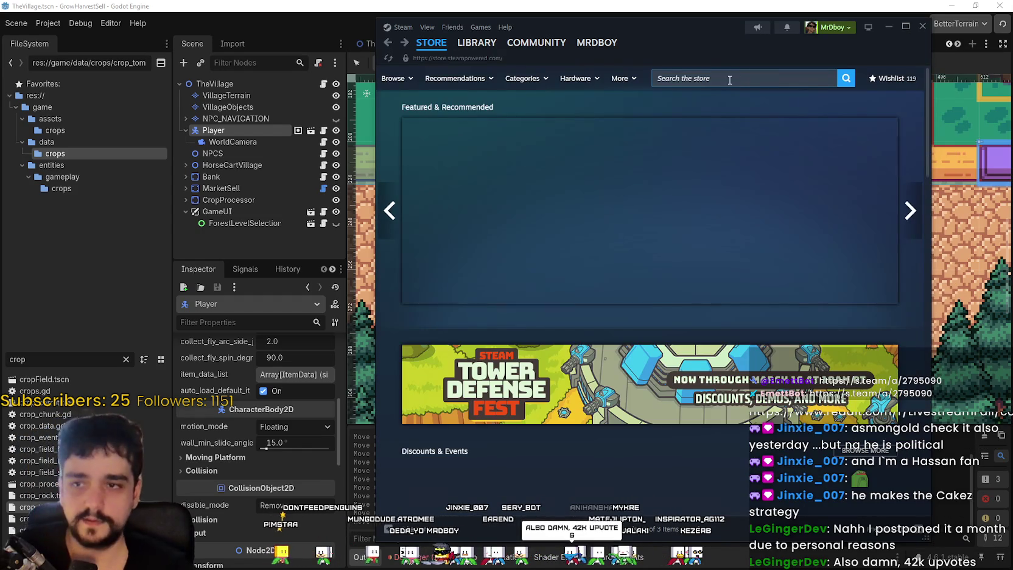
left_click(730, 79)
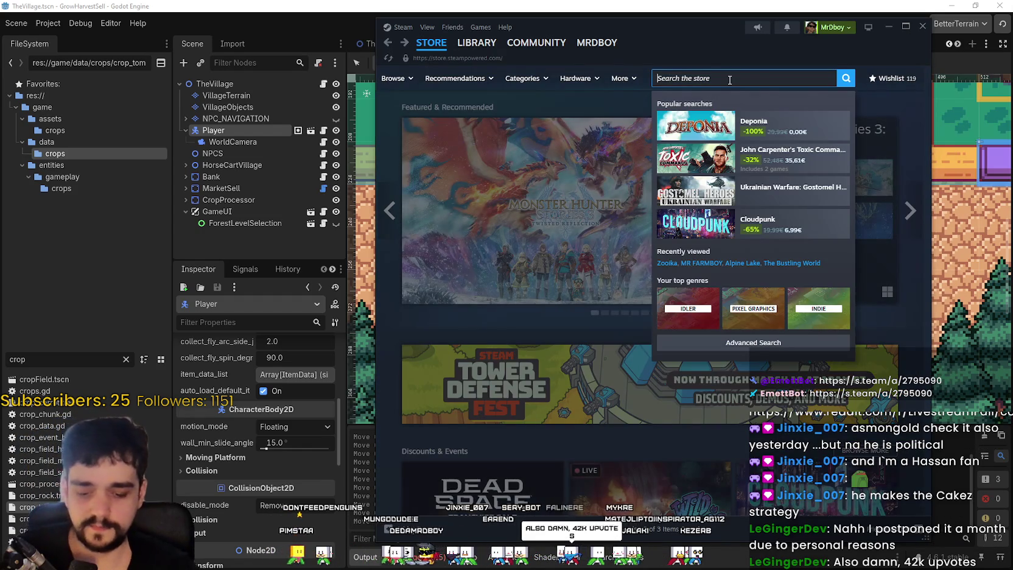
left_click(879, 85)
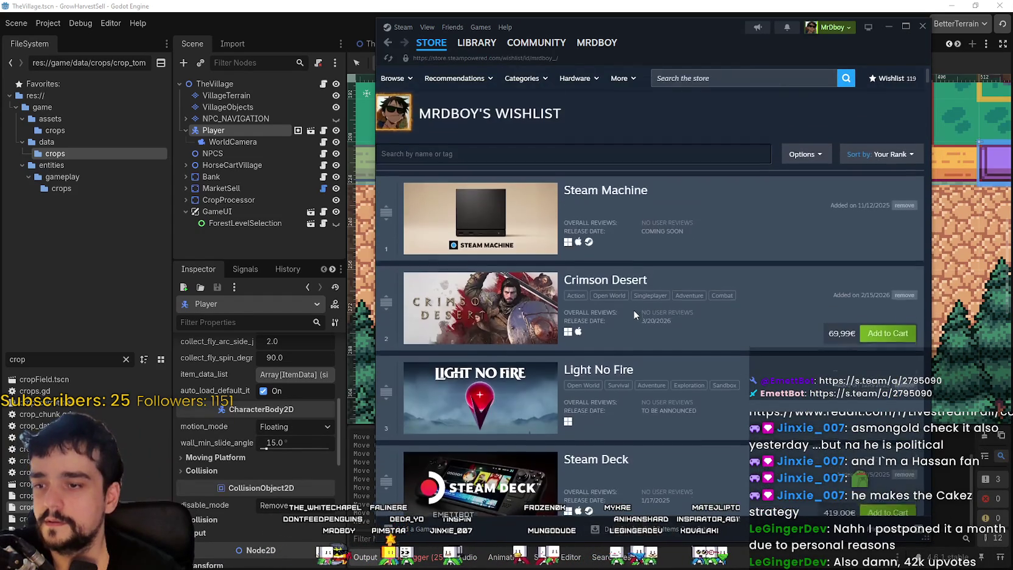
scroll(633, 309, "down", 4)
scroll(598, 286, "down", 4)
left_click(477, 42)
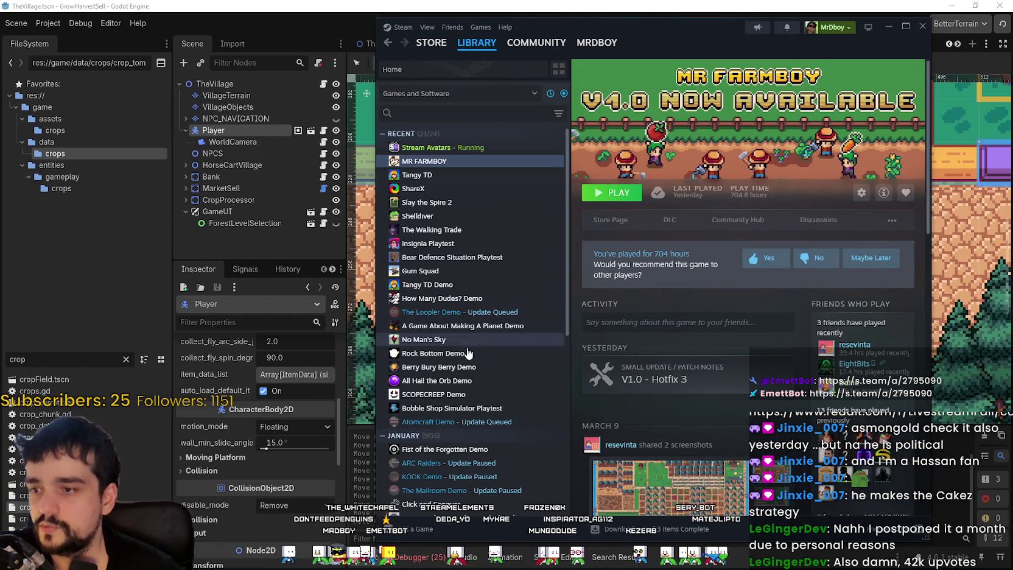
left_click(452, 382)
left_click(620, 226)
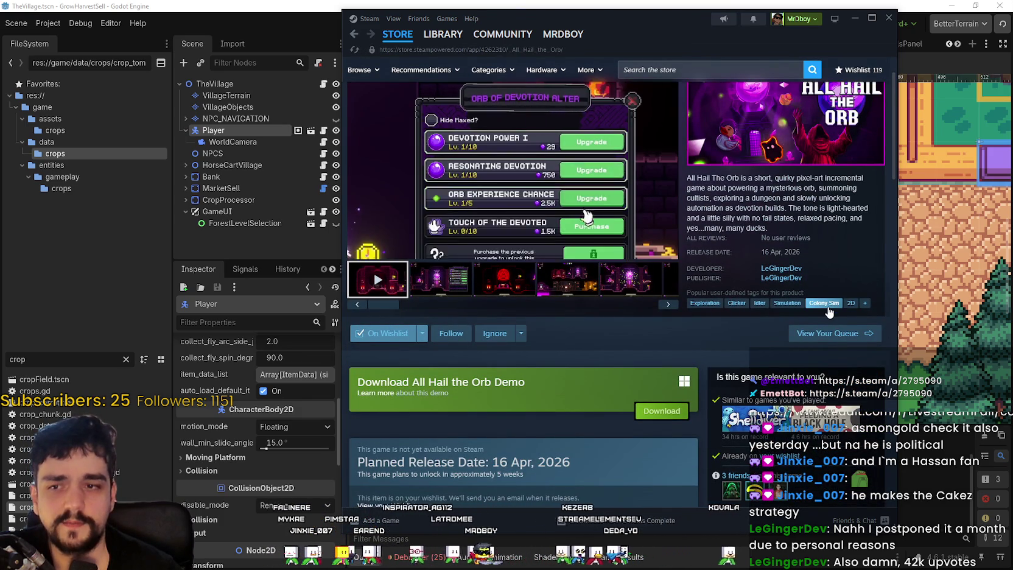
scroll(575, 389, "down", 4)
scroll(585, 378, "up", 3)
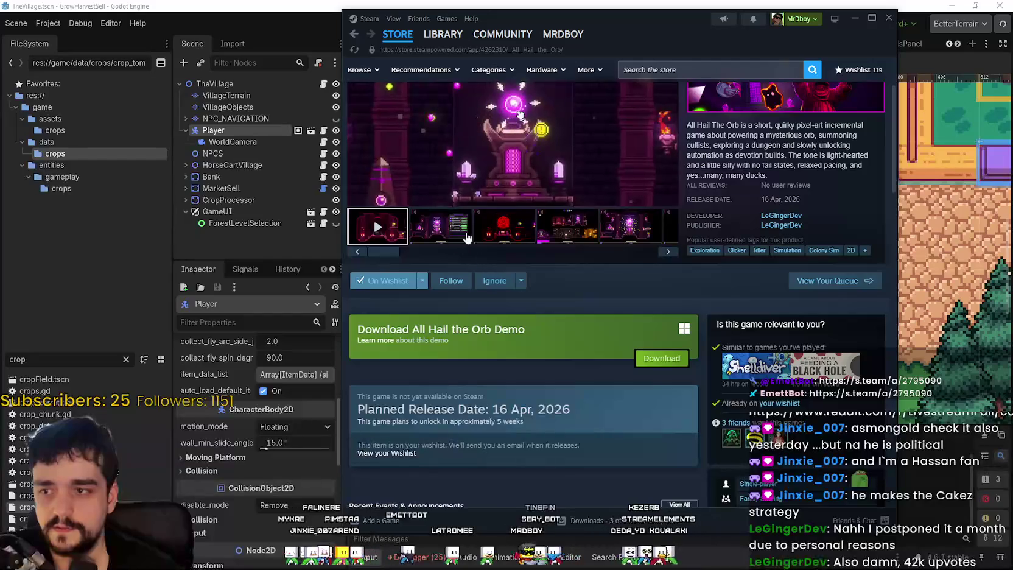
scroll(669, 414, "down", 2)
scroll(689, 427, "down", 6)
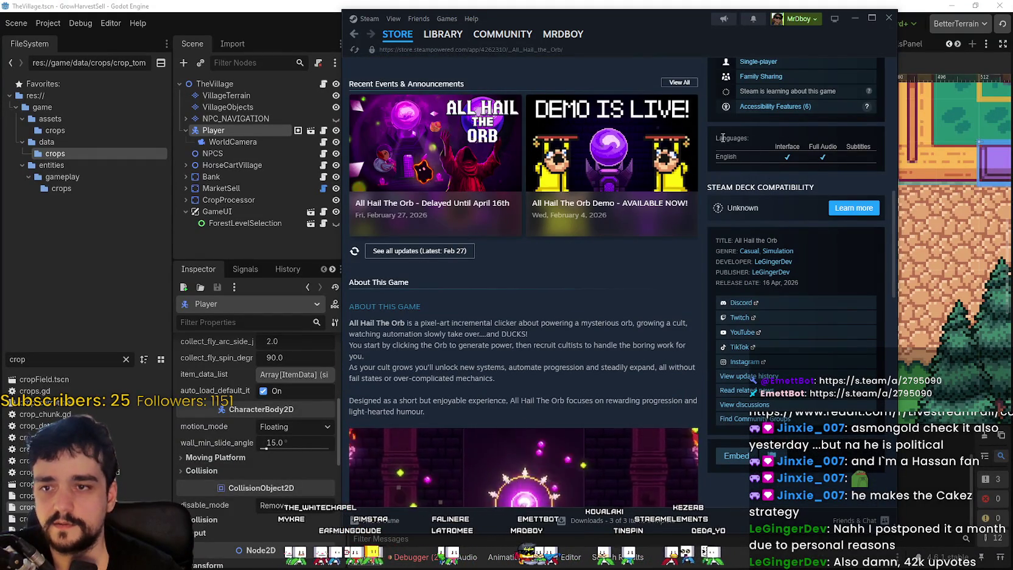
left_click_drag(718, 138, 909, 163)
scroll(761, 329, "up", 4)
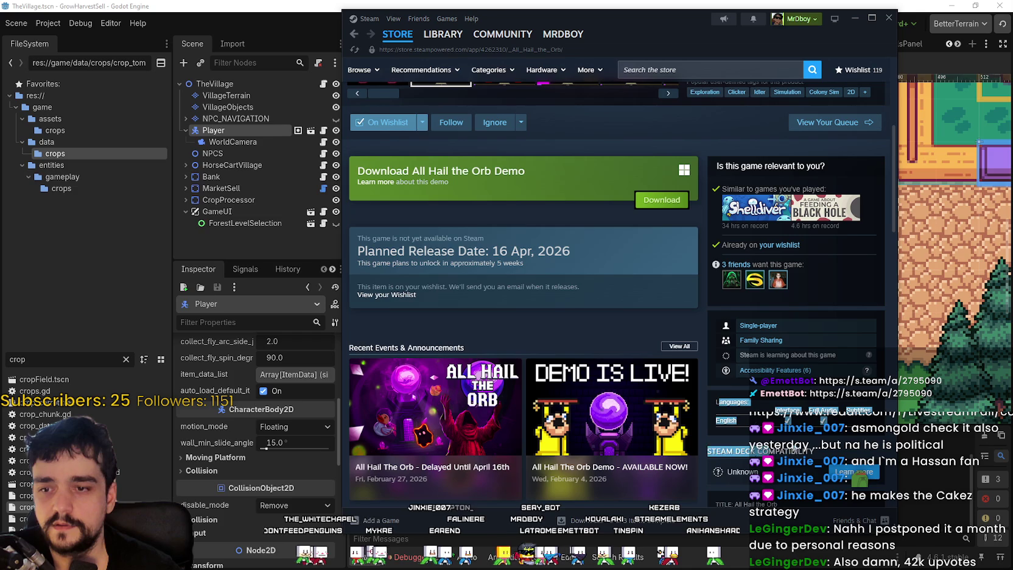
left_click(686, 303)
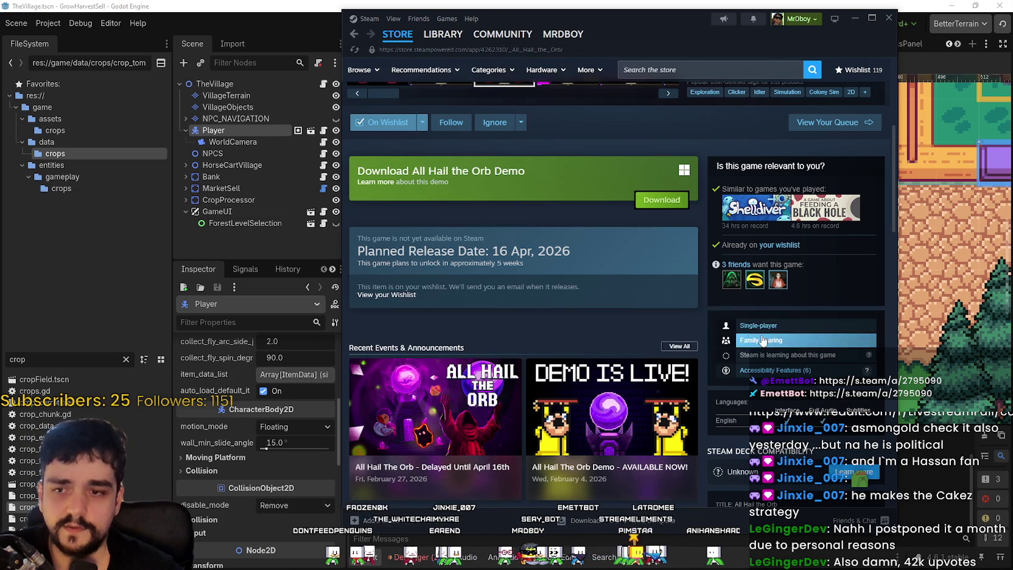
scroll(773, 353, "down", 1)
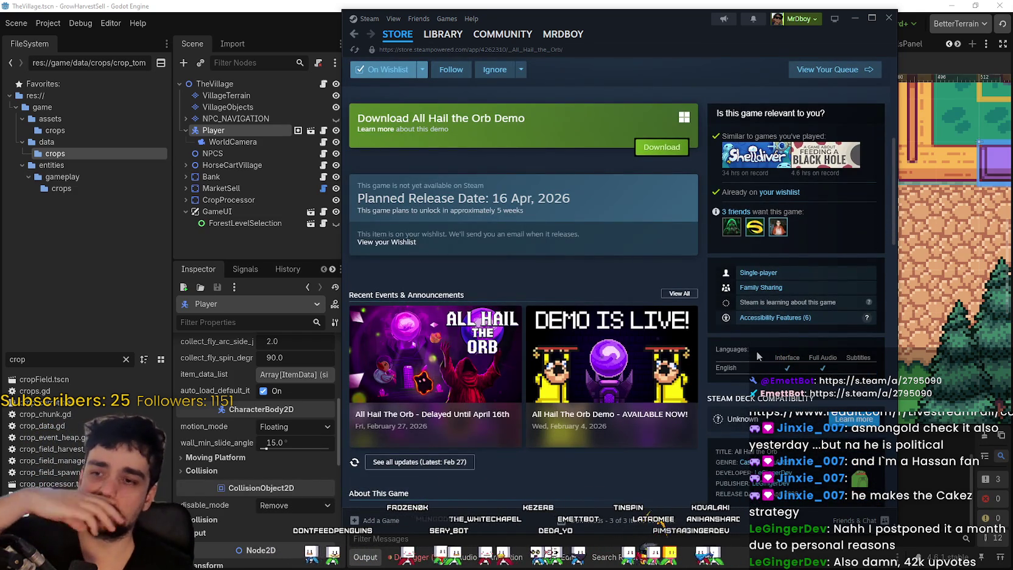
scroll(755, 352, "up", 6)
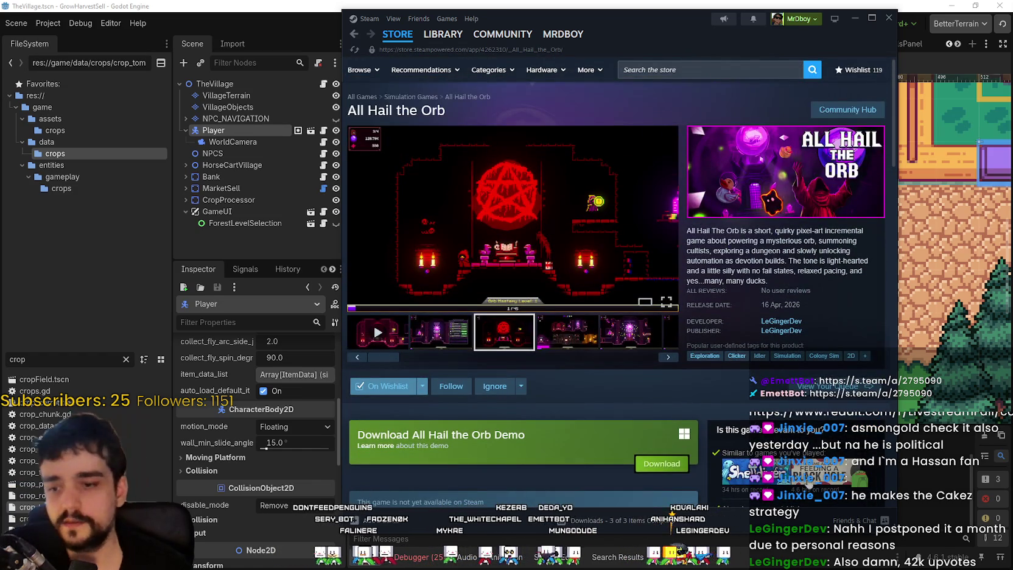
scroll(715, 448, "down", 13)
scroll(716, 449, "up", 5)
scroll(583, 346, "up", 6)
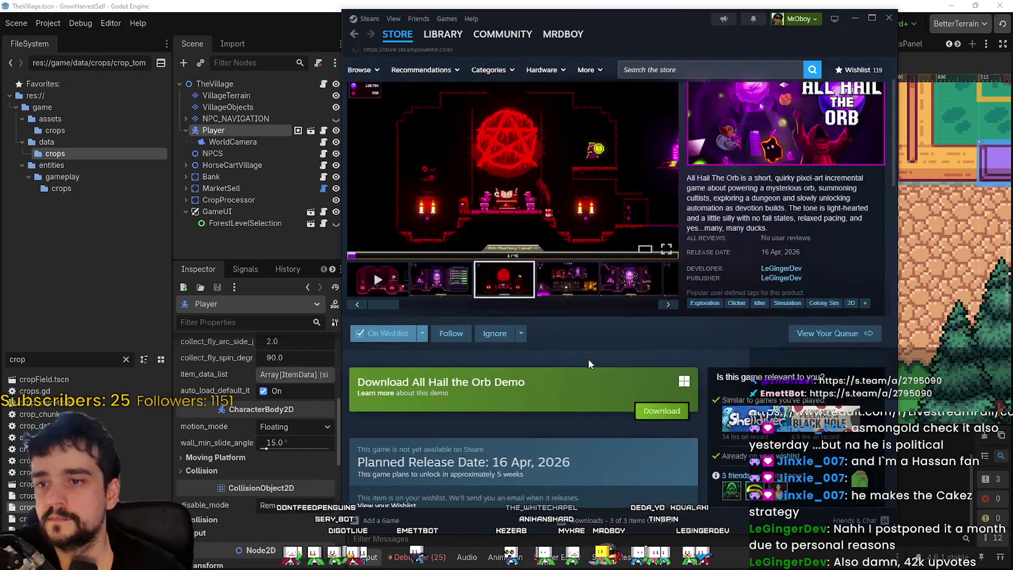
left_click(397, 34)
left_click(458, 4)
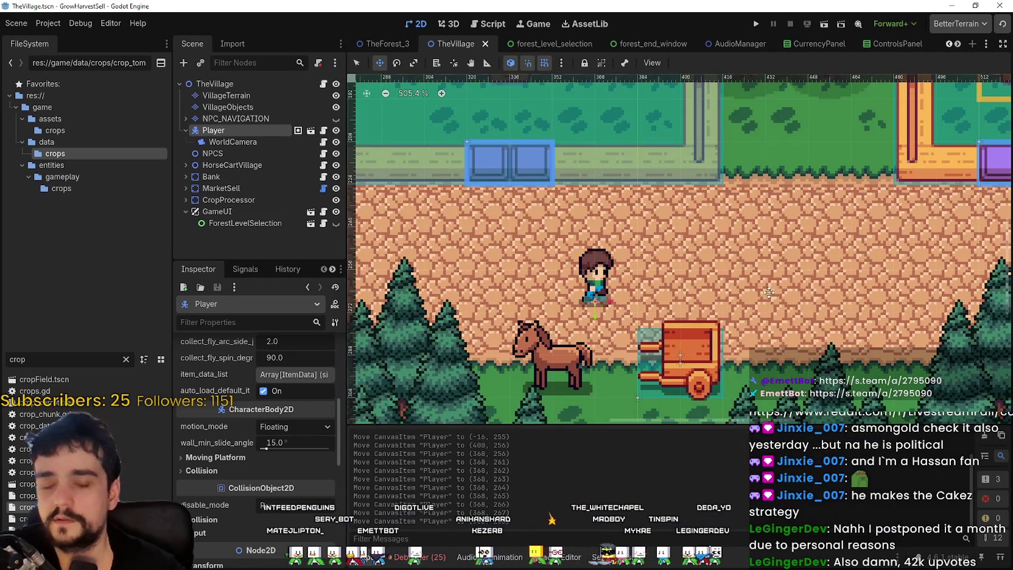
scroll(768, 290, "down", 2)
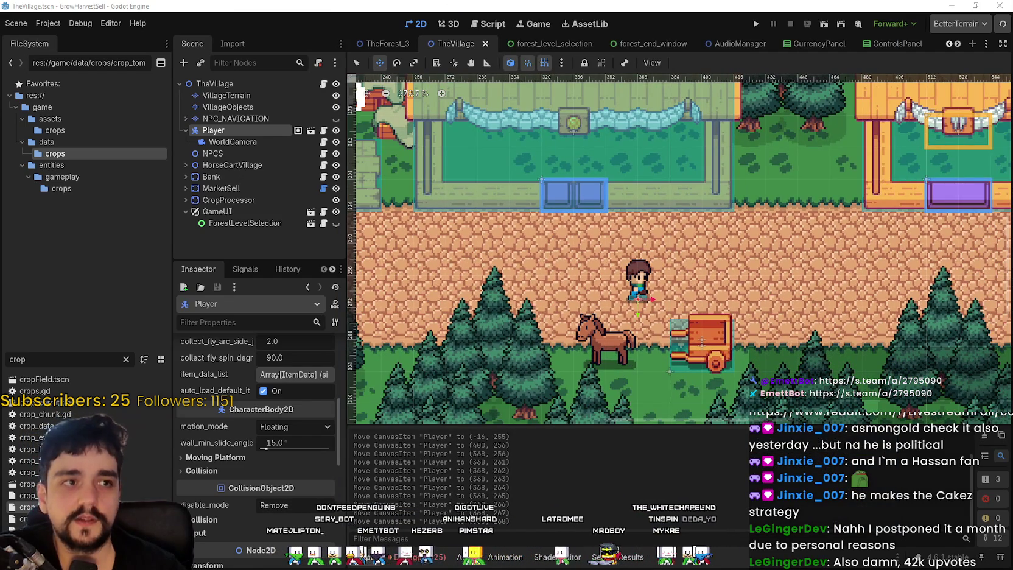
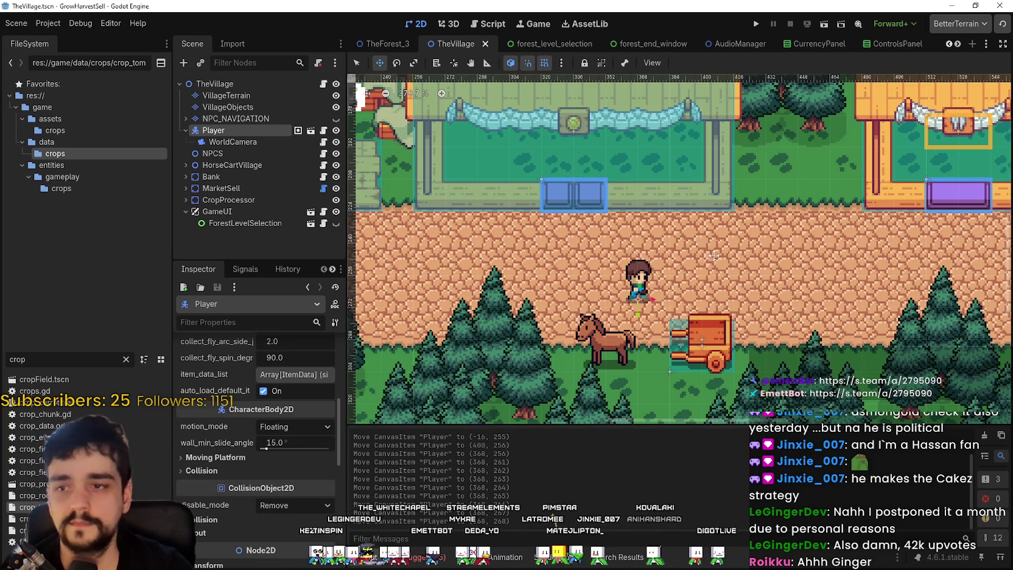
Run the GrowHarvestSell project from the Godot editor to open its debug window on the title screen.
scroll(838, 217, "down", 2)
left_click(756, 25)
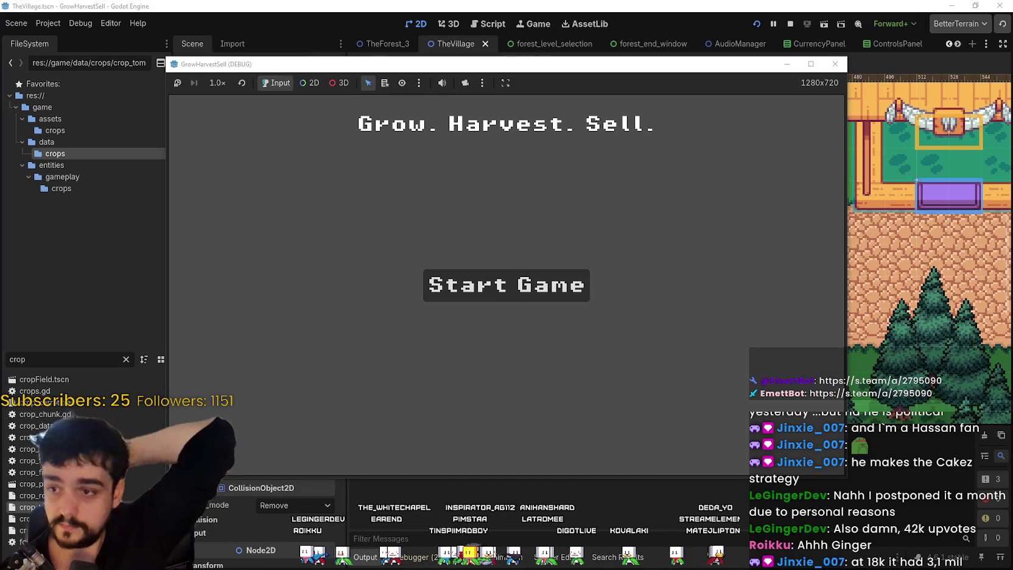
Start the game, maximize its window, and take the horse cart to Stage 1.
key("Return")
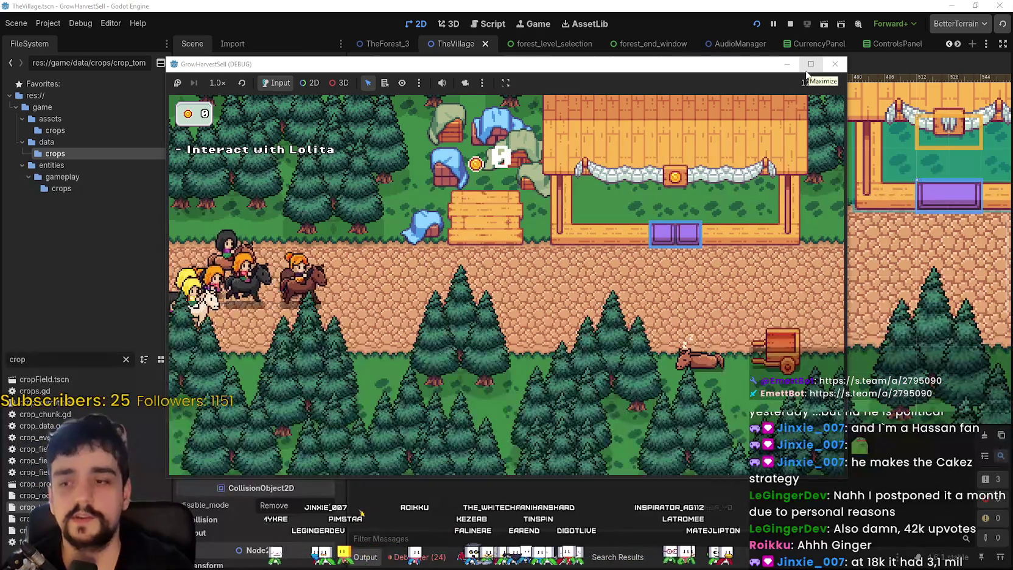
left_click(808, 67)
key("Right")
key("Down")
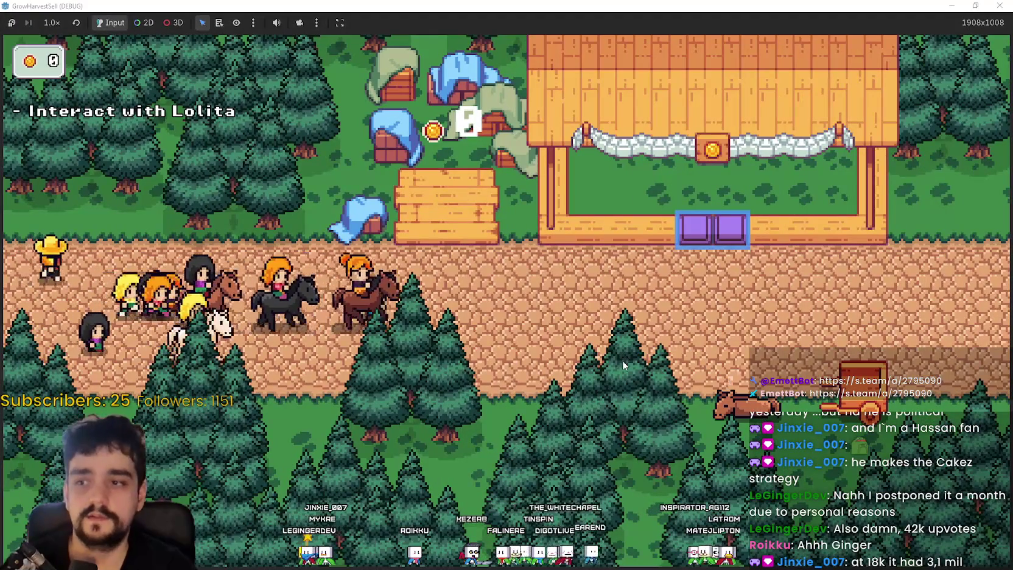
key("Right")
key("Up")
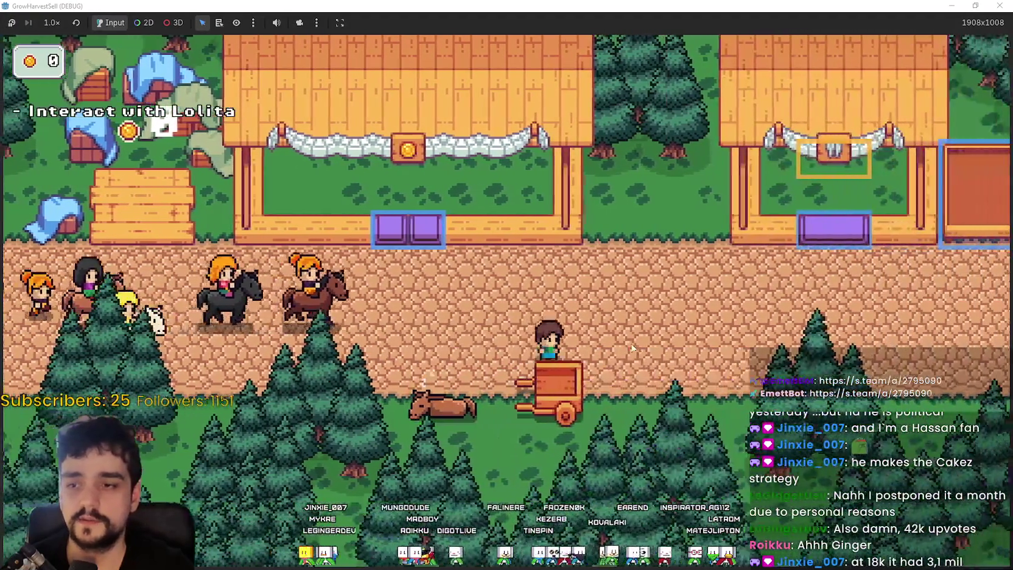
key("Left")
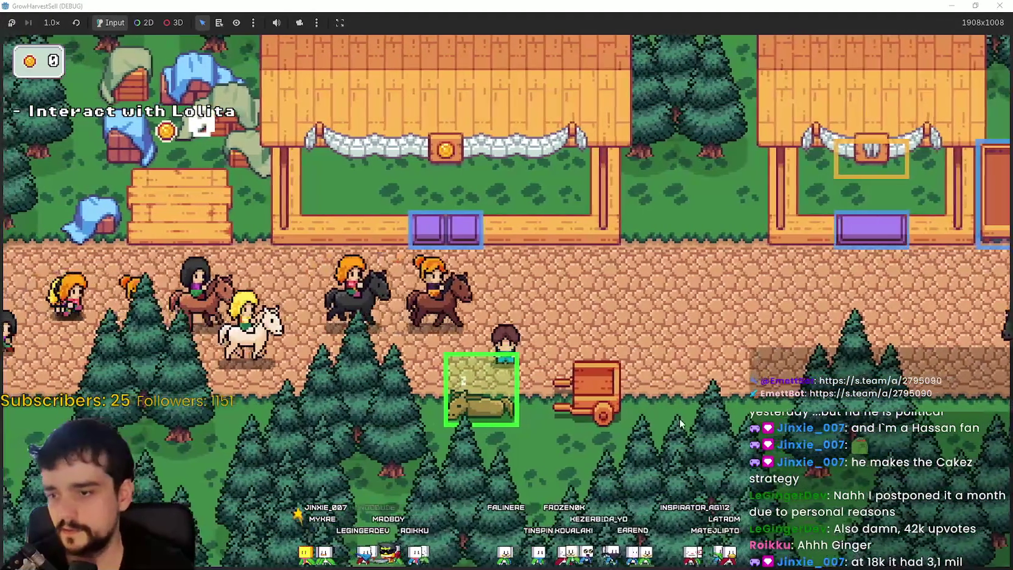
key("e")
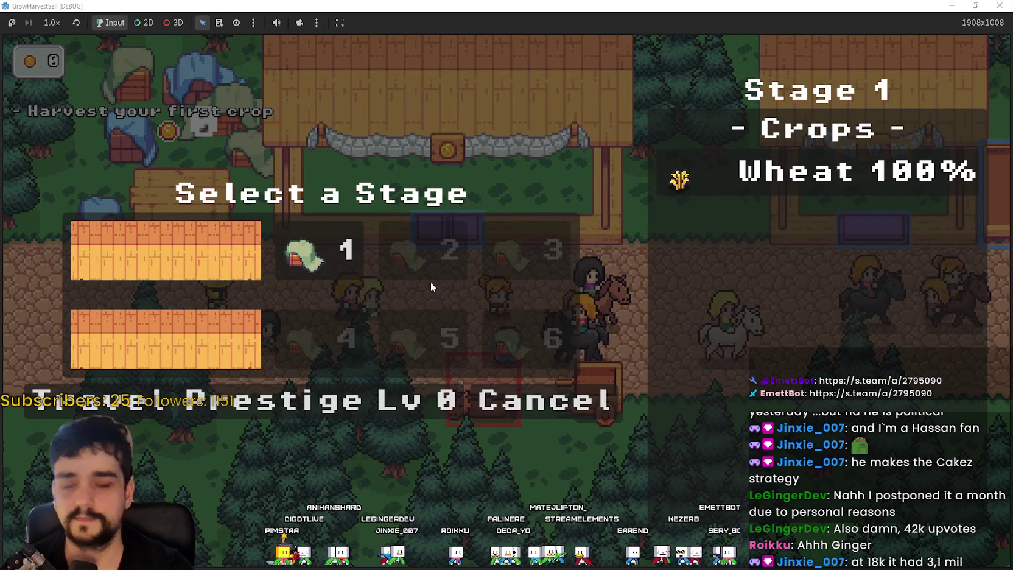
left_click(149, 408)
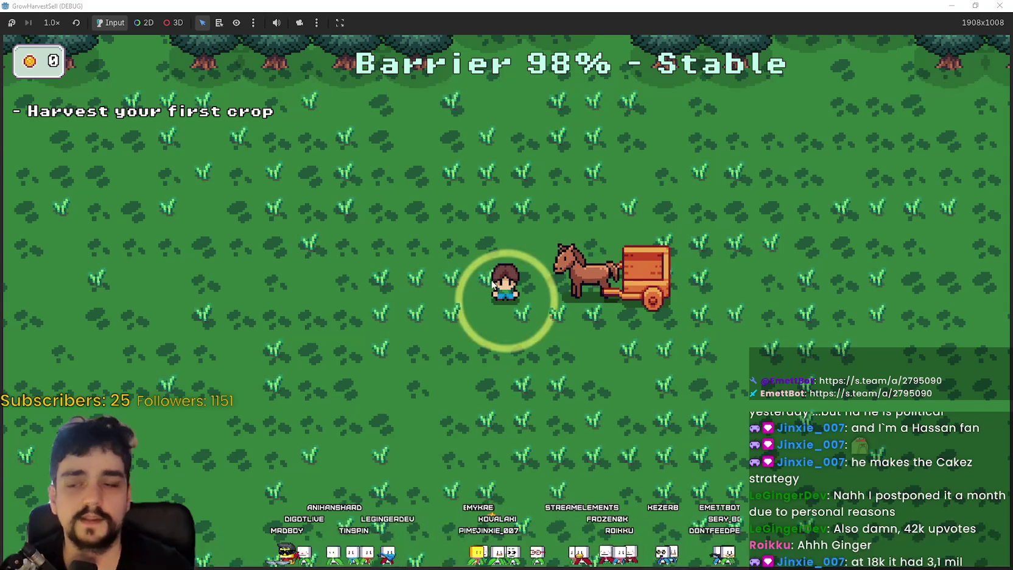
Walk around the Stage 1 forest field, then move the Steam store window over the game.
key("w")
key("d")
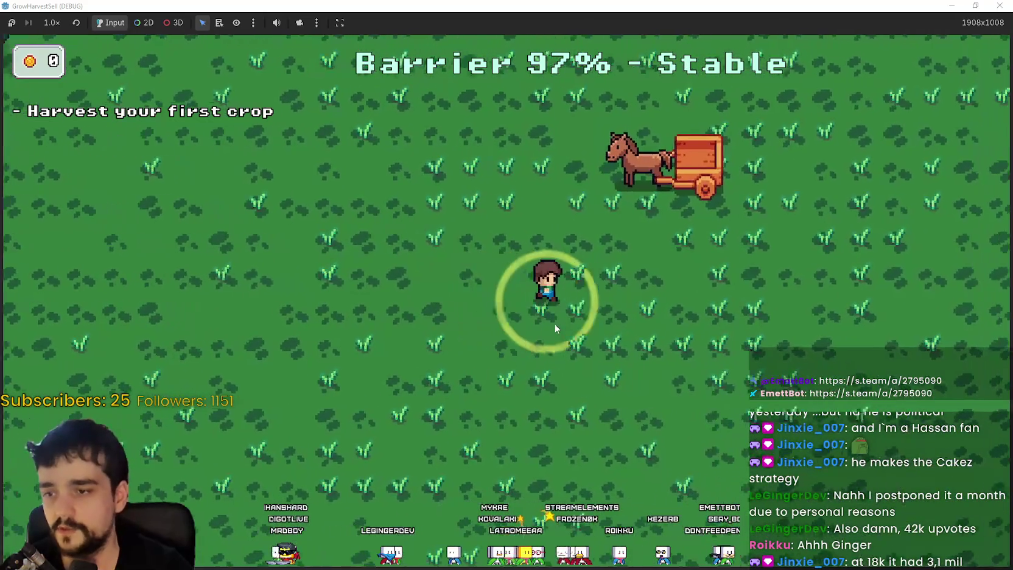
key("a")
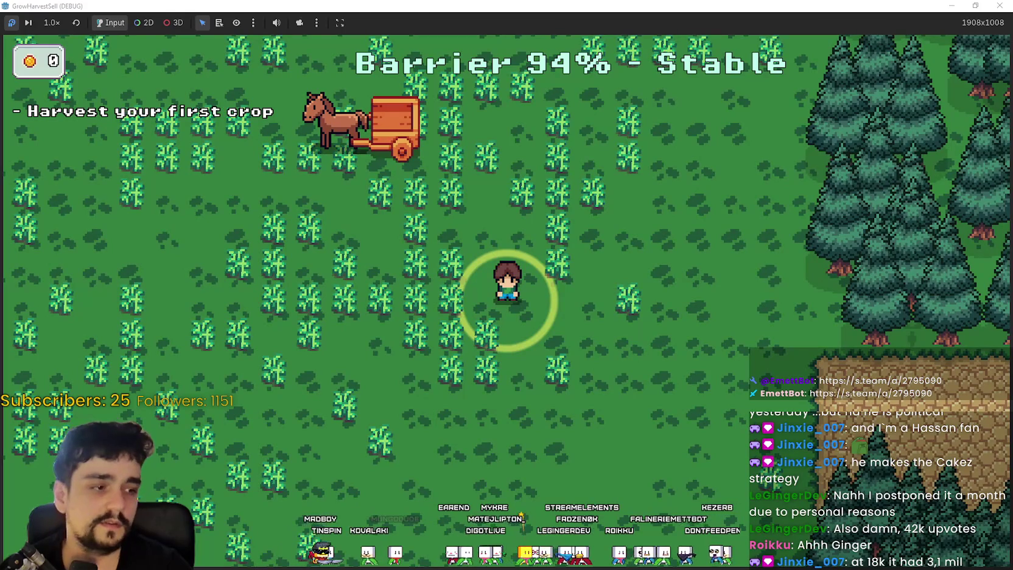
key("alt+Tab")
left_click_drag(712, 50, 587, 73)
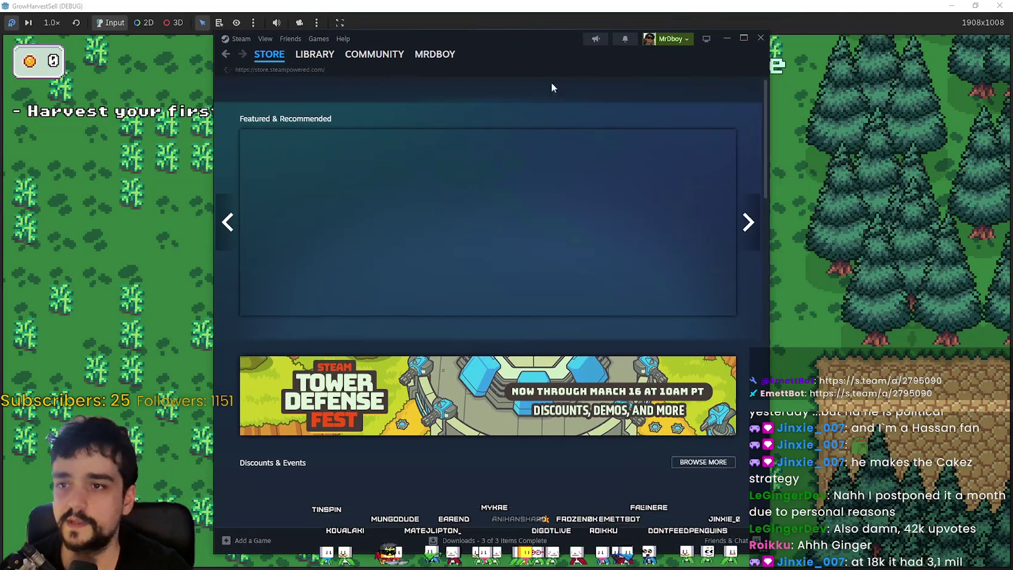
Search the Steam store for 'kingdom rush' and open the Official Kingdom Rush curator page.
left_click(551, 95)
type("Ba")
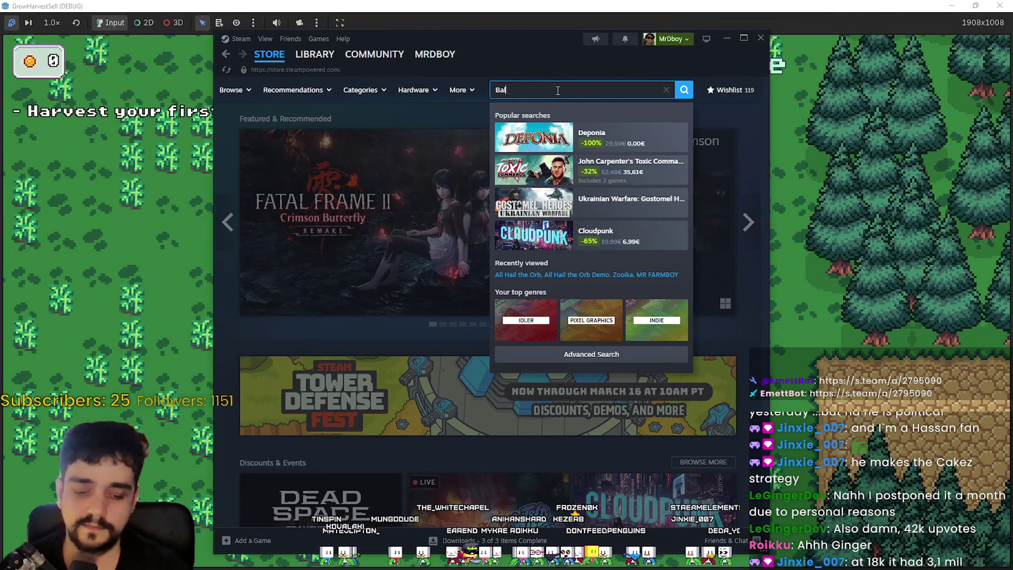
type("loon")
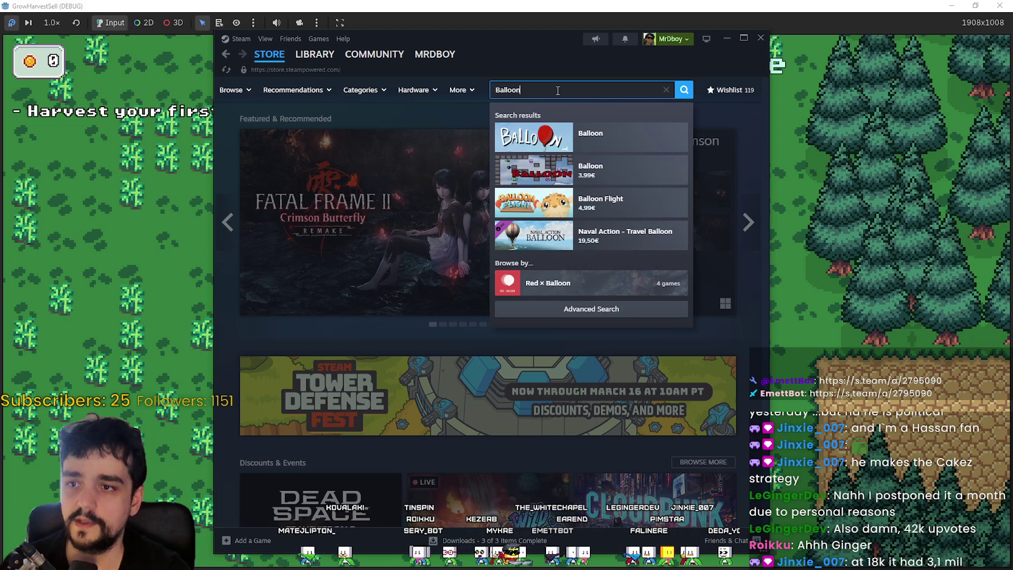
key("BackSpace")
key("BackSpace")
key("BackSpace")
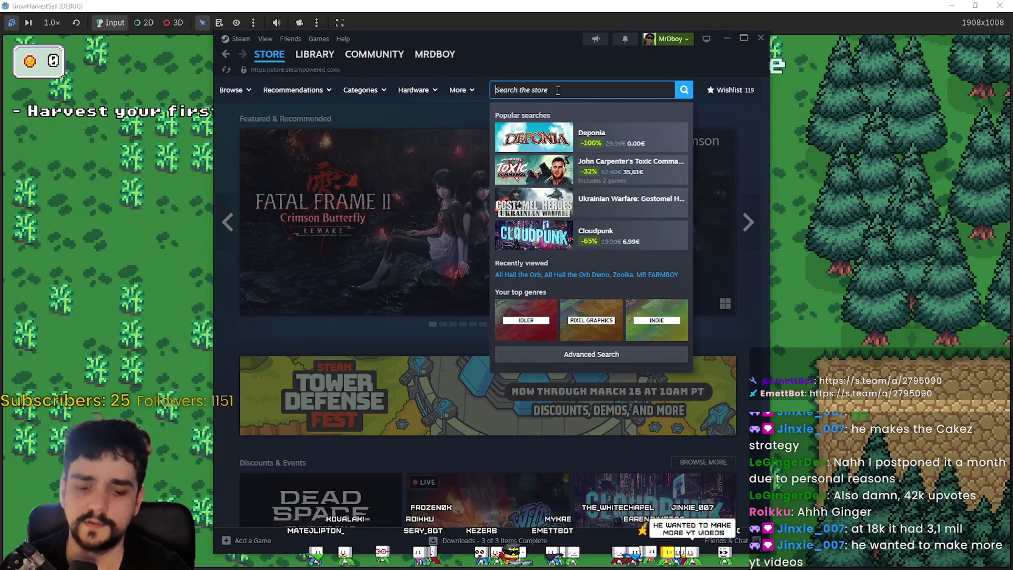
type("kingdom r")
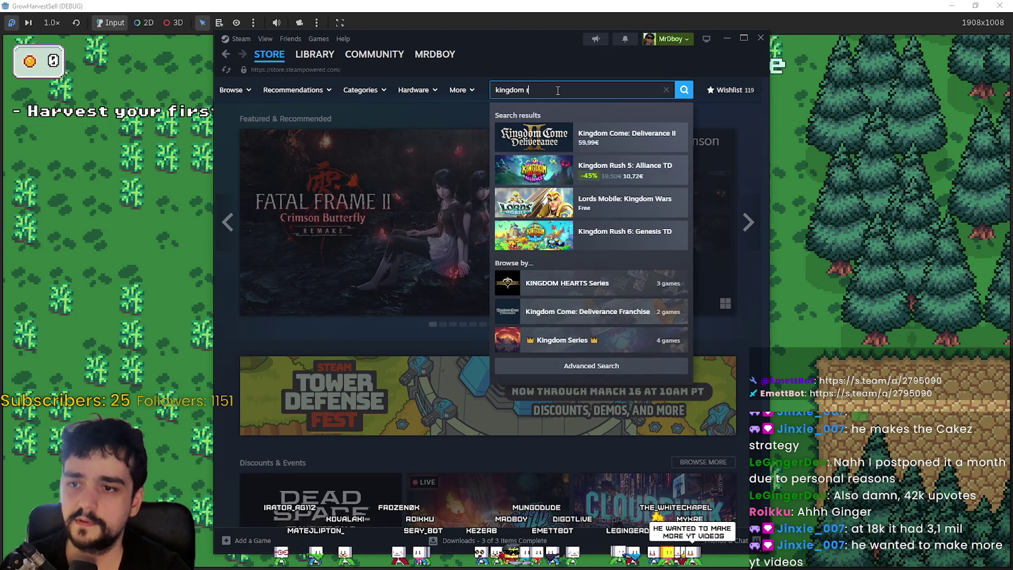
type("ush")
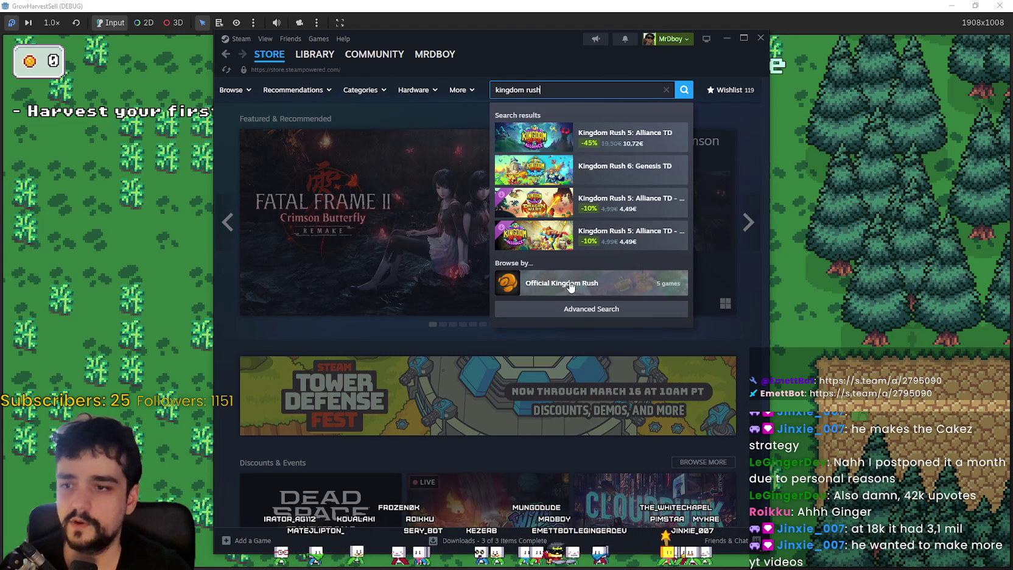
left_click(589, 284)
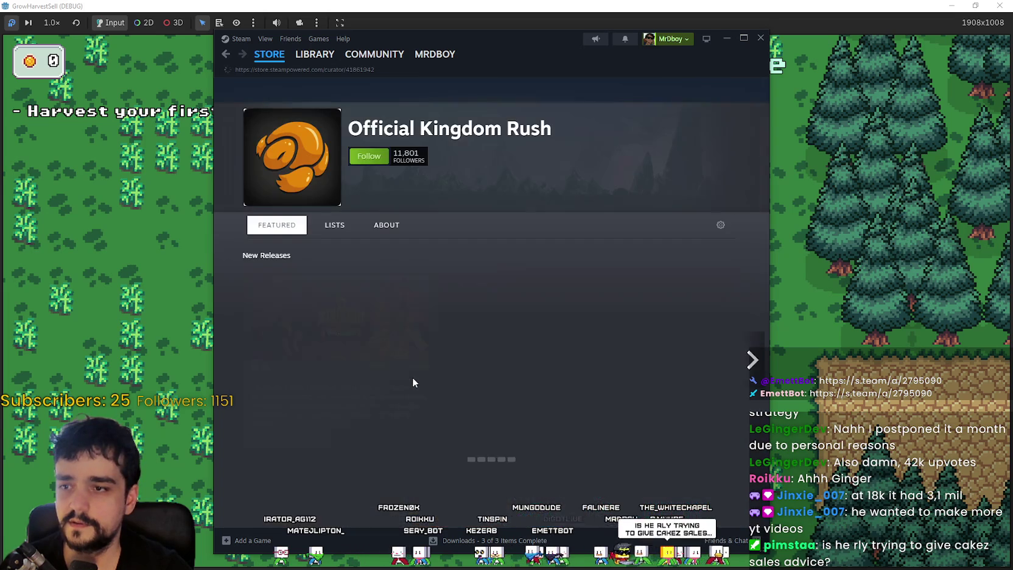
Browse the curator's Kingdom Rush releases, then begin a new store search.
scroll(334, 331, "down", 5)
scroll(334, 331, "down", 3)
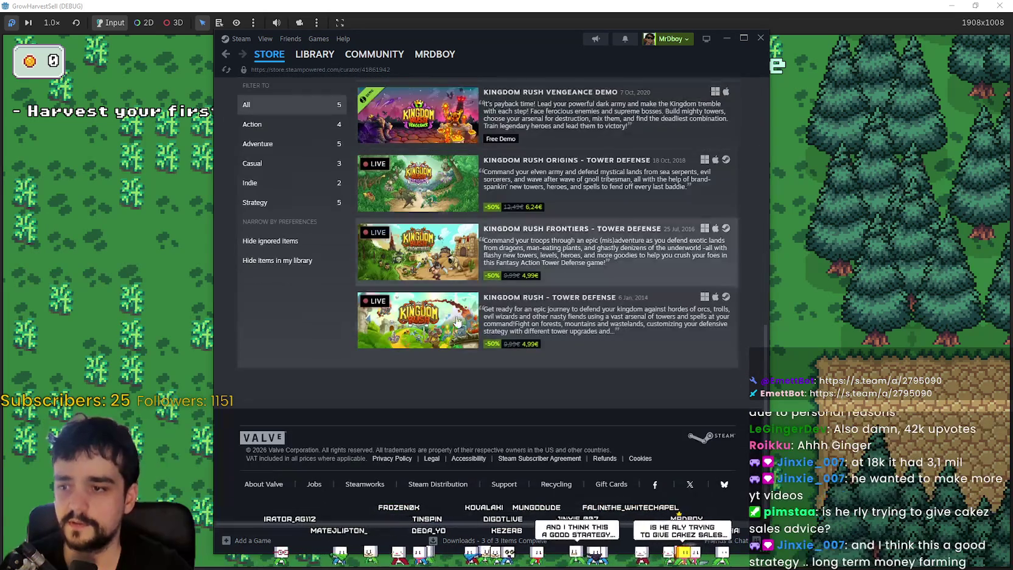
scroll(505, 422, "up", 4)
scroll(485, 401, "down", 3)
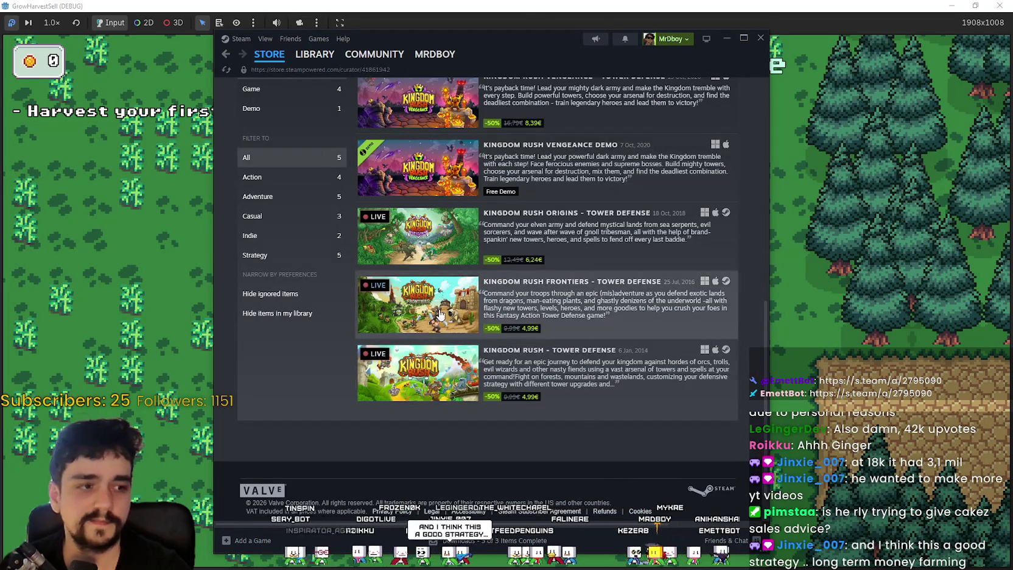
scroll(425, 255, "up", 5)
scroll(572, 401, "up", 1)
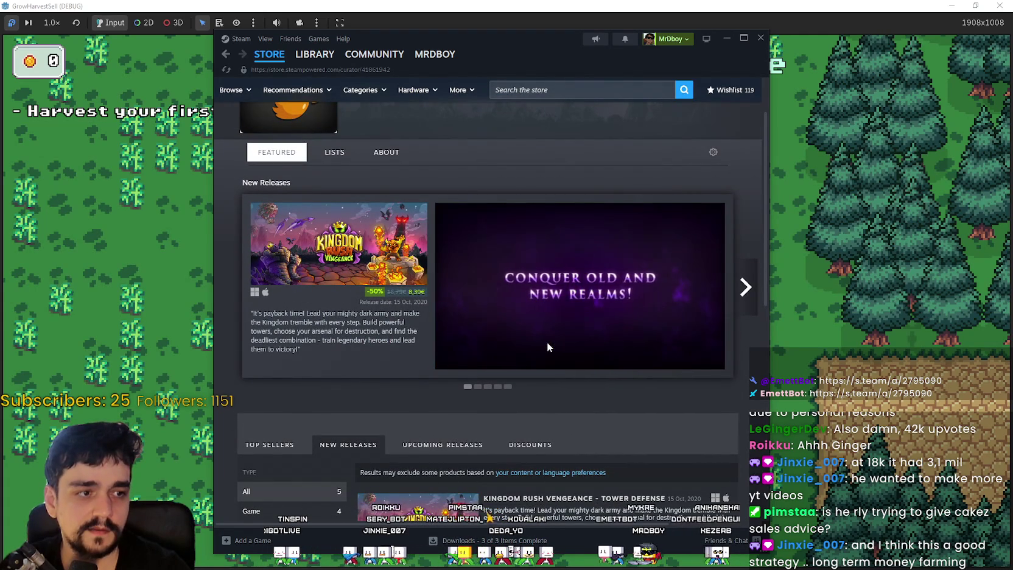
scroll(551, 364, "down", 5)
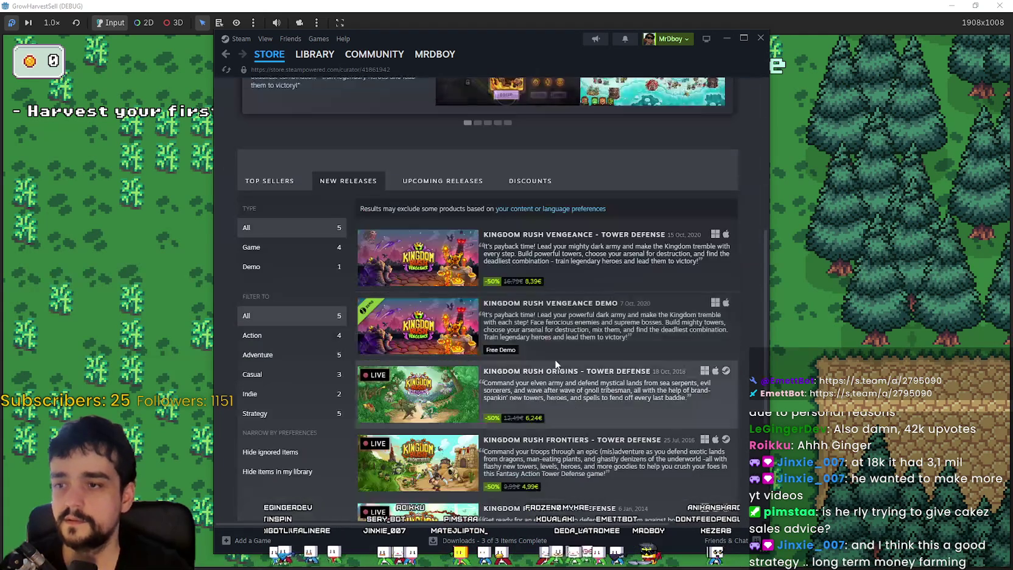
scroll(576, 384, "up", 1)
scroll(465, 322, "up", 2)
scroll(465, 322, "down", 5)
scroll(440, 399, "up", 8)
left_click(519, 89)
type("ba")
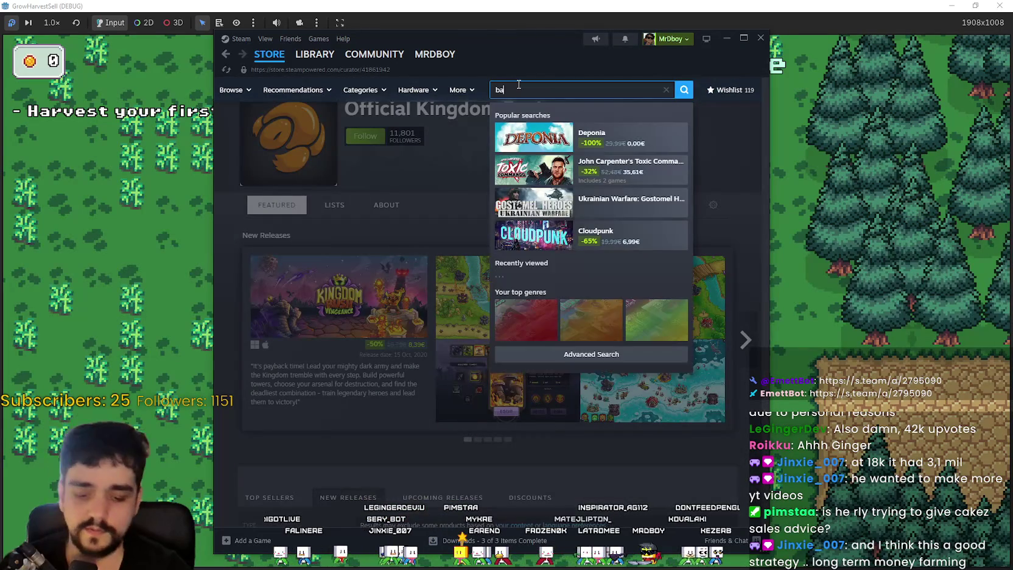
type("ald")
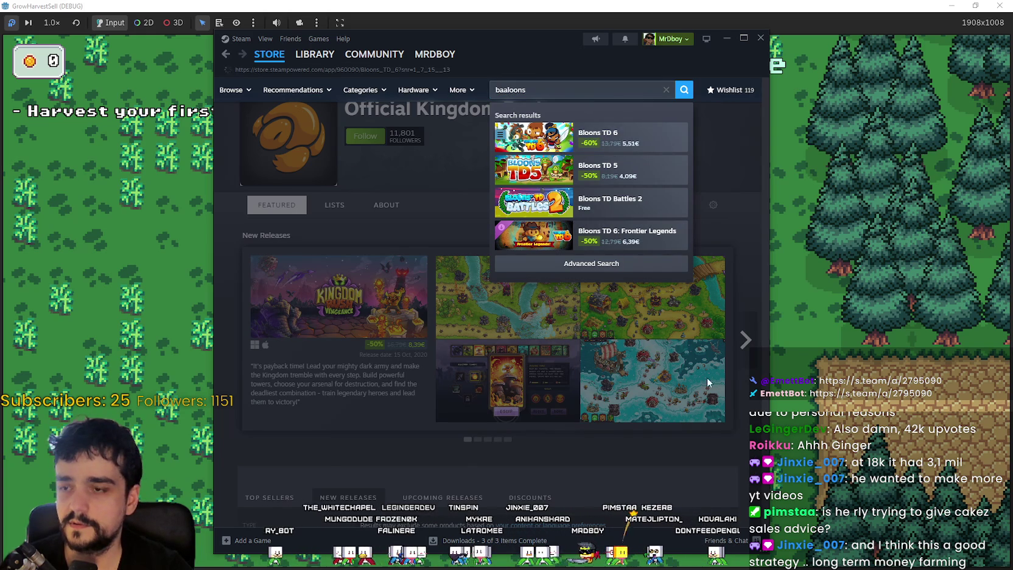
Scroll through the Bloons titles on the Ninja Kiwi Games developer page.
scroll(557, 363, "down", 15)
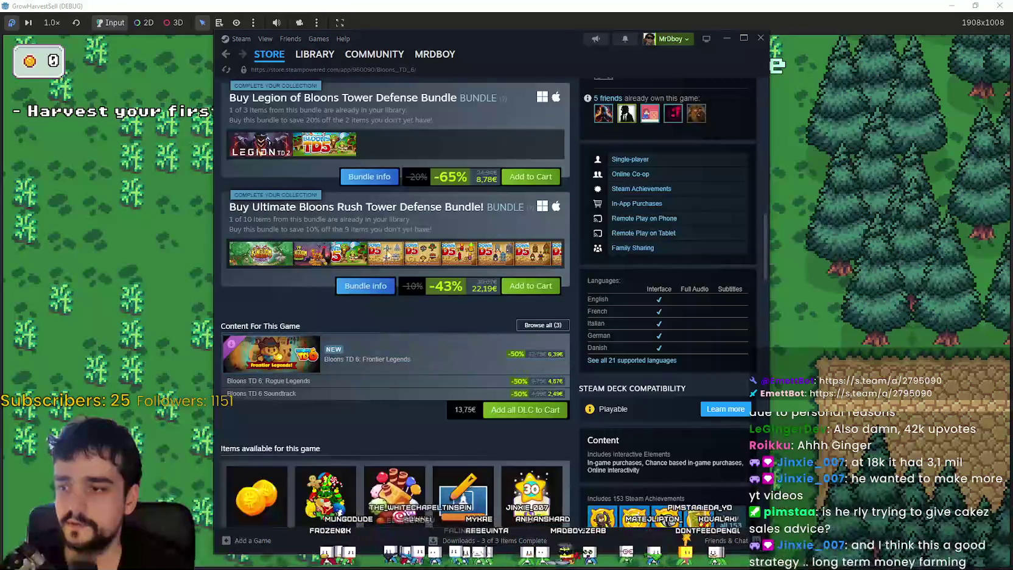
scroll(481, 396, "down", 3)
scroll(460, 413, "up", 20)
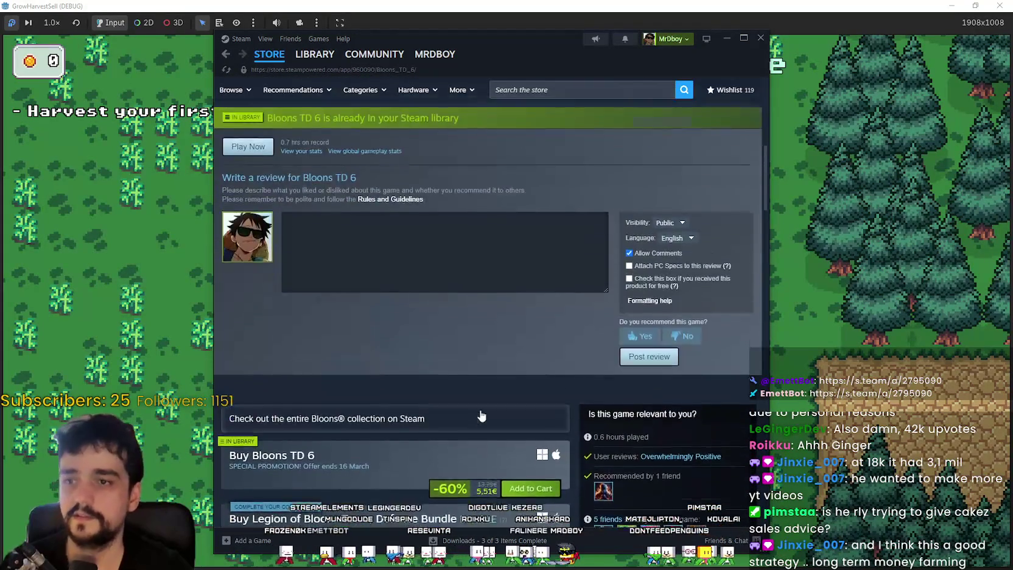
scroll(481, 412, "up", 1)
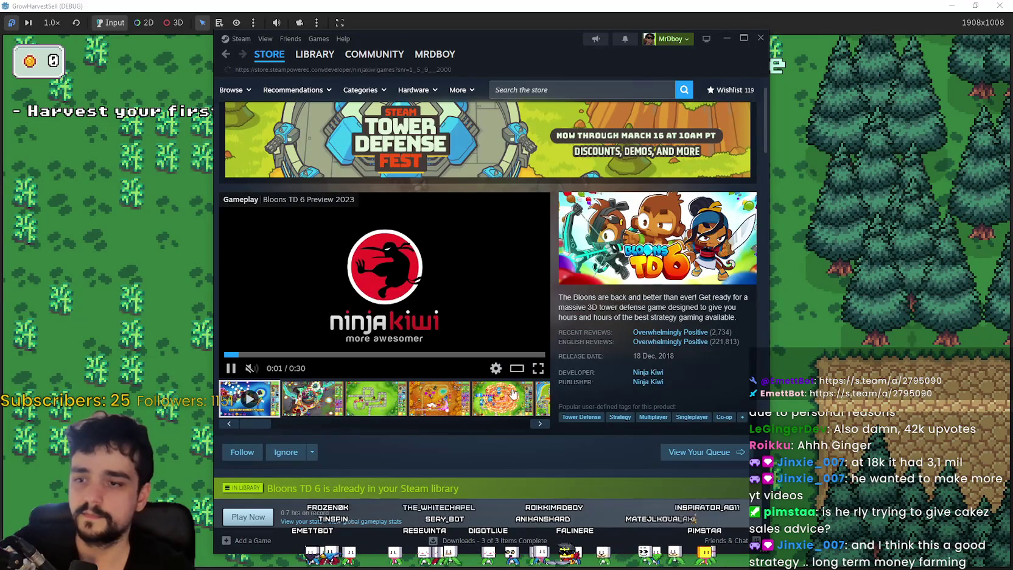
scroll(520, 388, "down", 8)
scroll(513, 395, "down", 15)
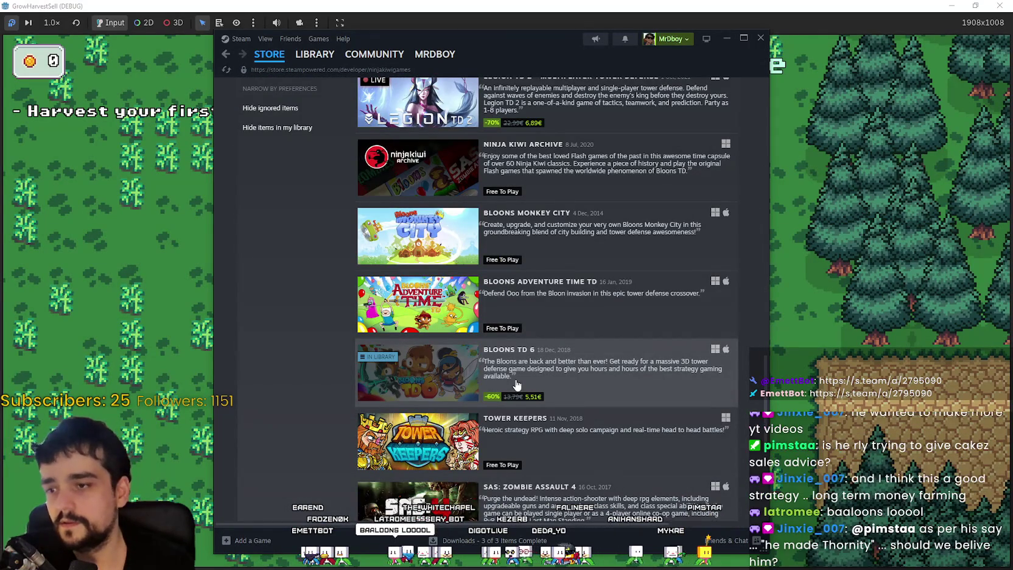
Check the Steam Library, return to the Store, then dismiss Steam to reveal the game.
left_click(306, 55)
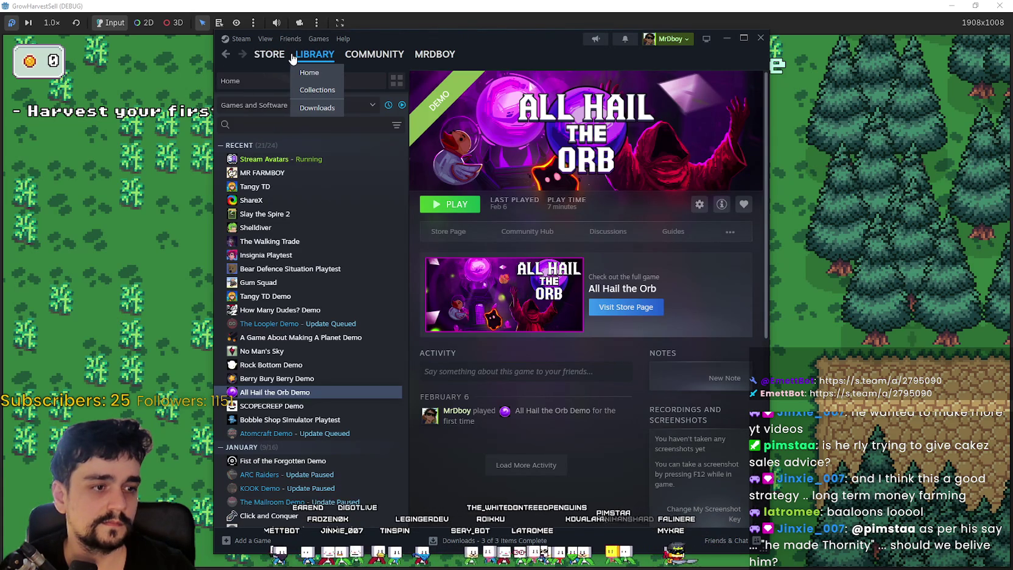
left_click(277, 59)
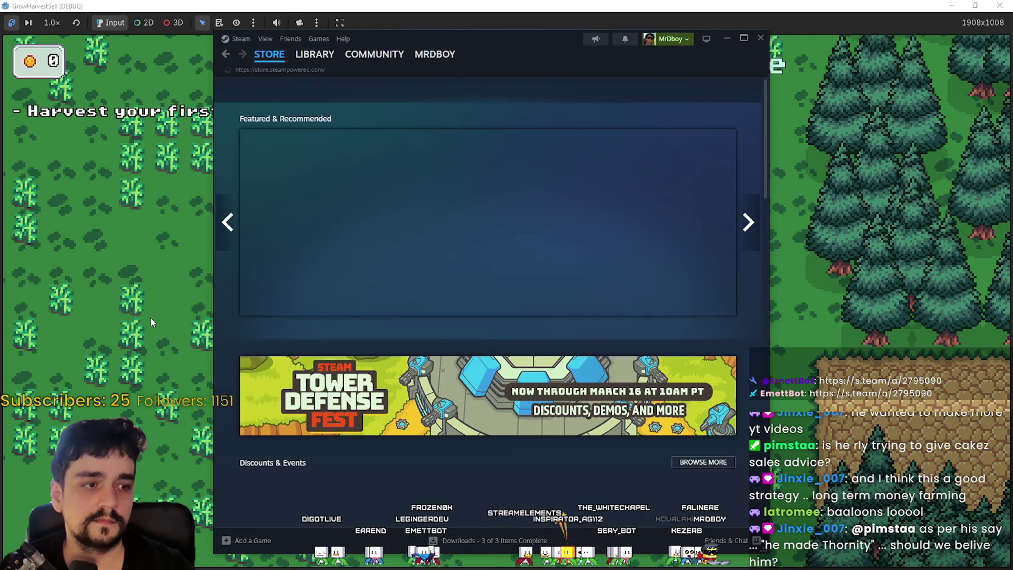
left_click(150, 317)
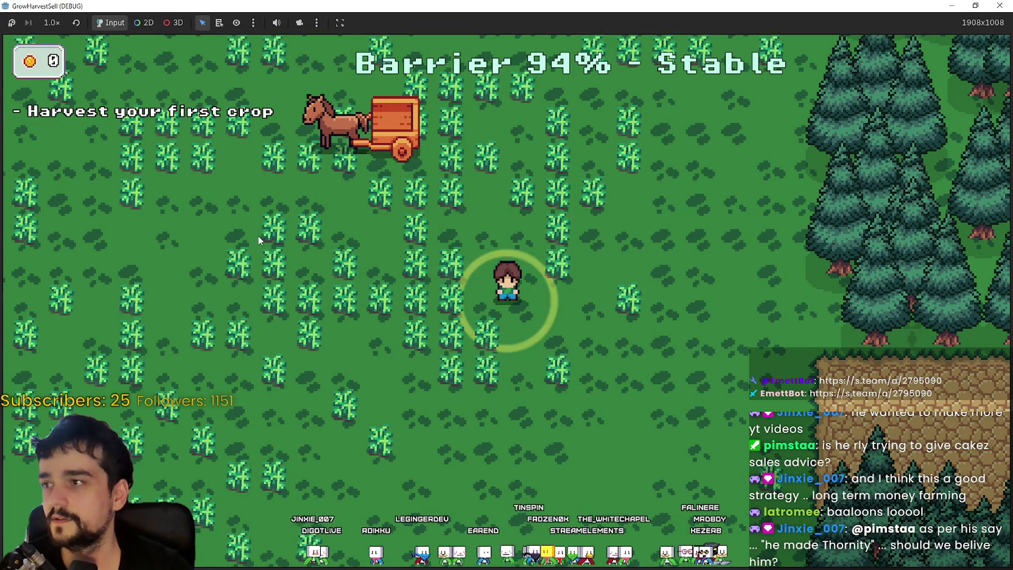
Walk the farmer around the forest field while the crops ripen.
key("a")
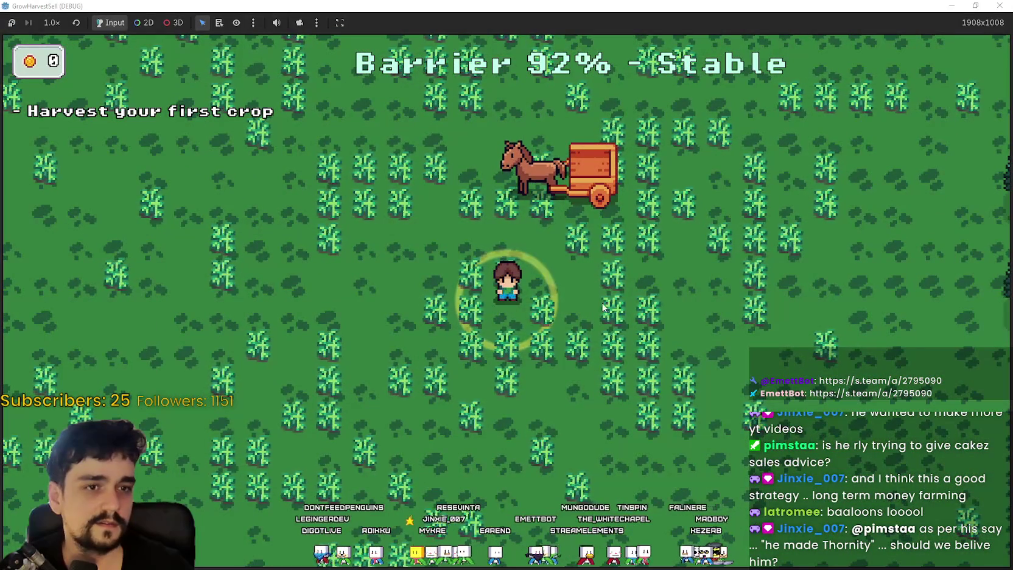
key("w")
key("d")
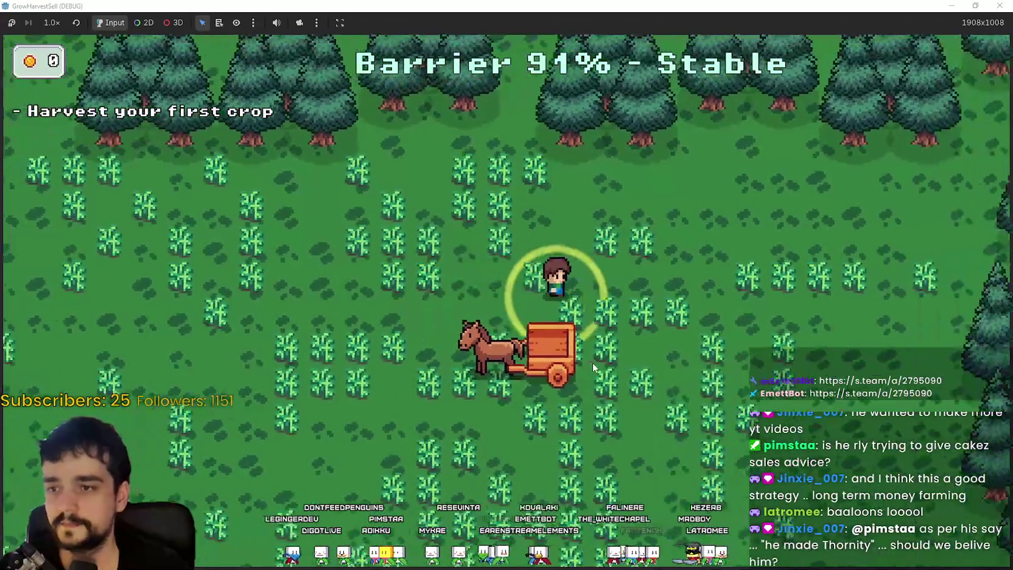
key("s")
key("a")
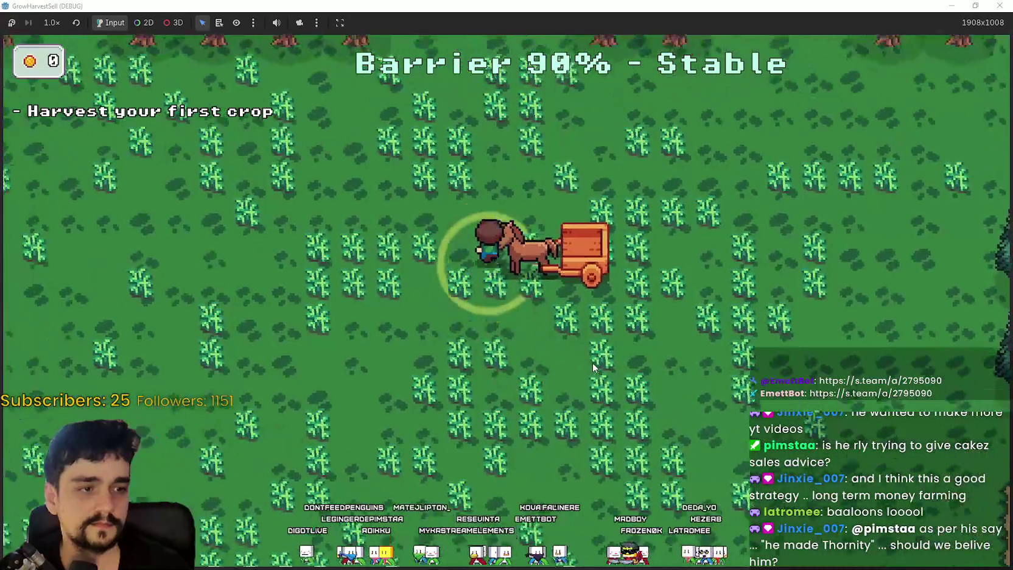
key("w")
key("s")
key("d")
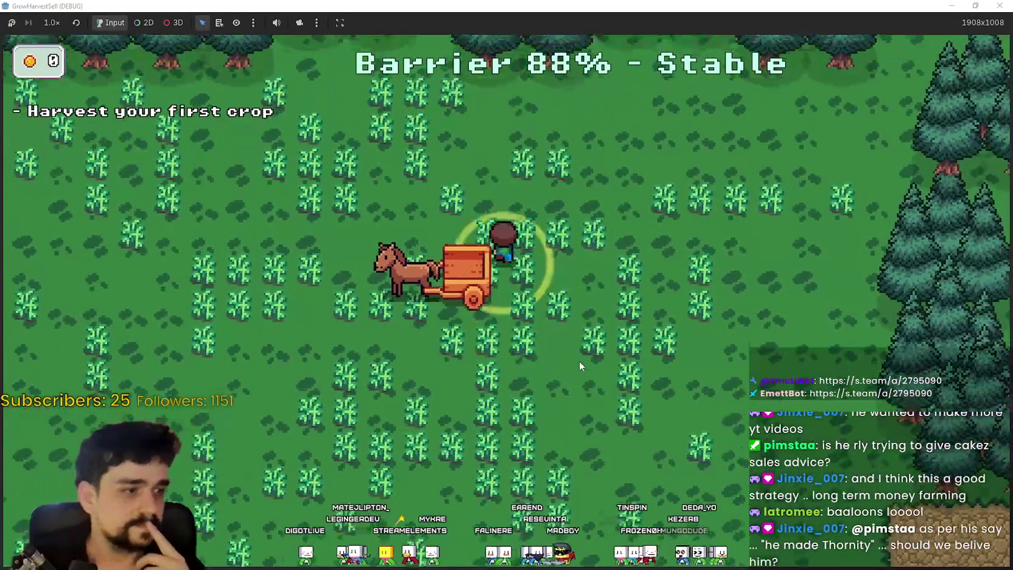
key("a")
key("s")
key("d")
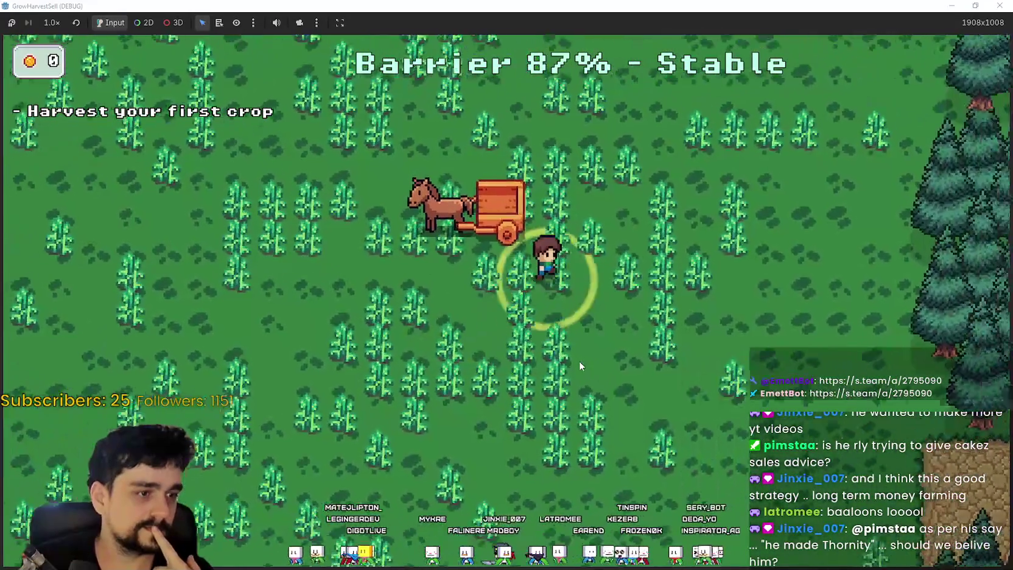
key("w")
key("a")
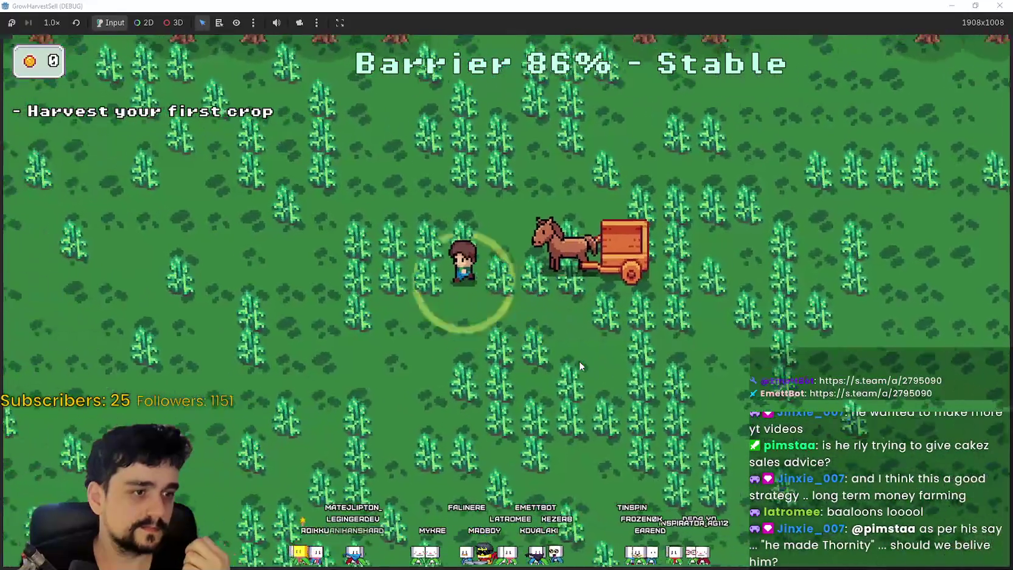
key("w")
key("d")
key("s")
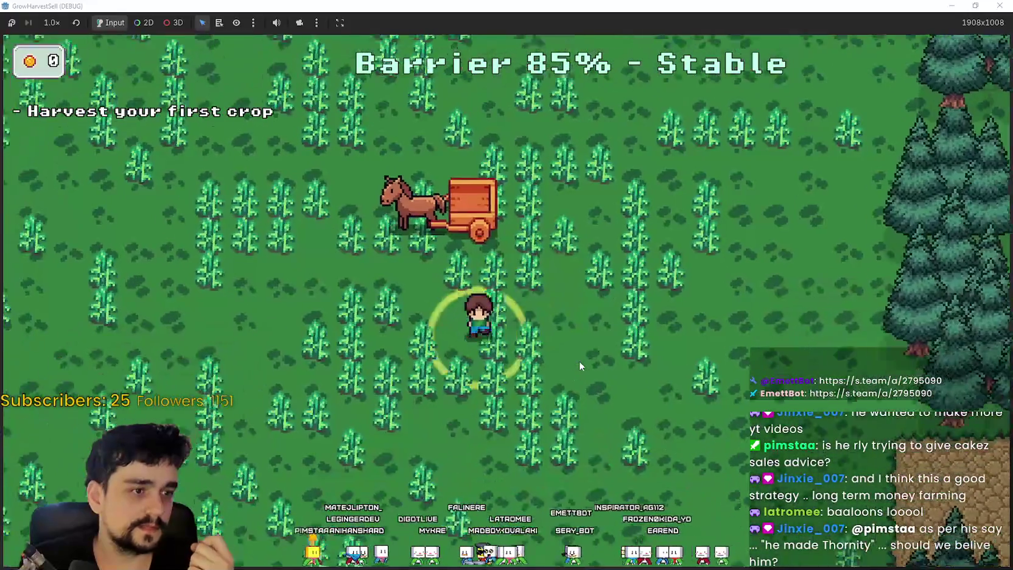
key("a")
key("w")
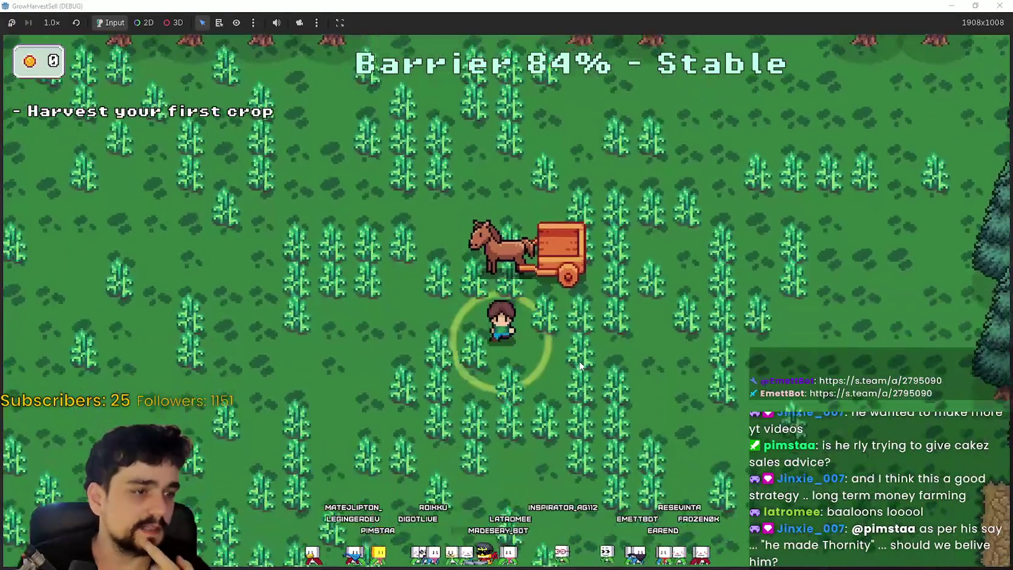
key("s")
key("a")
key("d")
key("w")
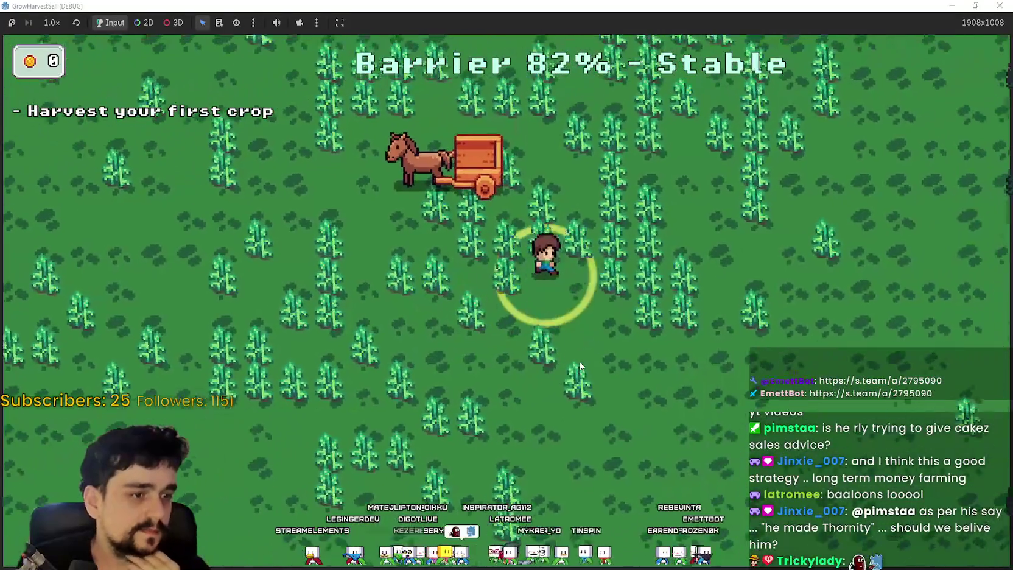
key("d")
key("w")
key("a")
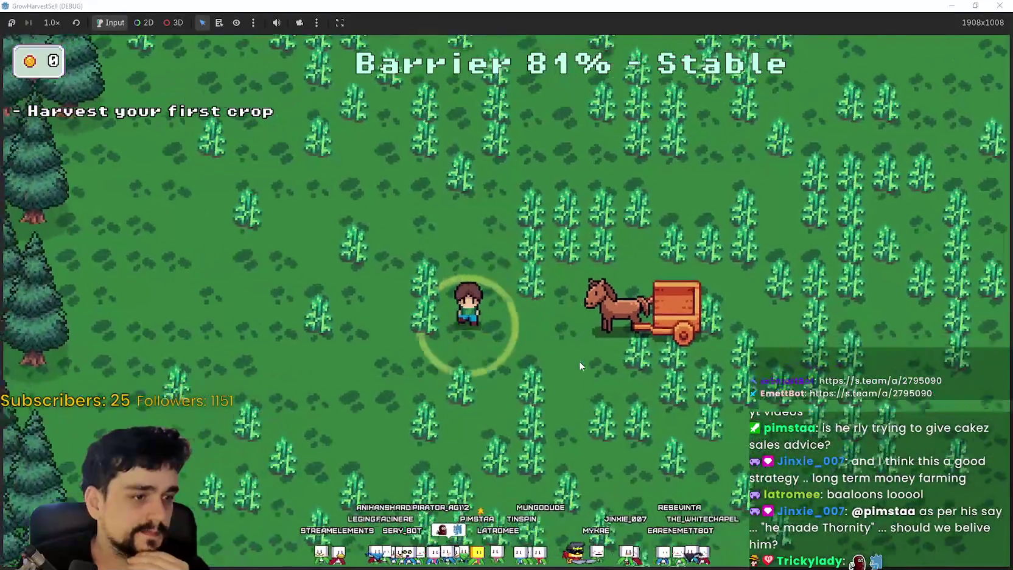
key("s")
key("d")
key("w")
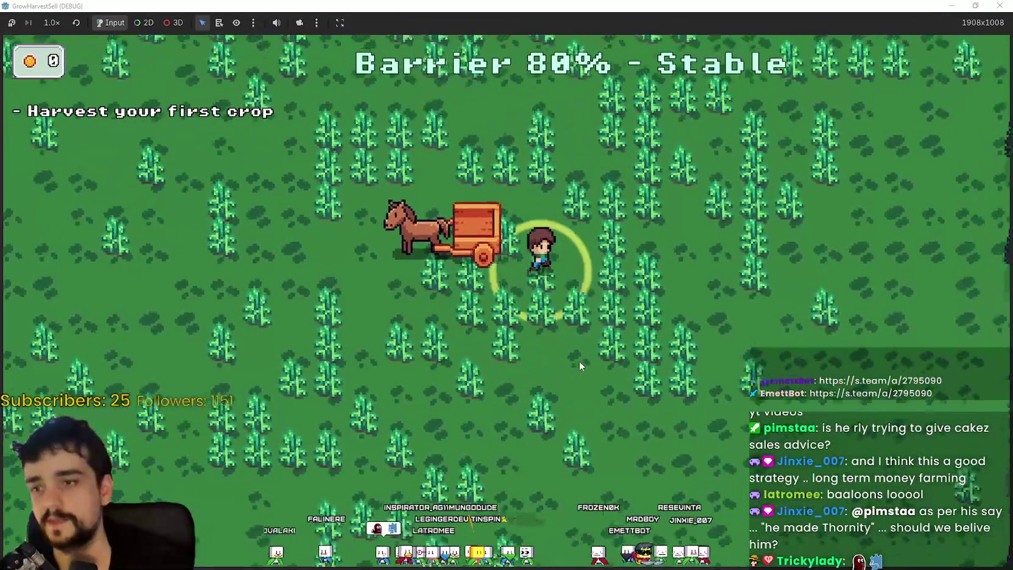
key("d")
key("w")
key("s")
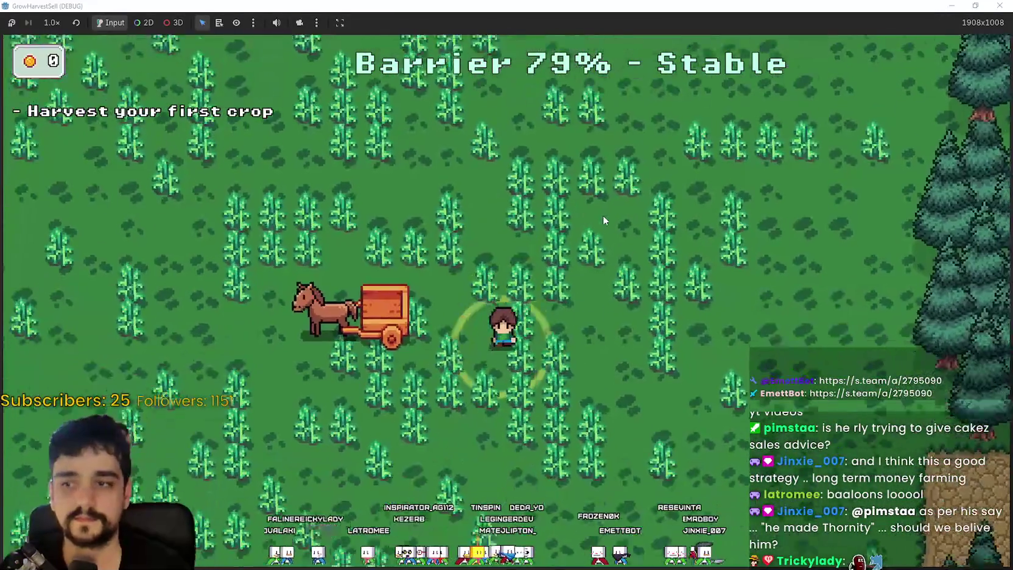
key("a")
key("w")
key("d")
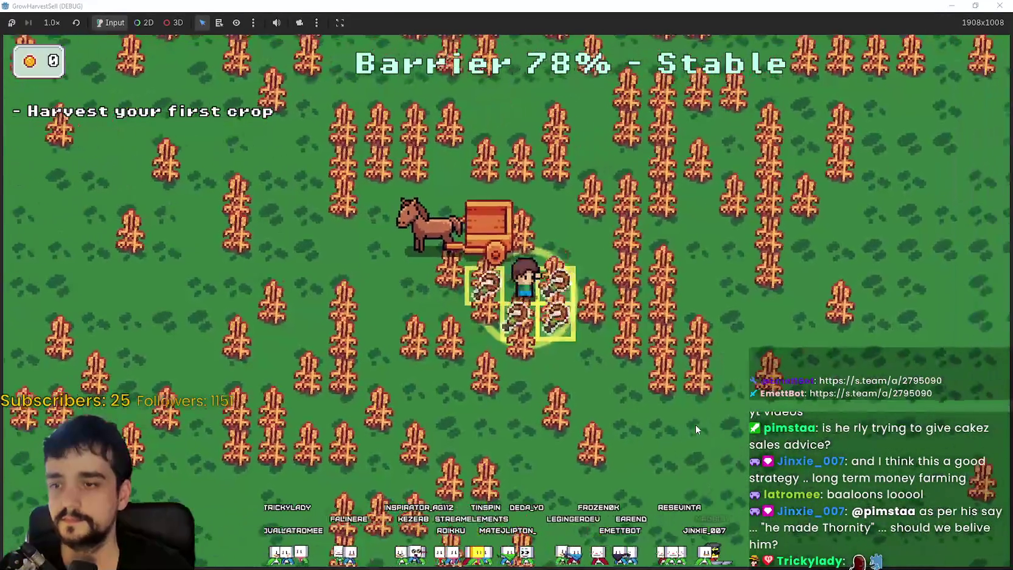
Harvest the ripe crops across the field onto the following horse cart.
key("d")
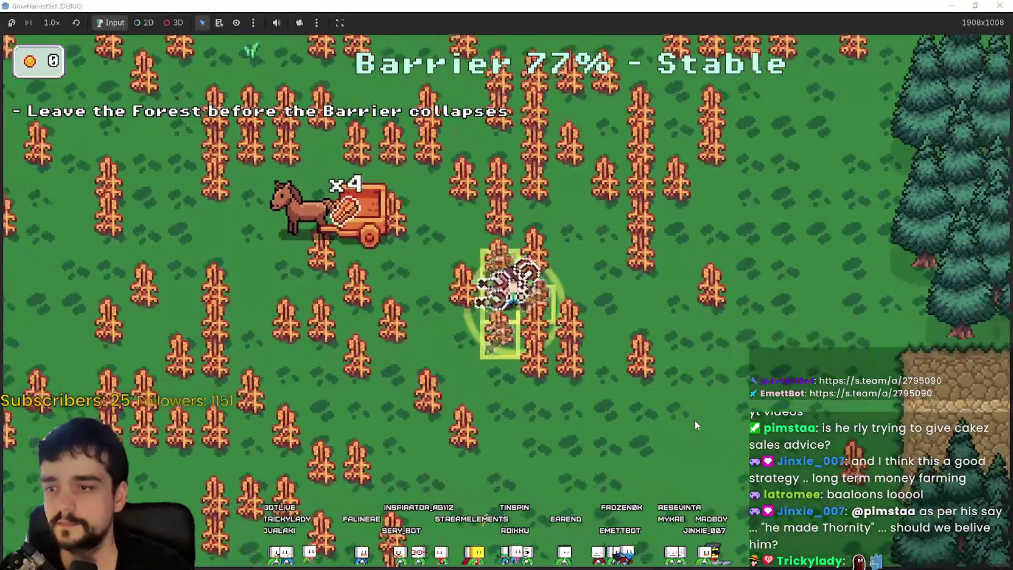
key("d")
key("s")
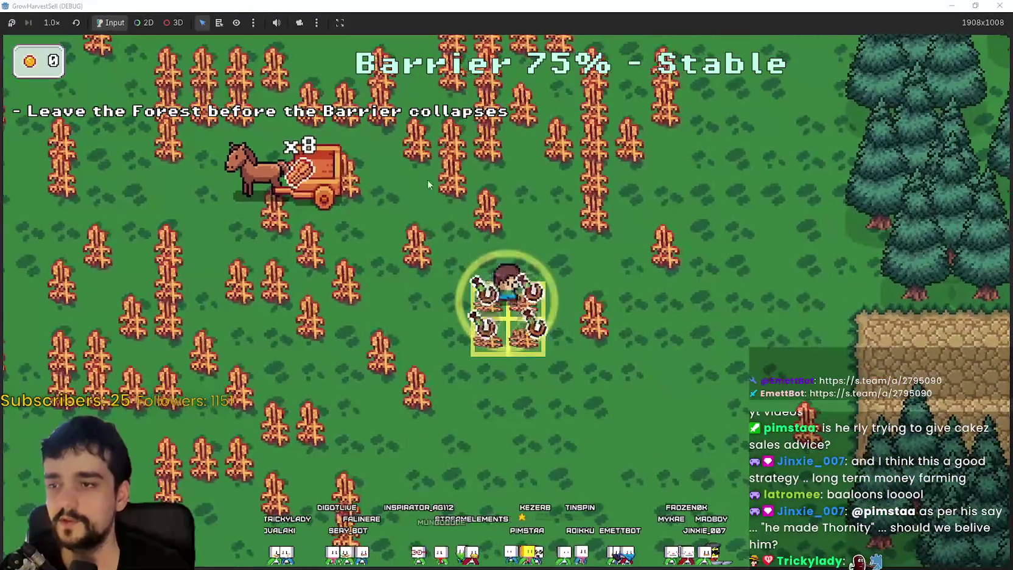
key("w")
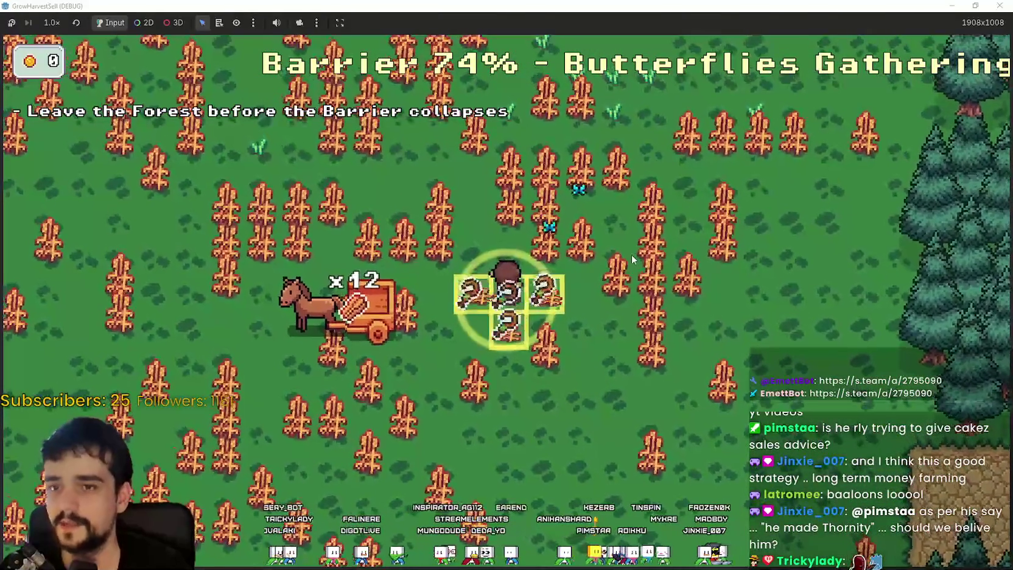
key("a")
key("w")
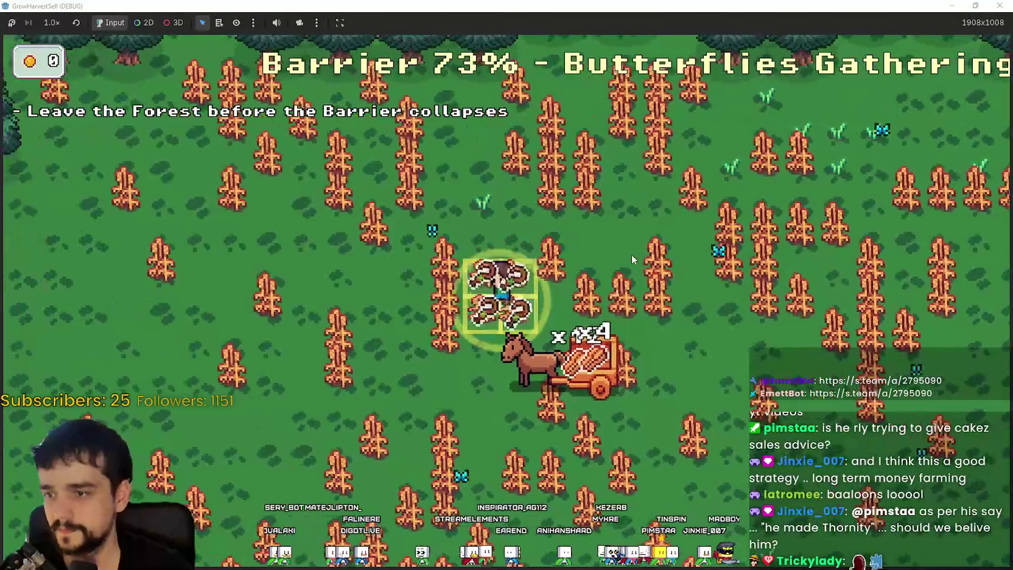
key("s")
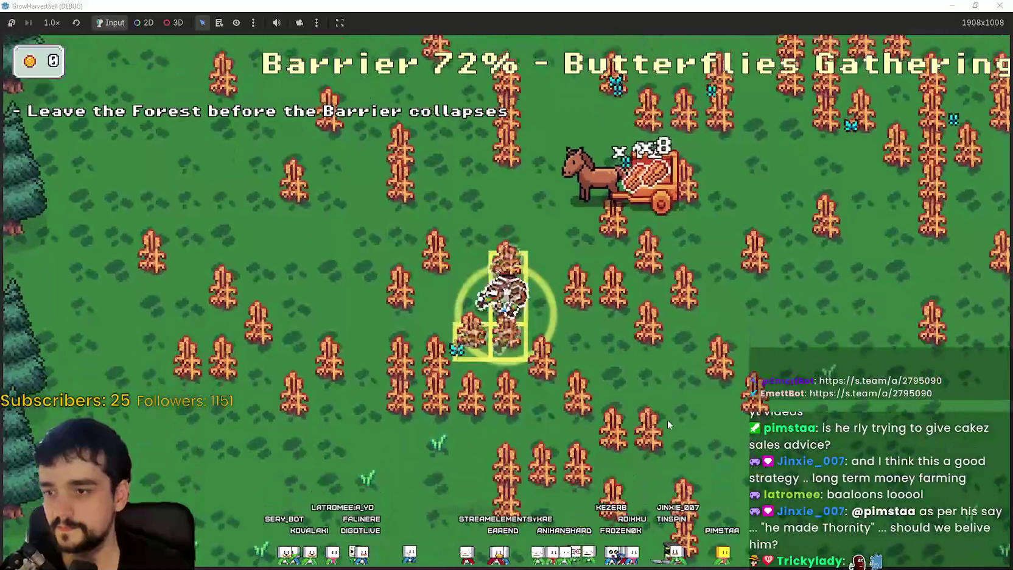
key("a")
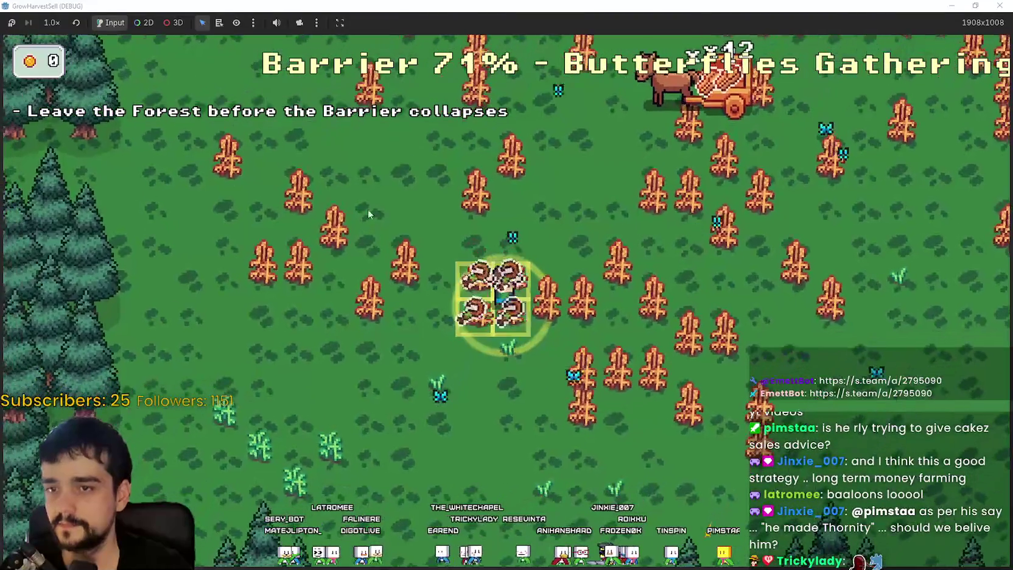
key("d")
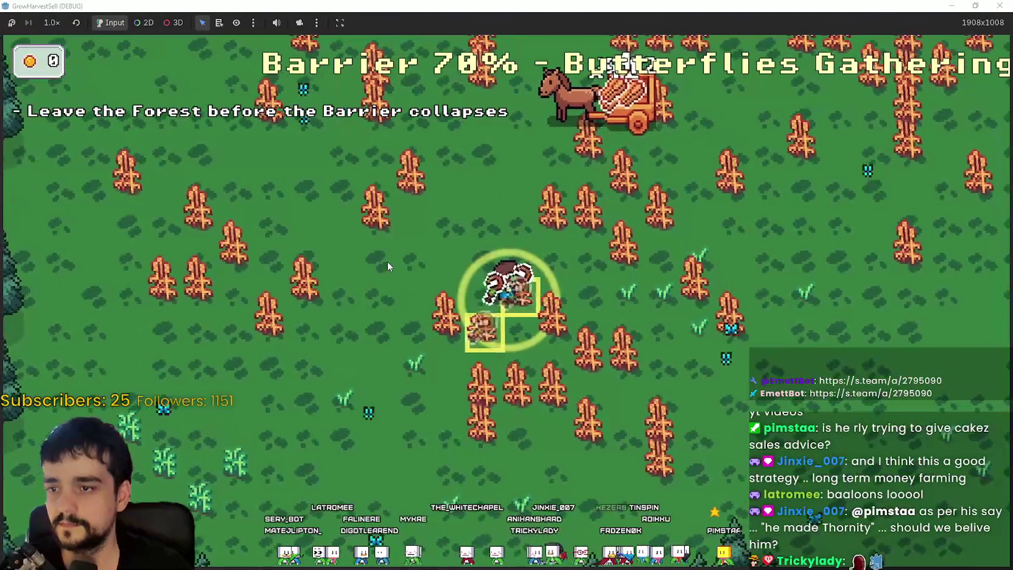
key("s")
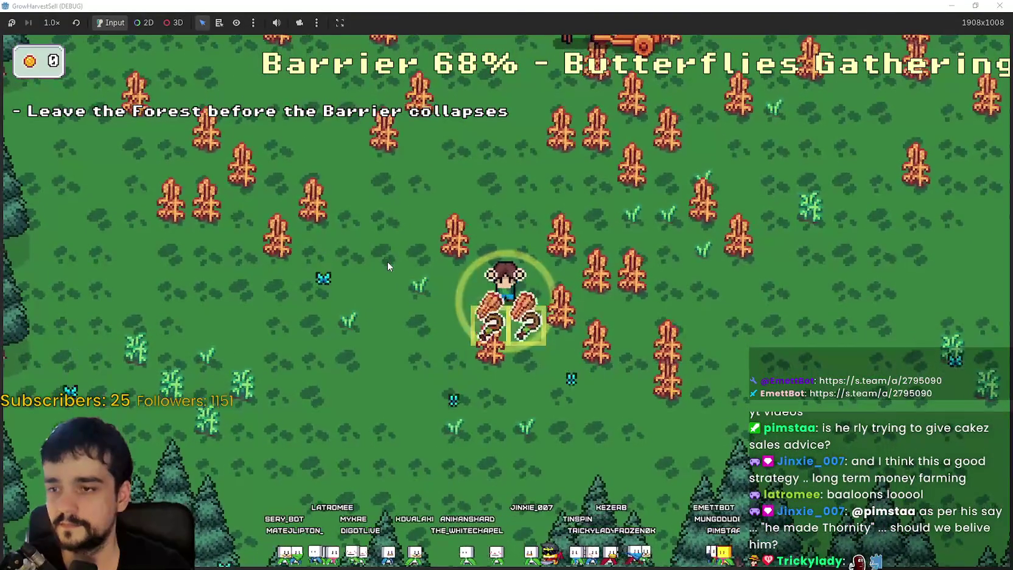
key("d")
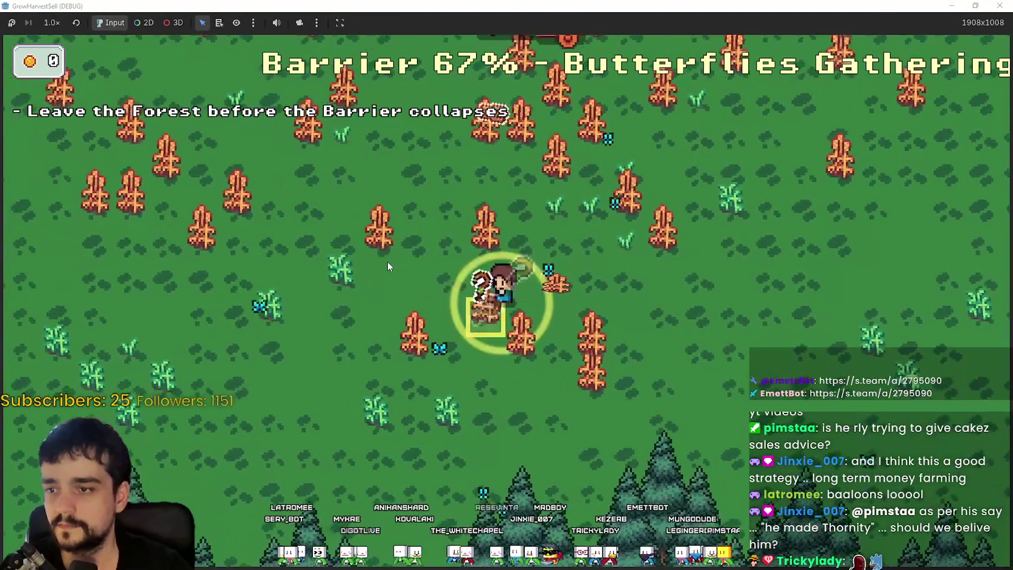
key("d")
key("s")
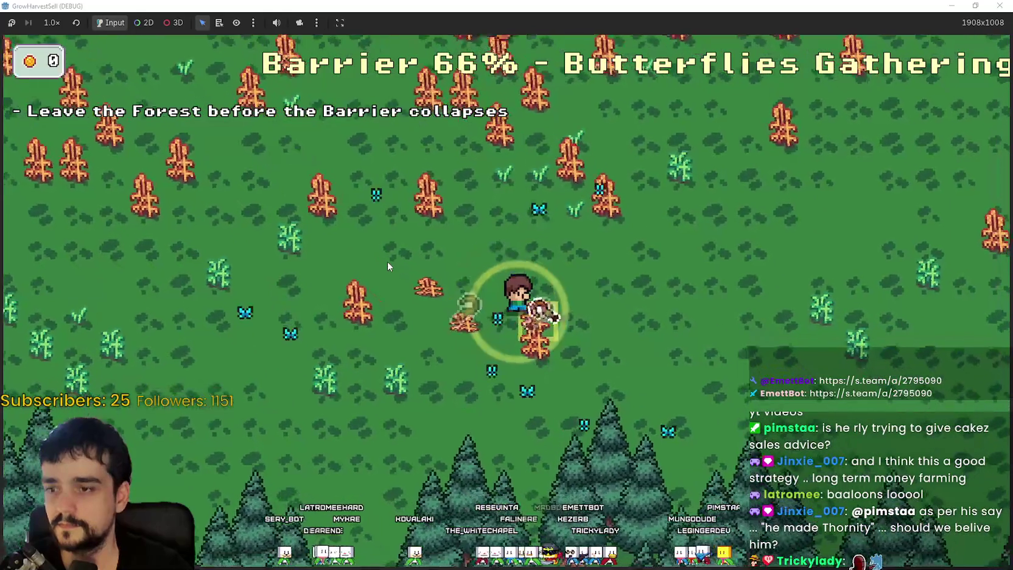
key("s")
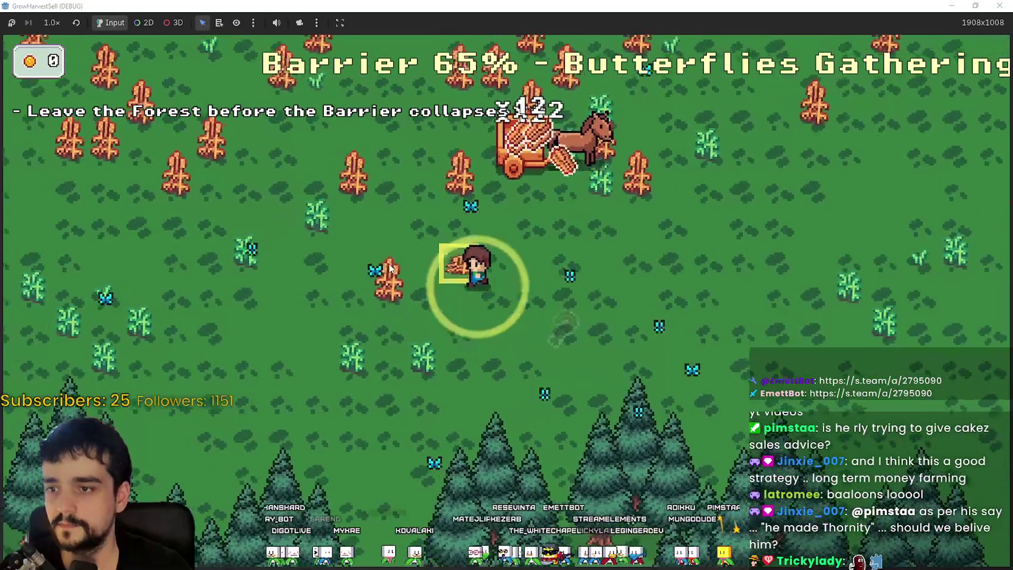
key("a")
key("w")
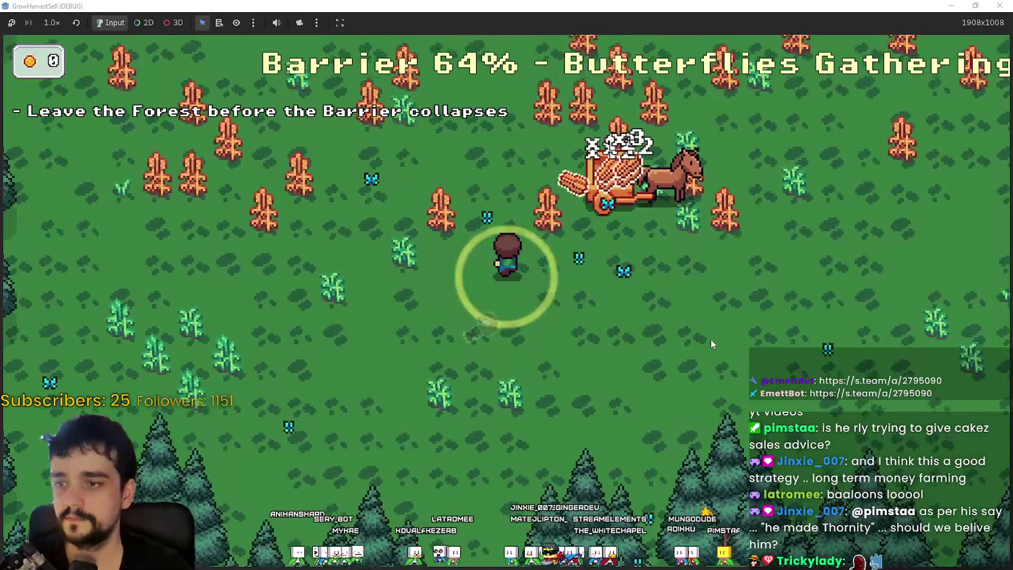
key("w")
key("d")
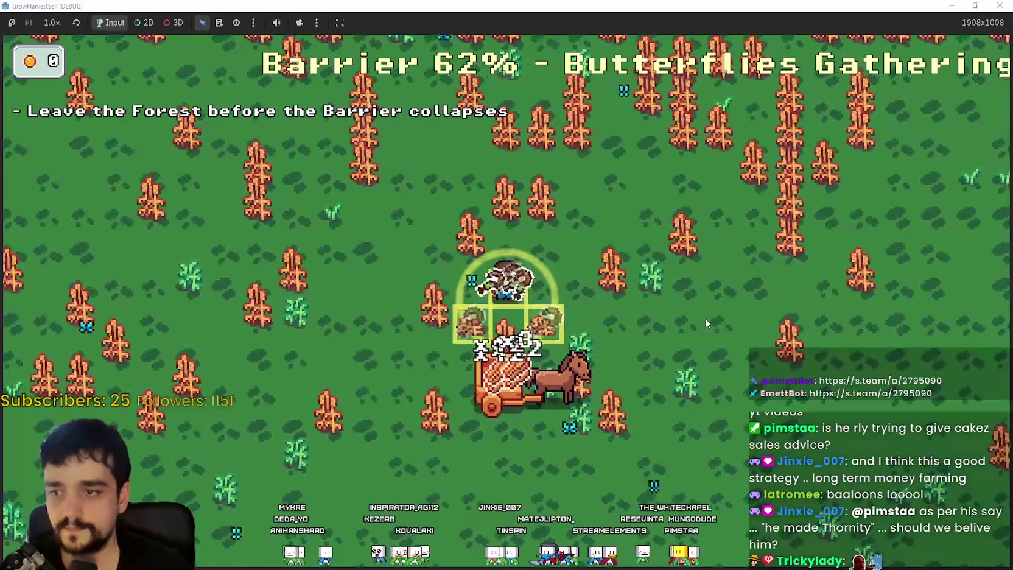
key("d")
key("w")
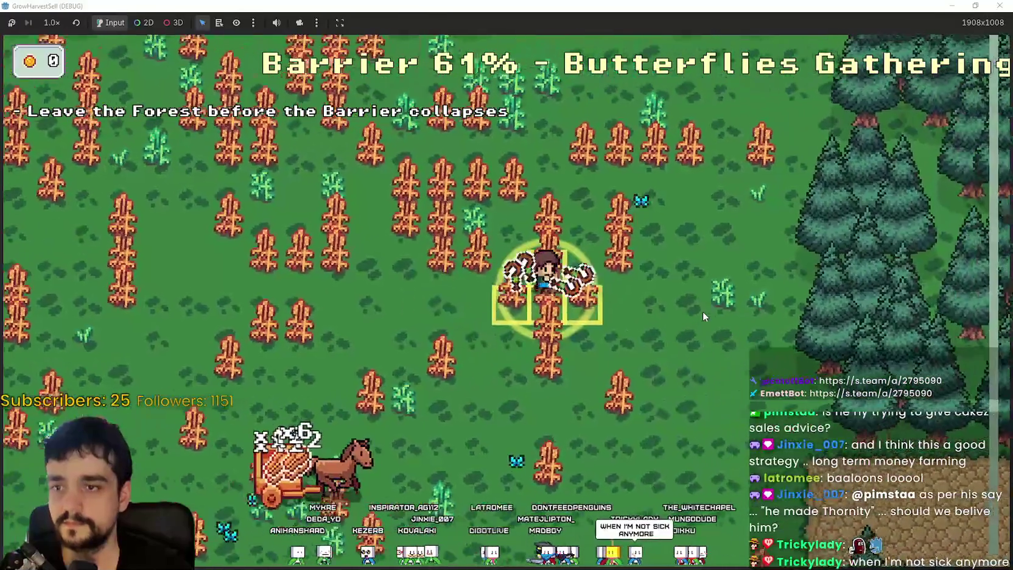
key("a")
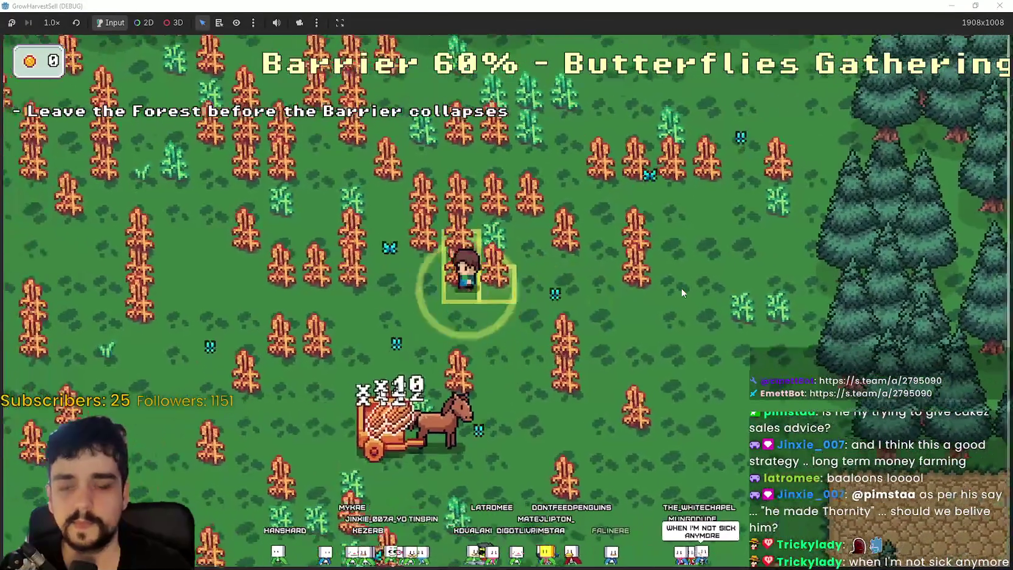
key("a")
key("w")
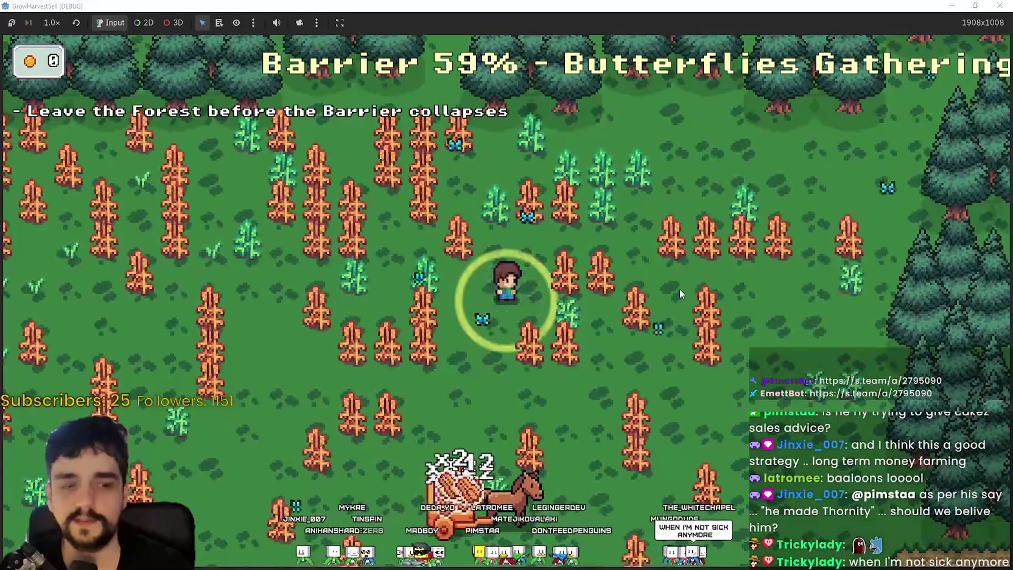
key("d")
key("s")
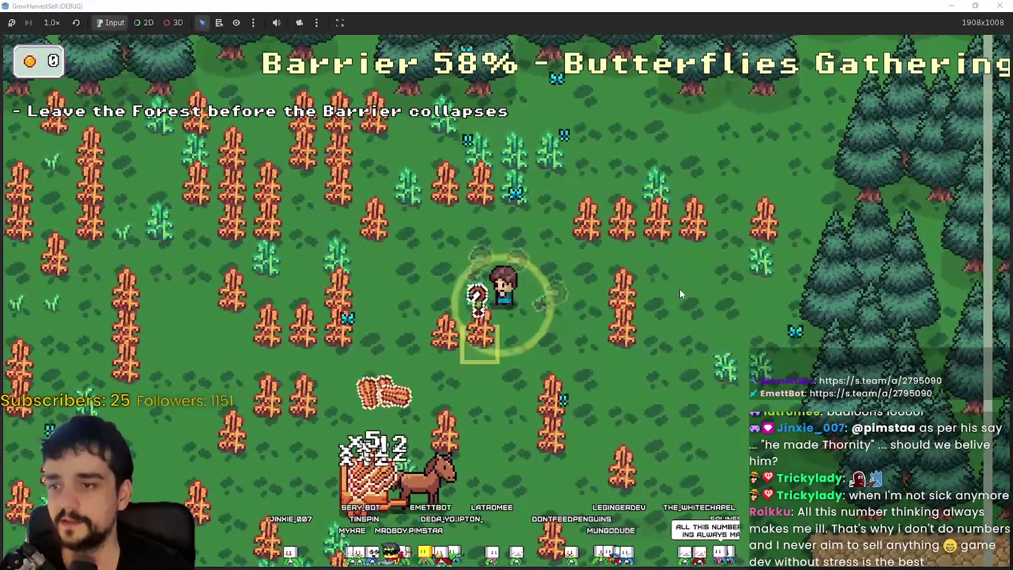
key("a")
key("s")
key("a")
key("s")
key("d")
key("s")
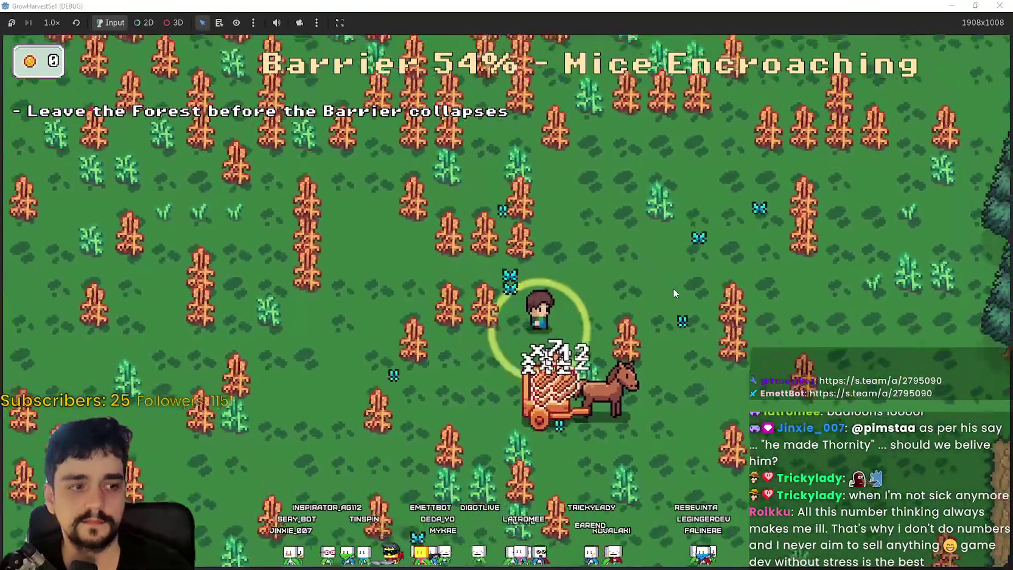
key("d")
key("s")
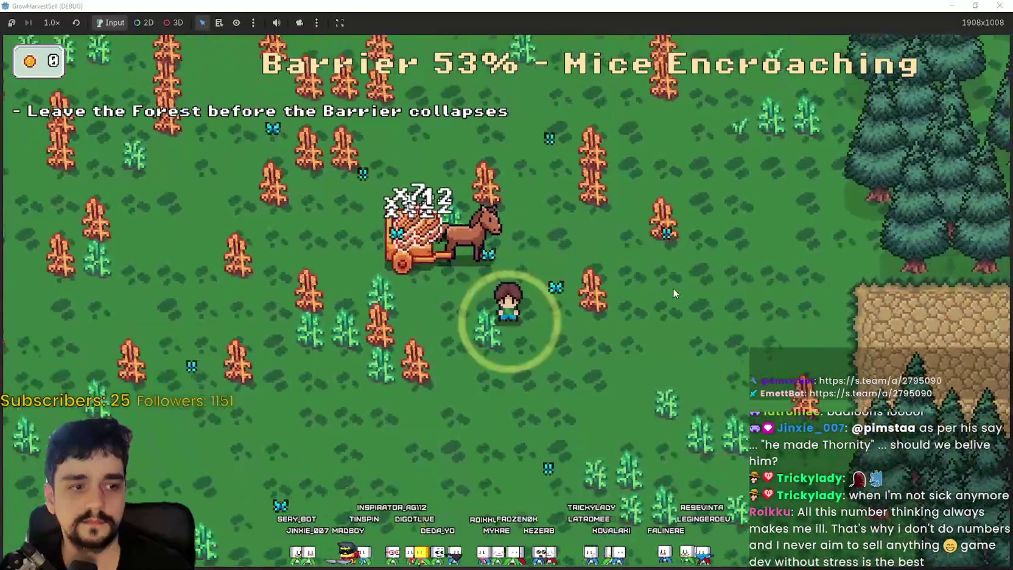
key("a")
key("s")
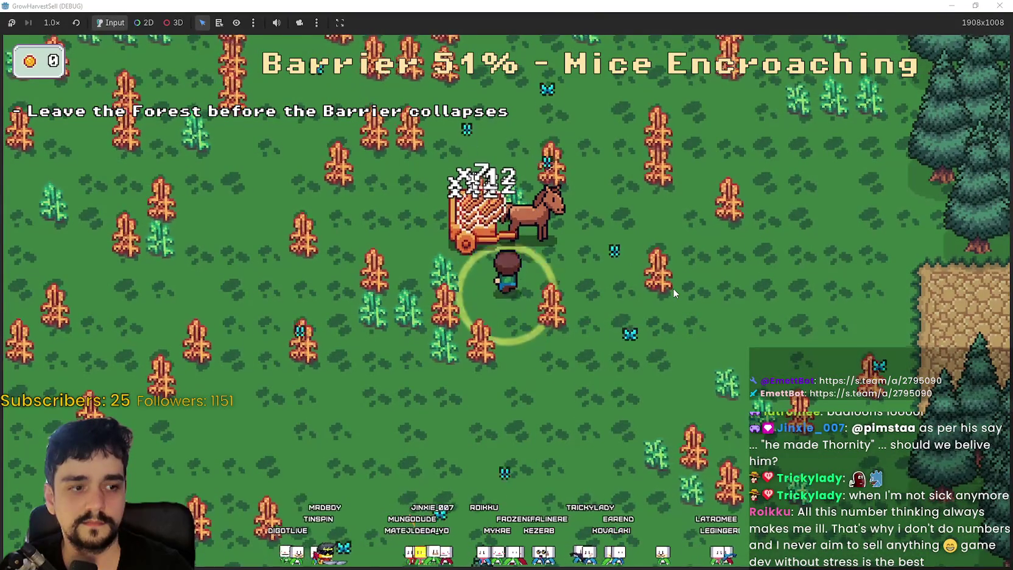
key("d")
key("w")
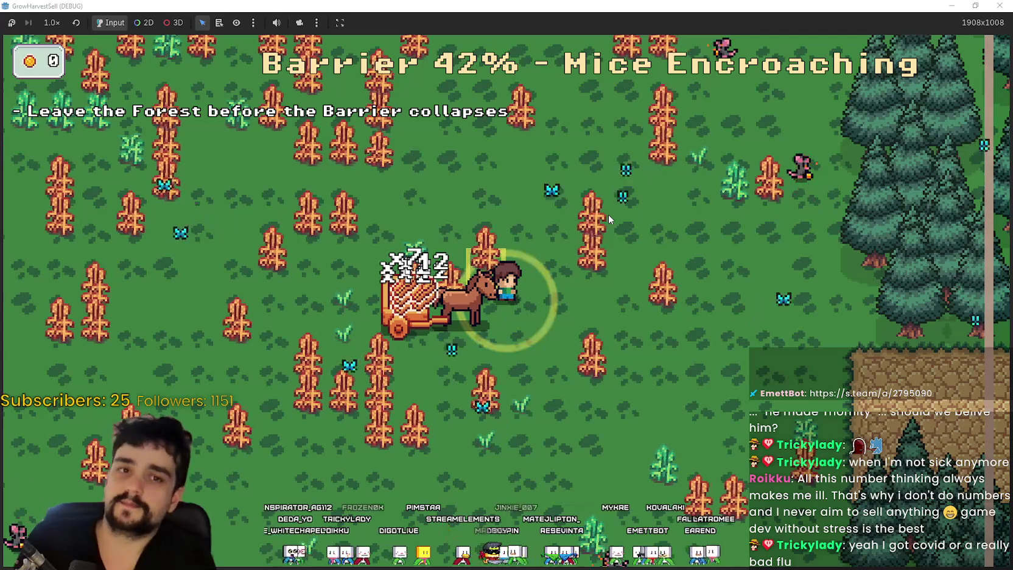
Collect the remaining crops up near the treeline.
key("w")
key("a")
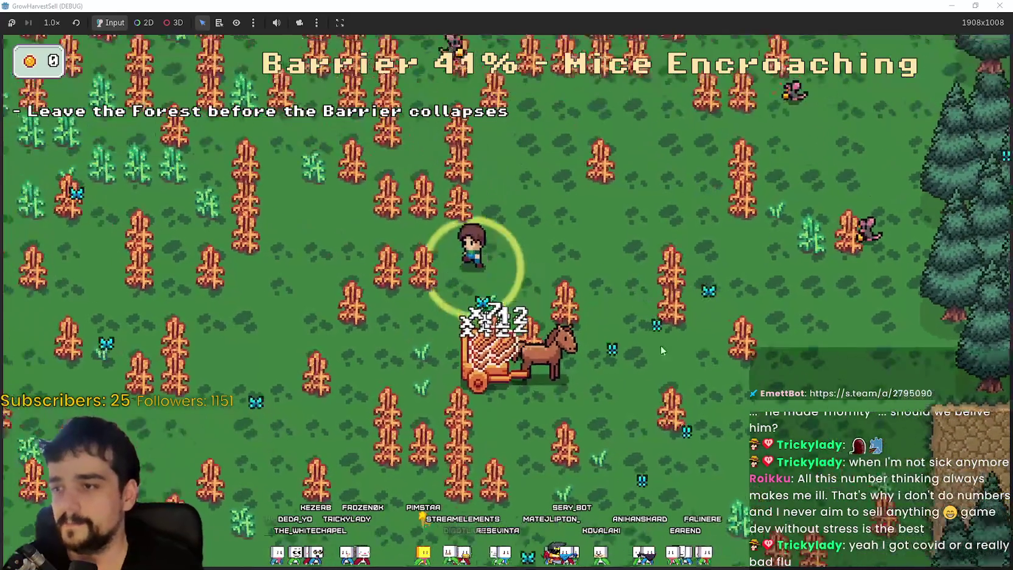
key("w")
key("a")
key("w")
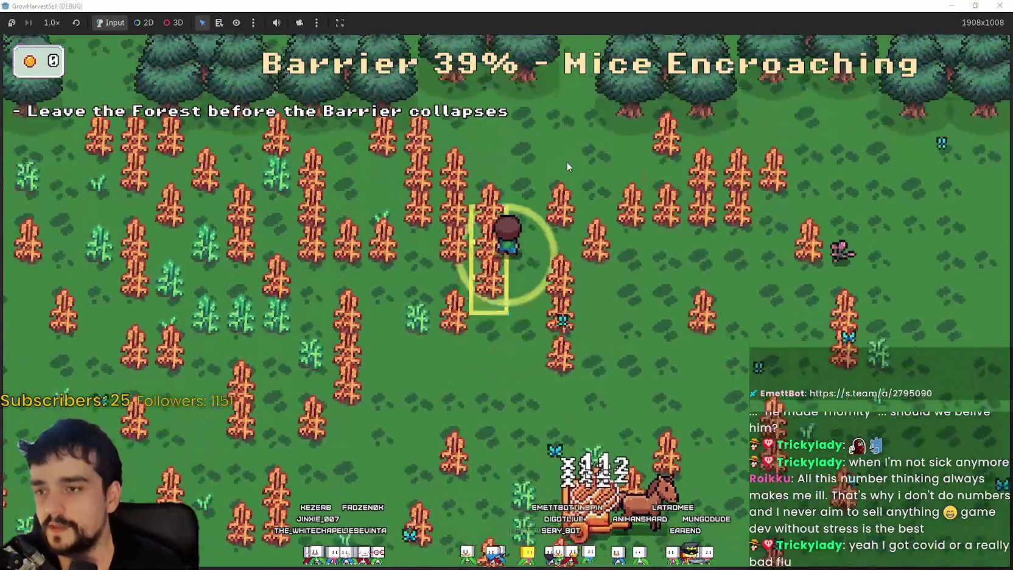
key("w")
key("a")
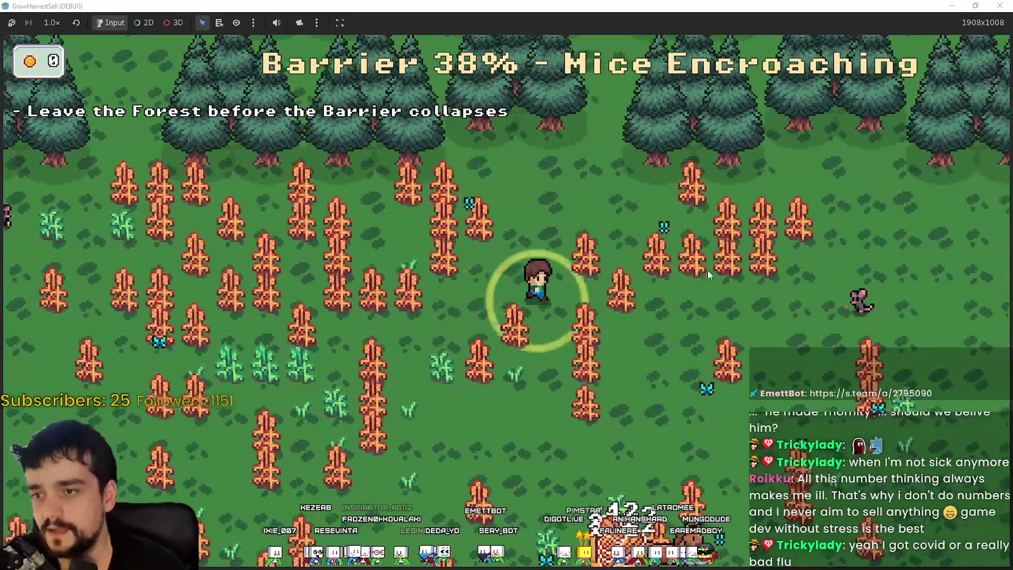
key("w")
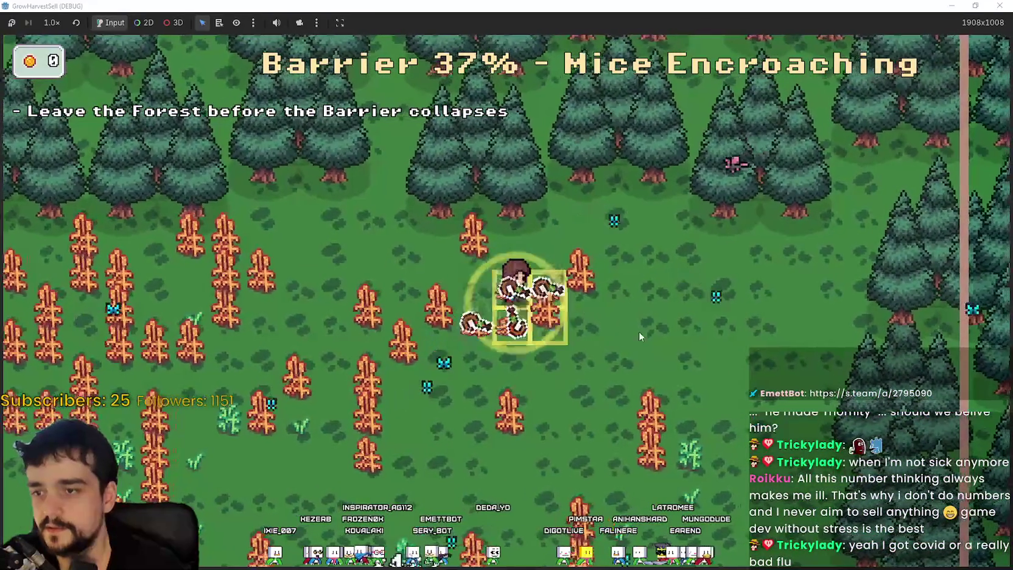
key("w")
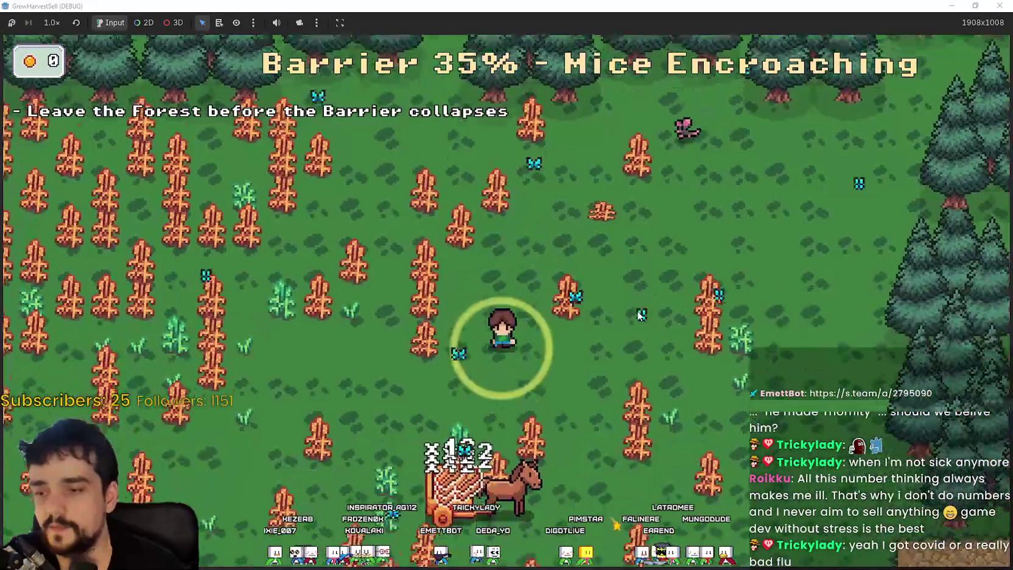
Walk to the dirt path to exit the forest and continue from the results screen to the village.
key("s")
key("d")
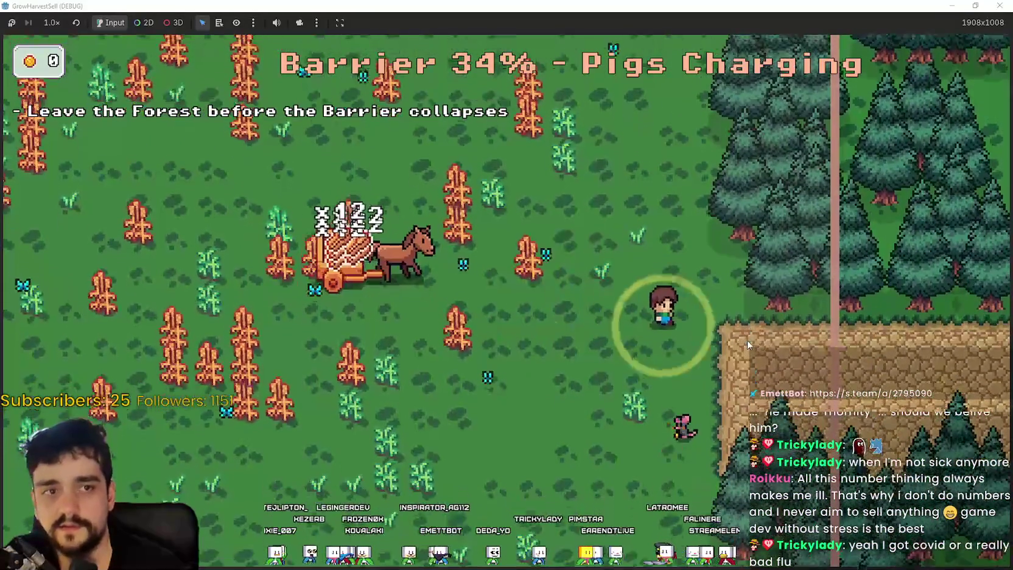
key("s")
key("a")
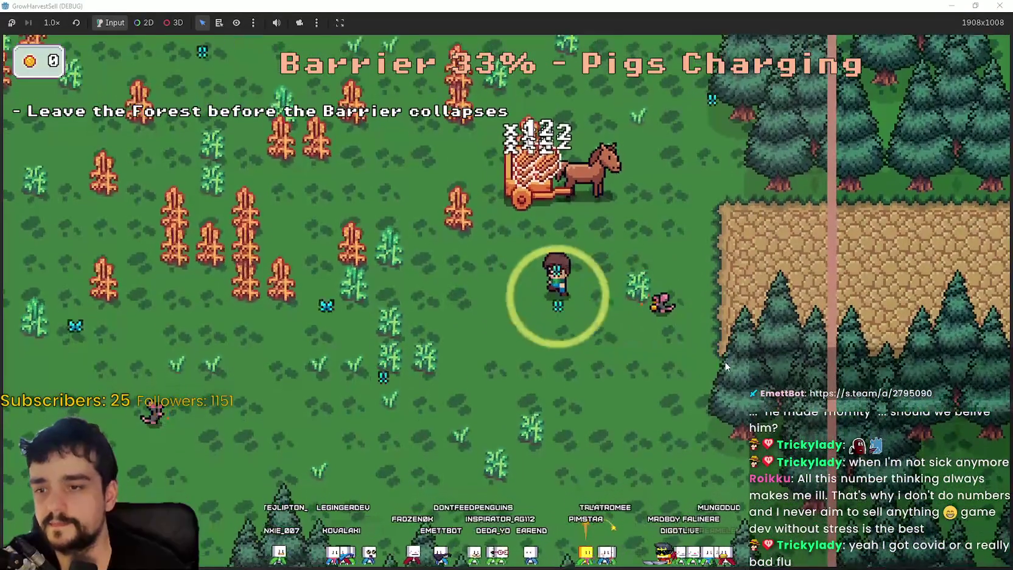
key("w")
key("a")
key("d")
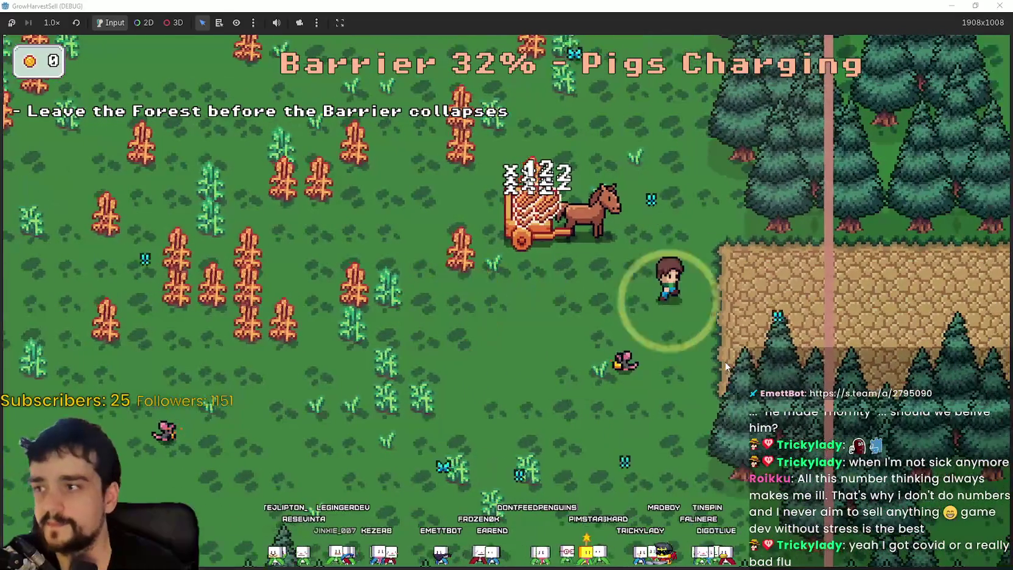
key("d")
left_click(157, 461)
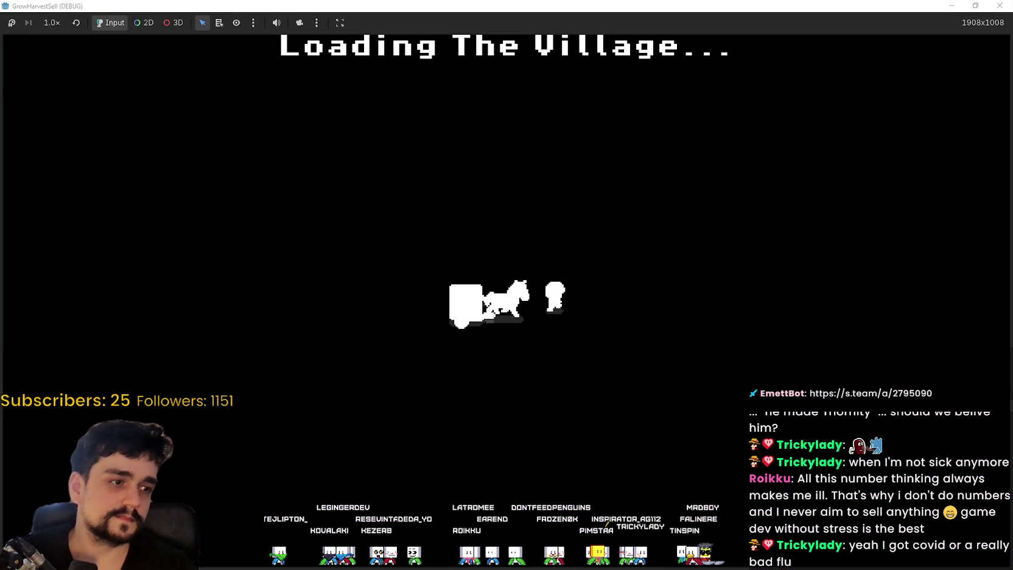
Sell the harvest by stepping on and off the purple sell tile repeatedly.
key("d")
key("a")
key("w")
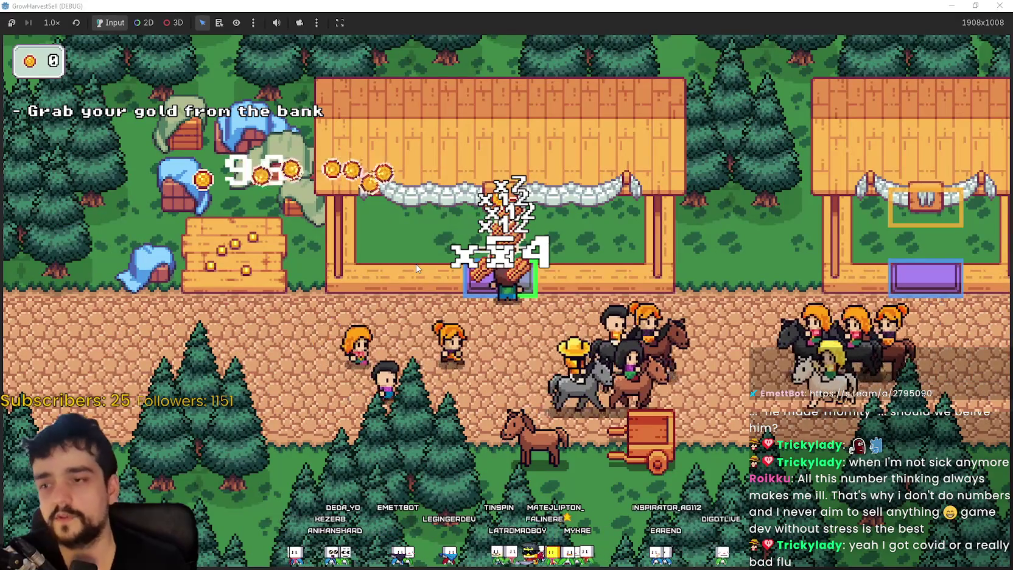
key("s")
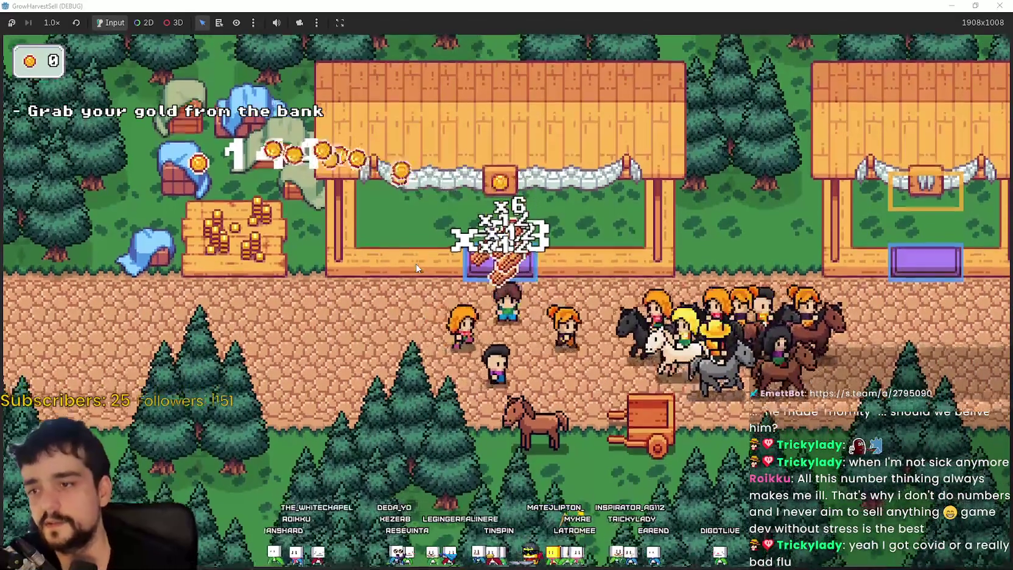
key("w")
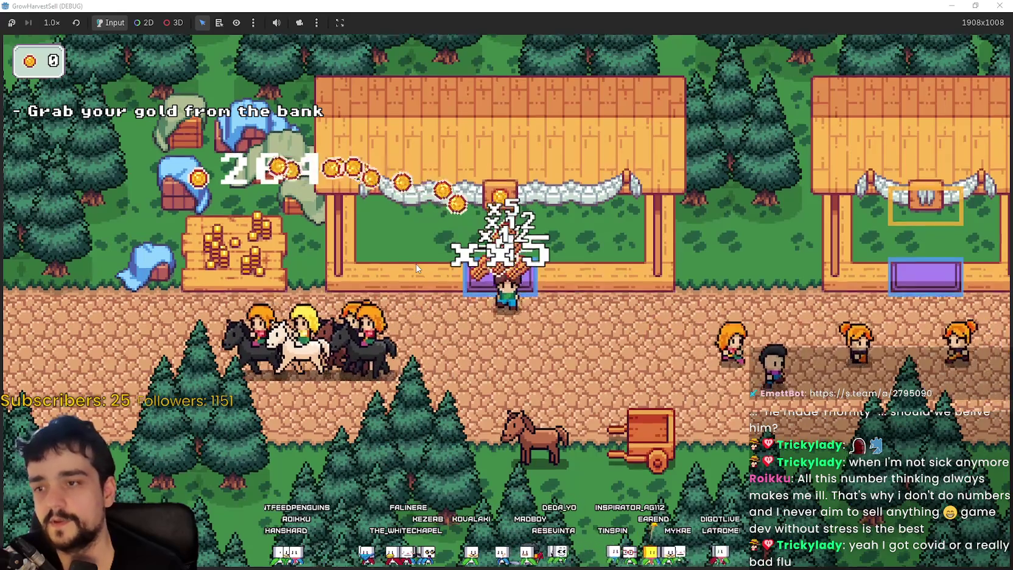
key("s")
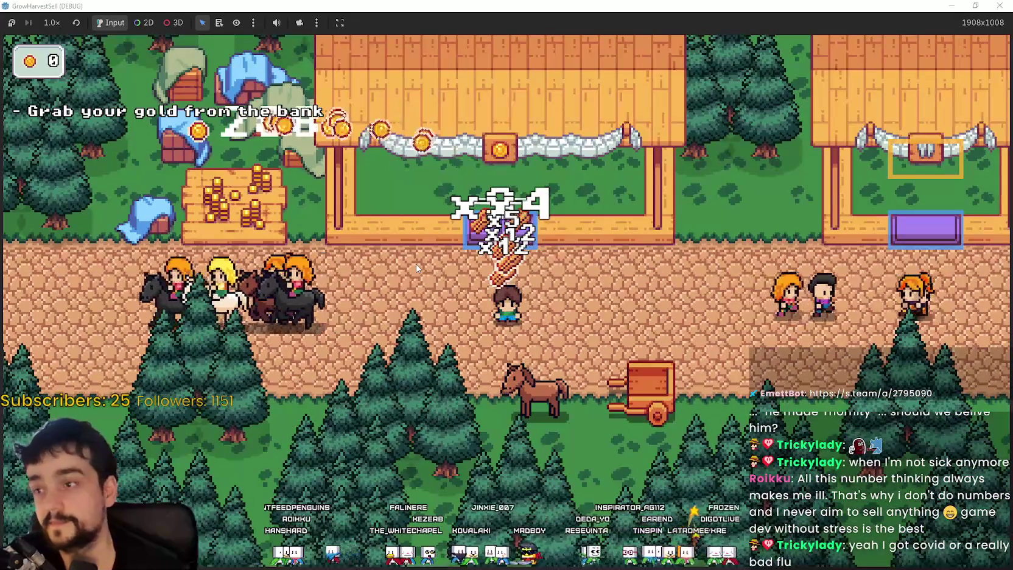
key("w")
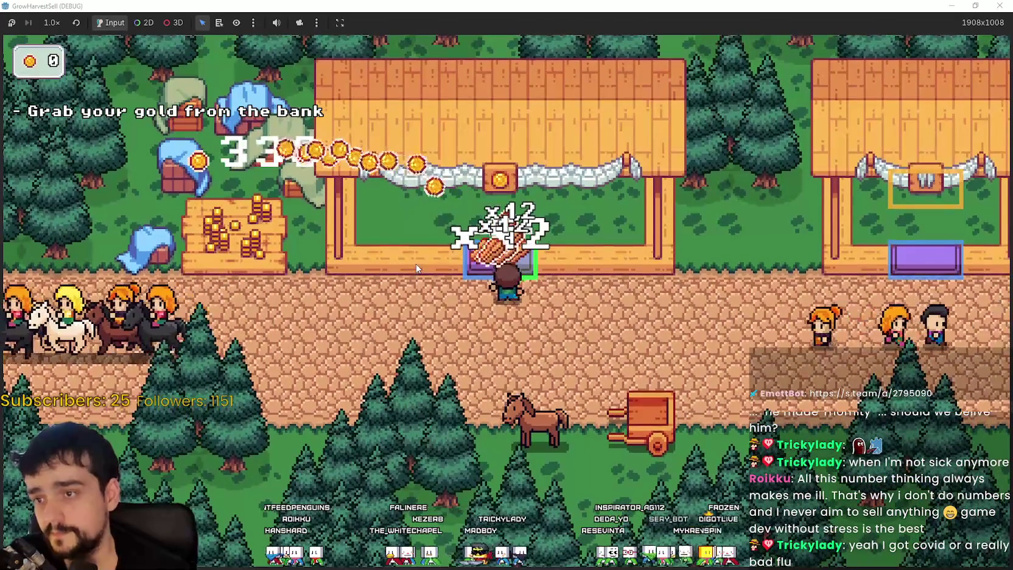
key("w")
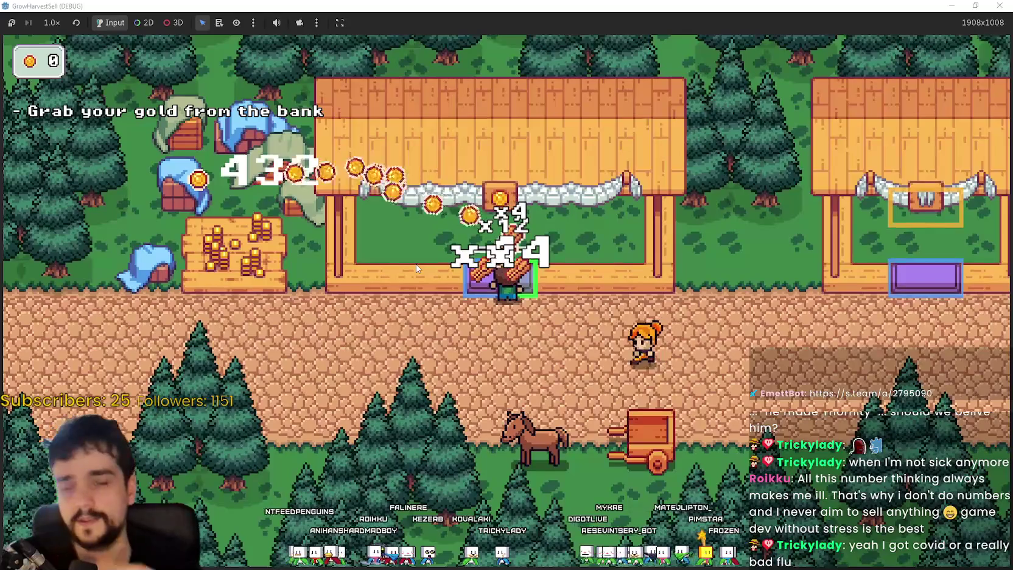
key("s")
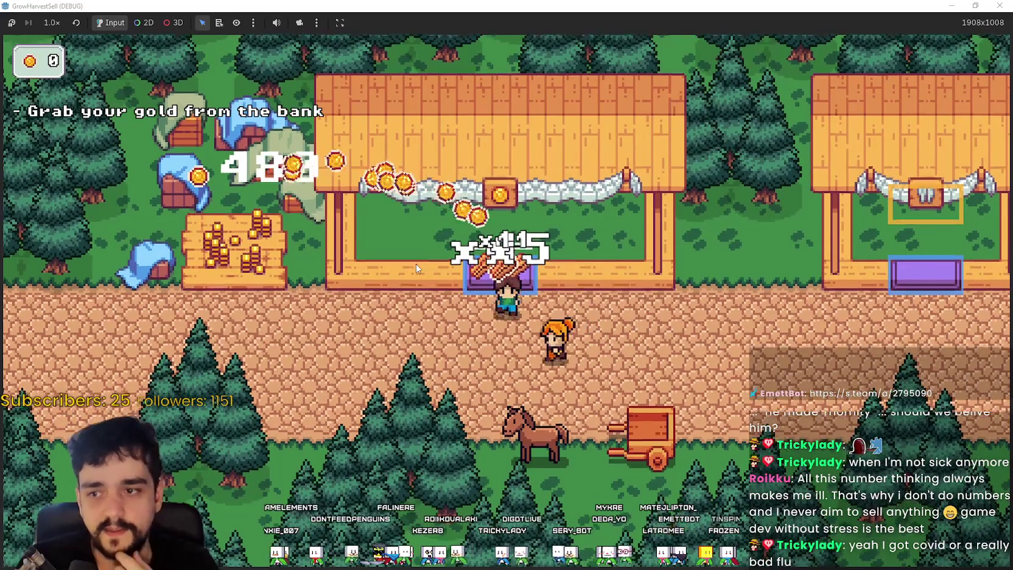
key("w")
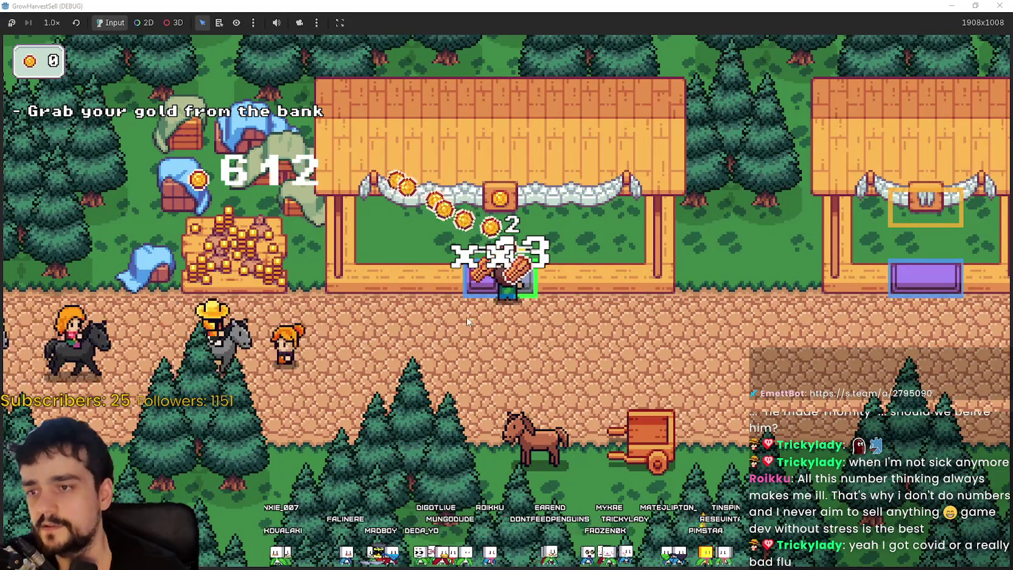
Walk to the bank pile and collect the gold, bringing coins to 452.
key("a")
key("w")
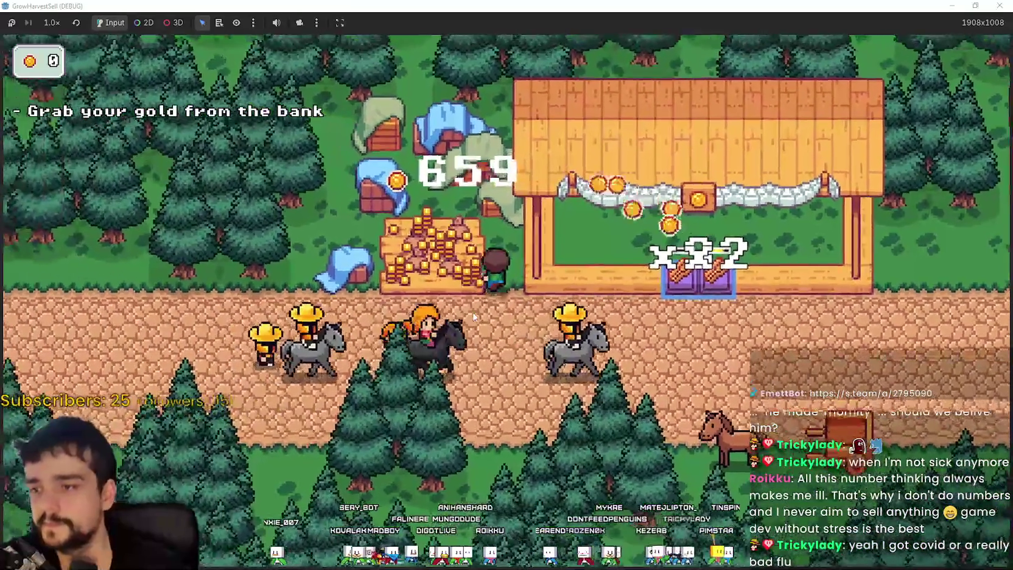
key("e")
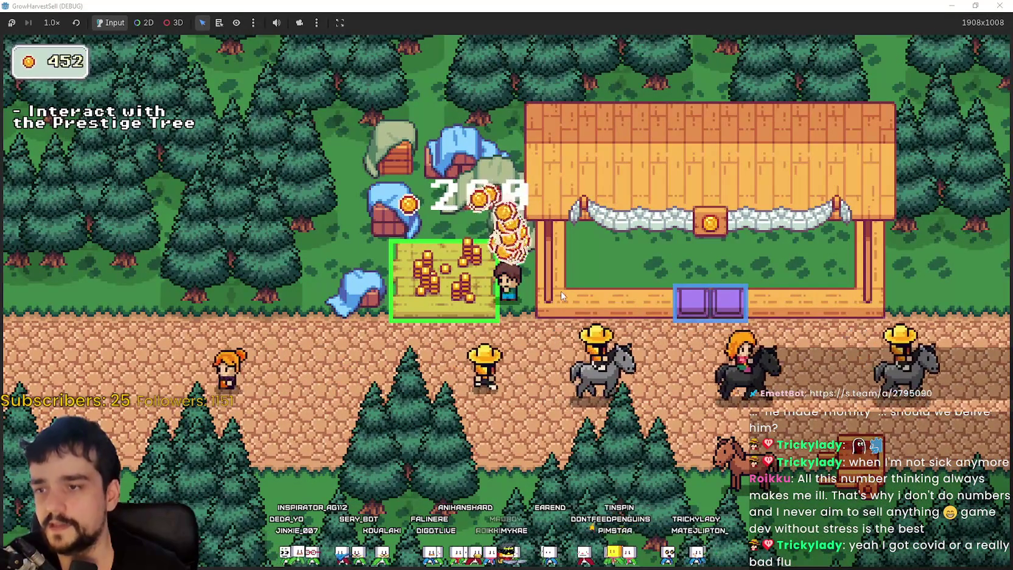
Reach the brown horse, bring up Select a Stage, and open the Prestige tree with 673 gold.
key("s")
key("d")
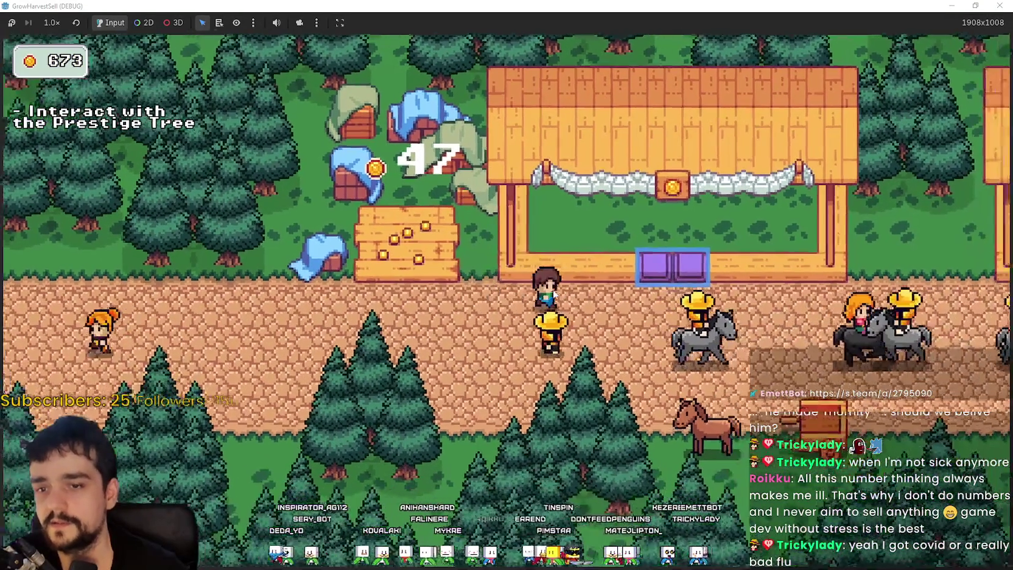
key("s")
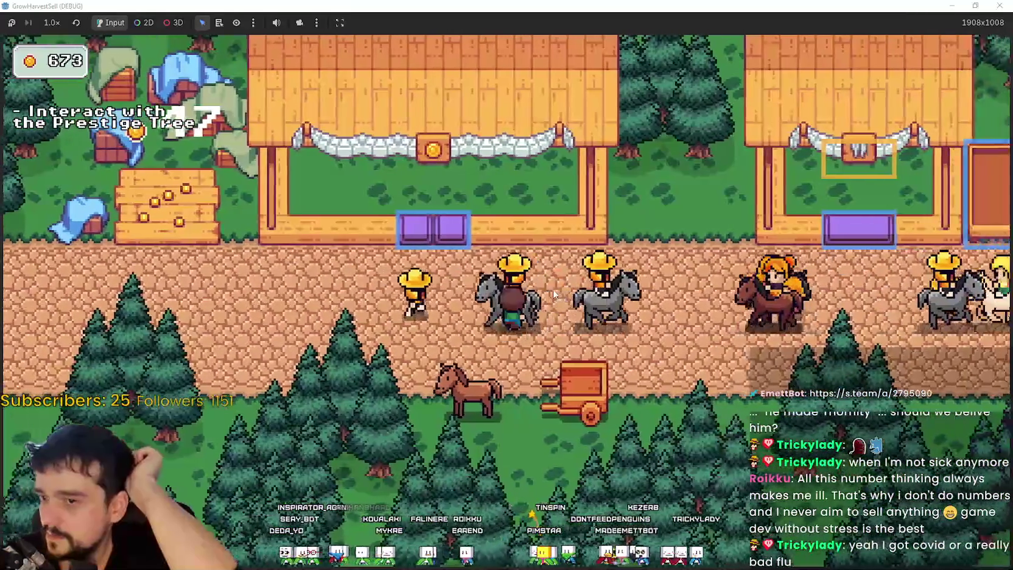
key("a")
key("w")
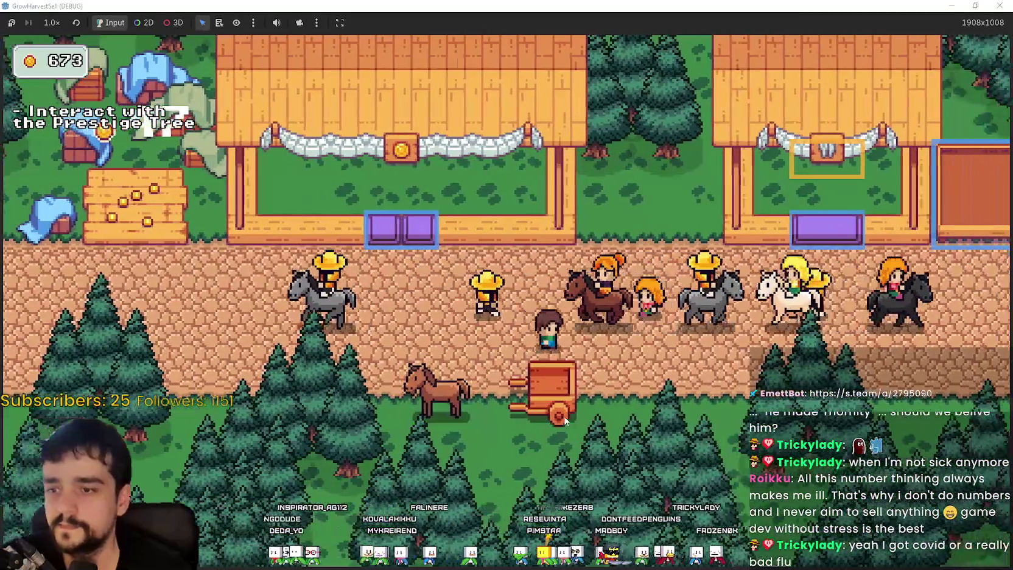
key("s")
key("w")
key("e")
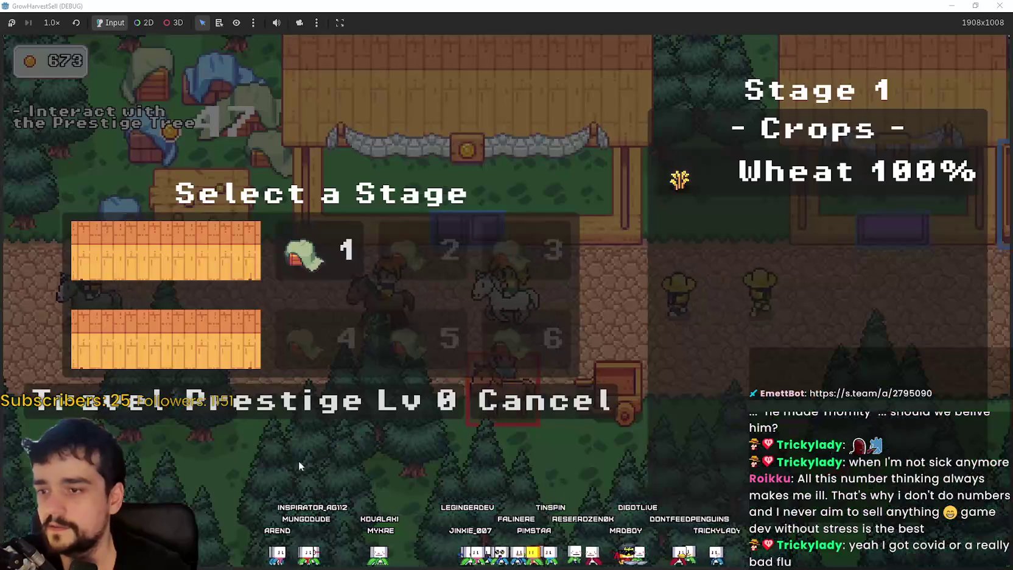
left_click(334, 399)
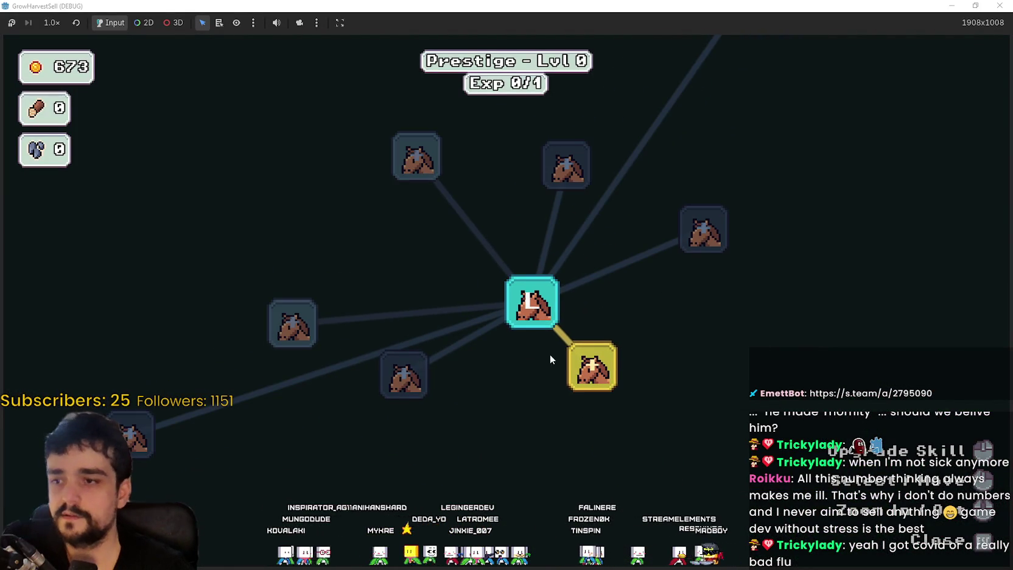
Buy the Agile Hands, Bank Speed and Crops Value prestige skills, reaching Prestige level 2.
mouse_move(585, 389)
left_click(591, 365)
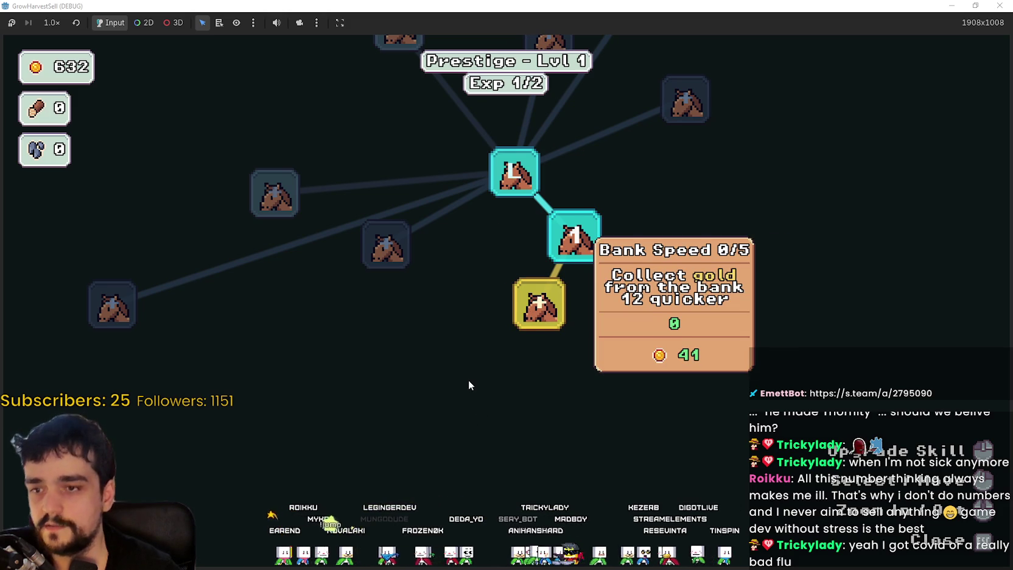
key("space")
left_click(470, 266)
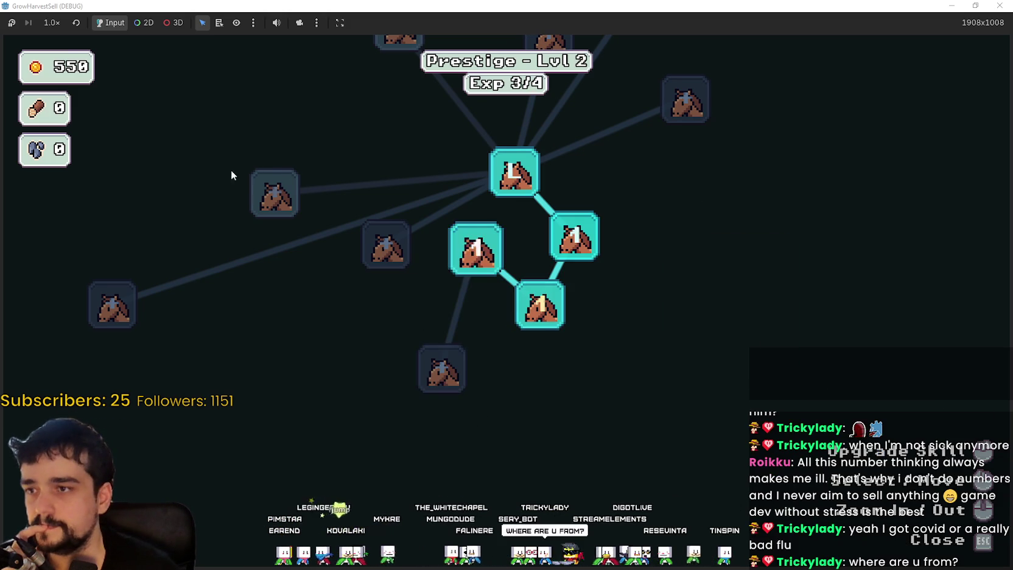
key("Escape")
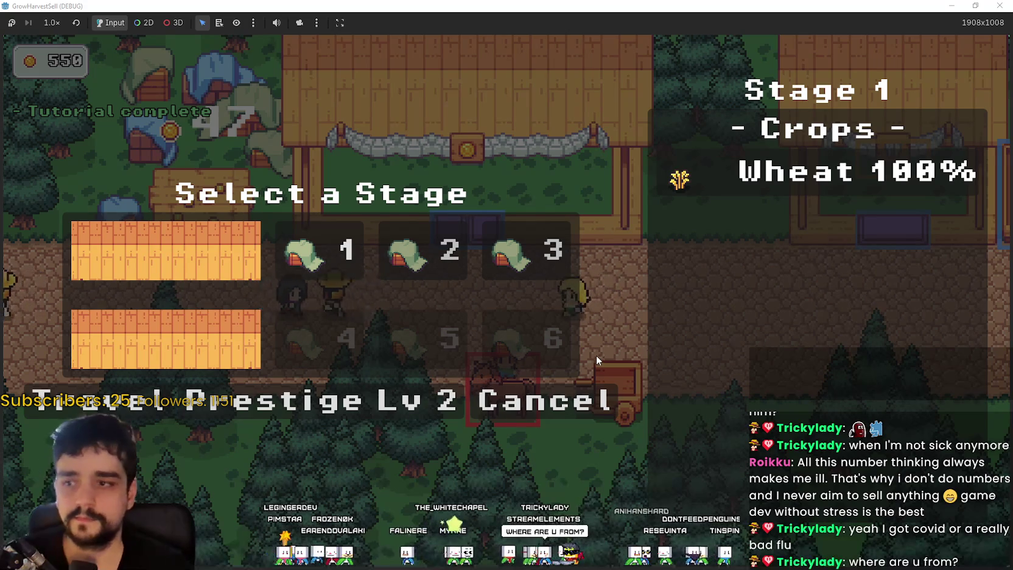
key("Escape")
Walk back to the horse and travel to the Stage 3 forest.
key("a")
key("w")
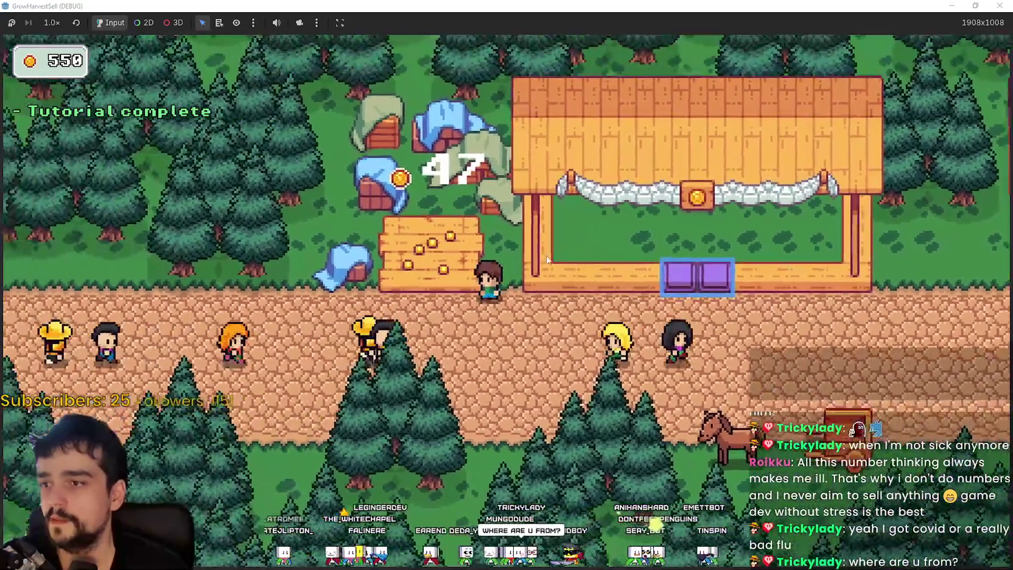
key("d")
key("s")
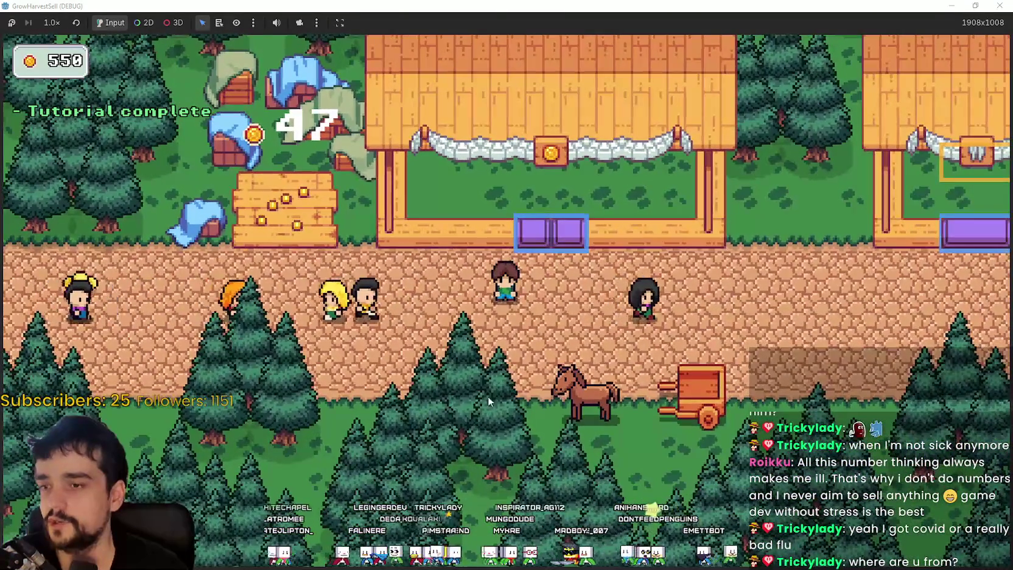
key("s")
key("e")
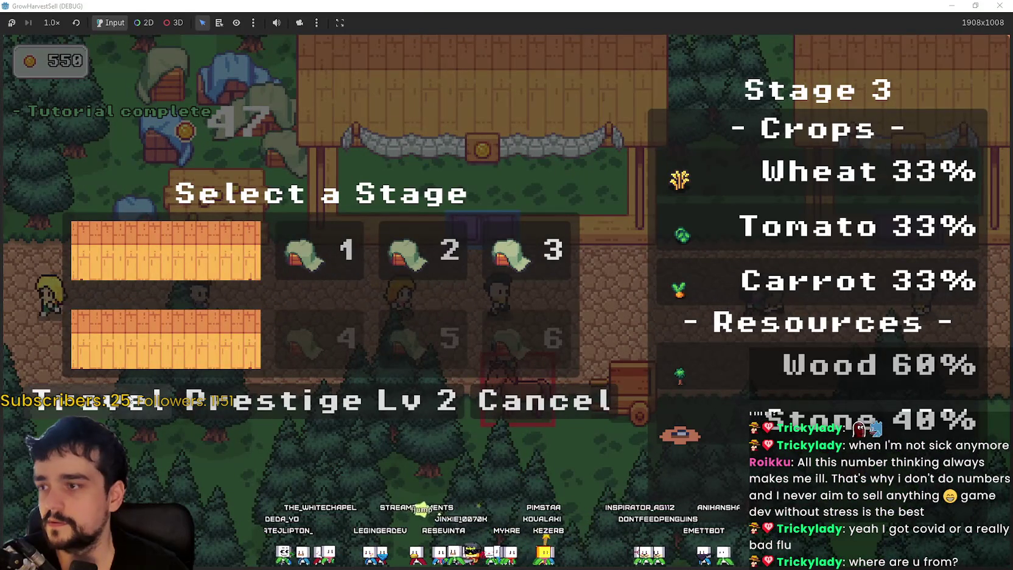
left_click(528, 249)
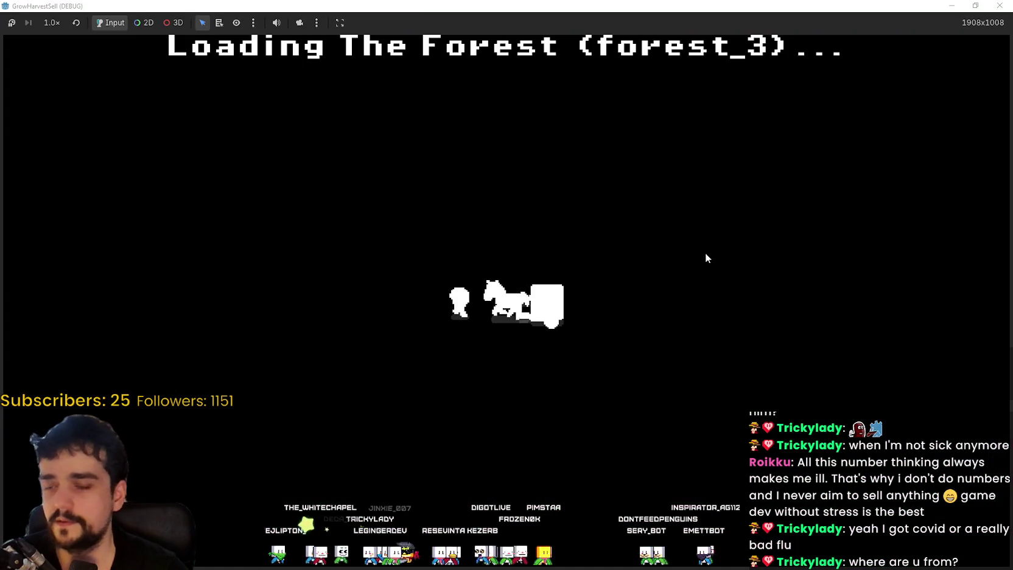
Start auto-harvesting and roam the forest chopping trees and mining rocks.
key("w")
key("a")
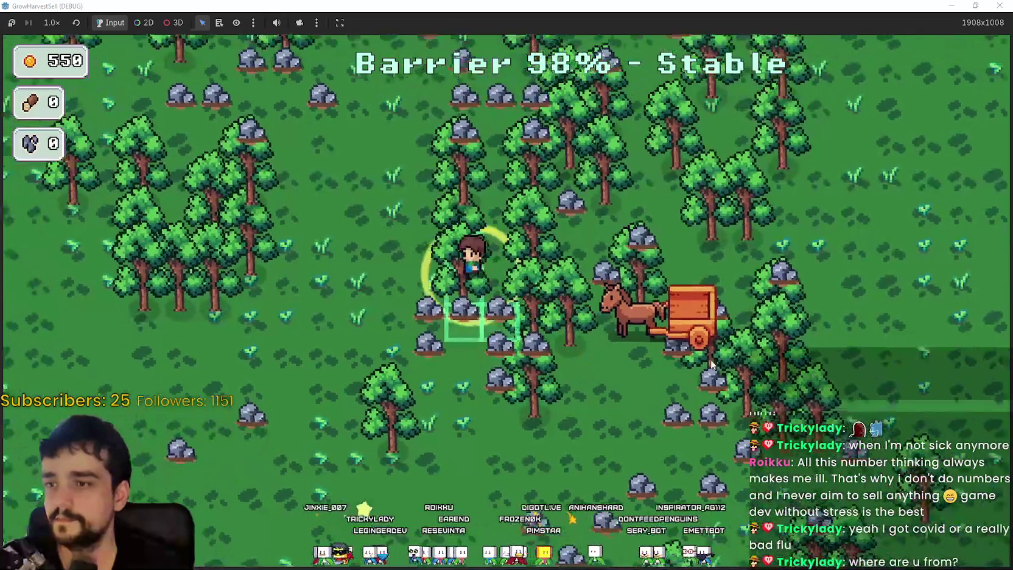
key("space")
key("s")
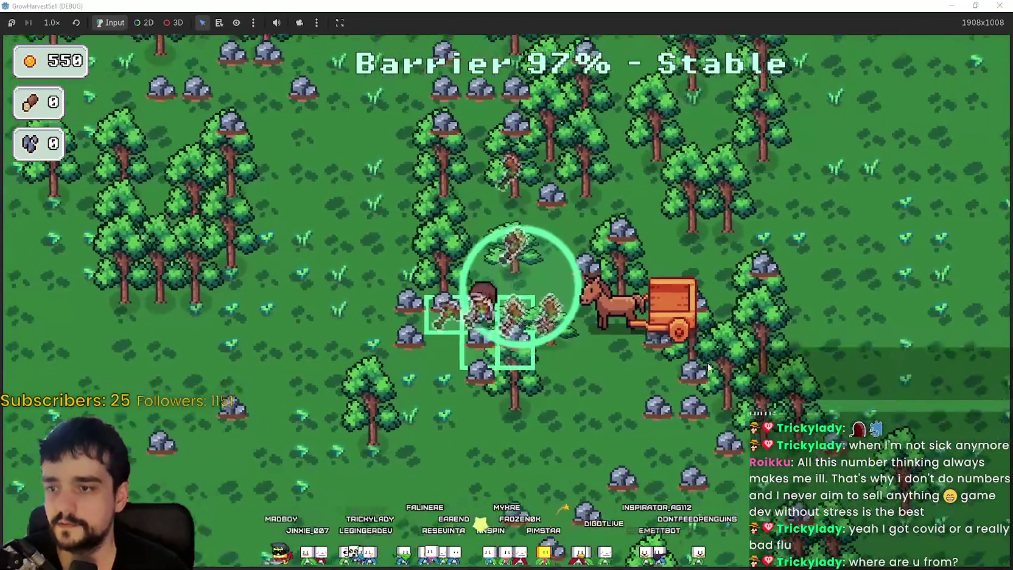
key("d")
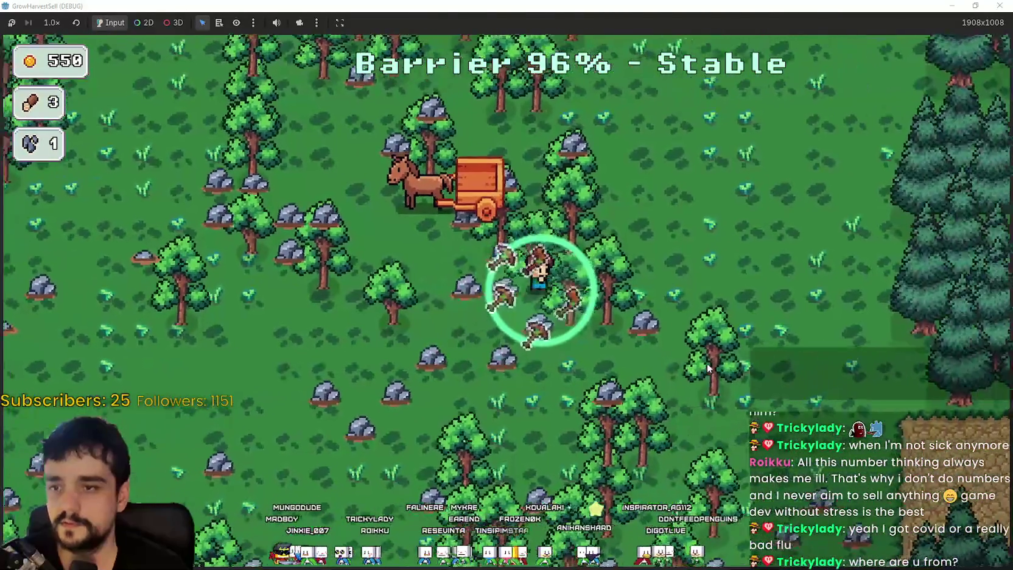
key("s")
key("a")
key("d")
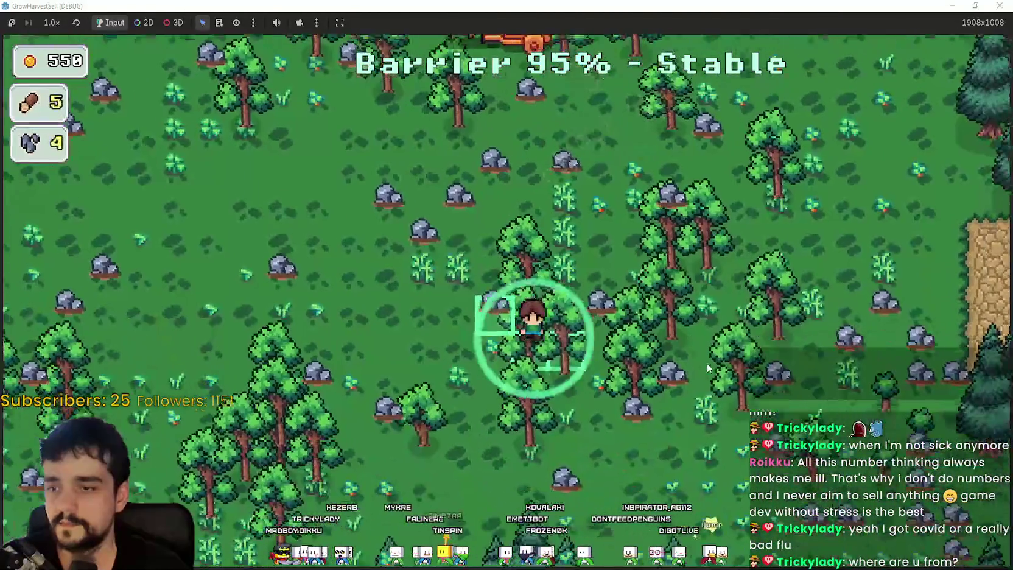
key("a")
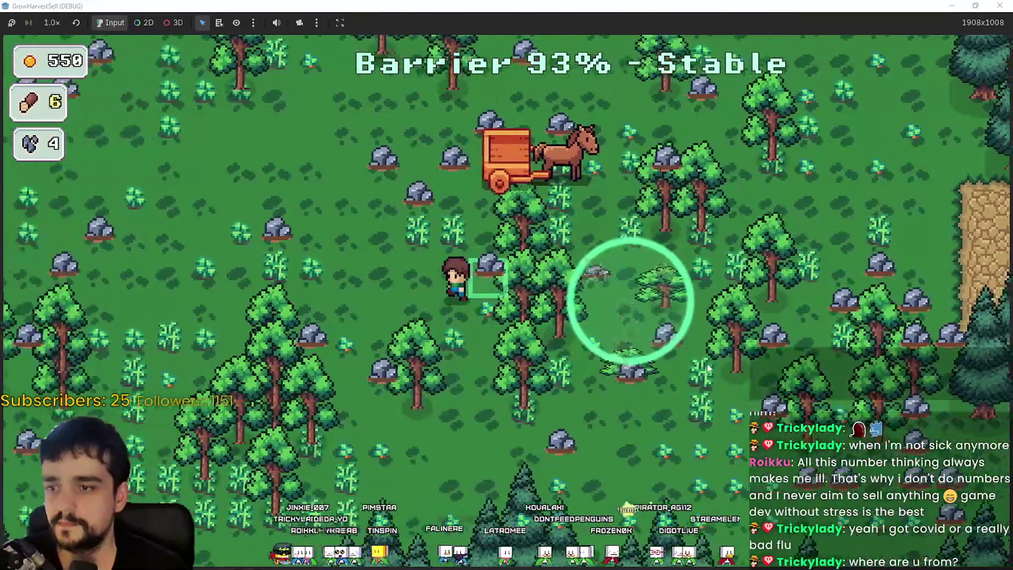
key("s")
key("a")
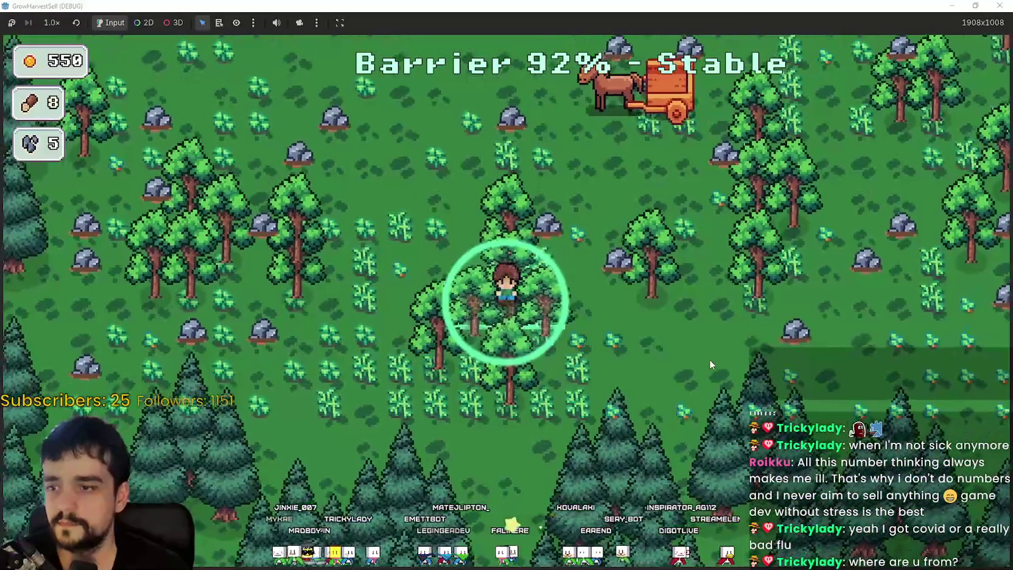
Walk the farmer up, left and right through the trees to gather more wood and stone.
key("w")
key("a")
key("d")
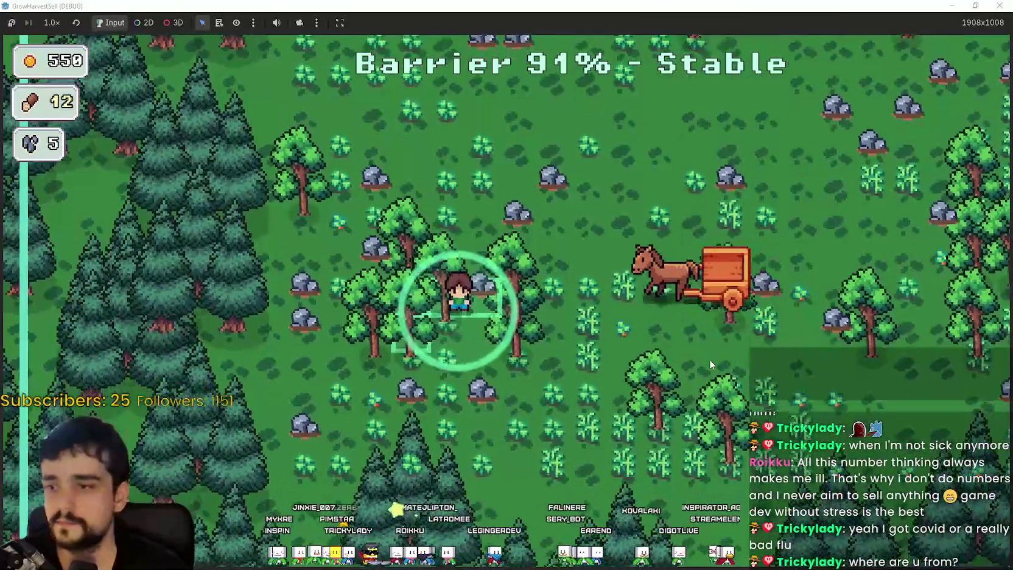
key("d")
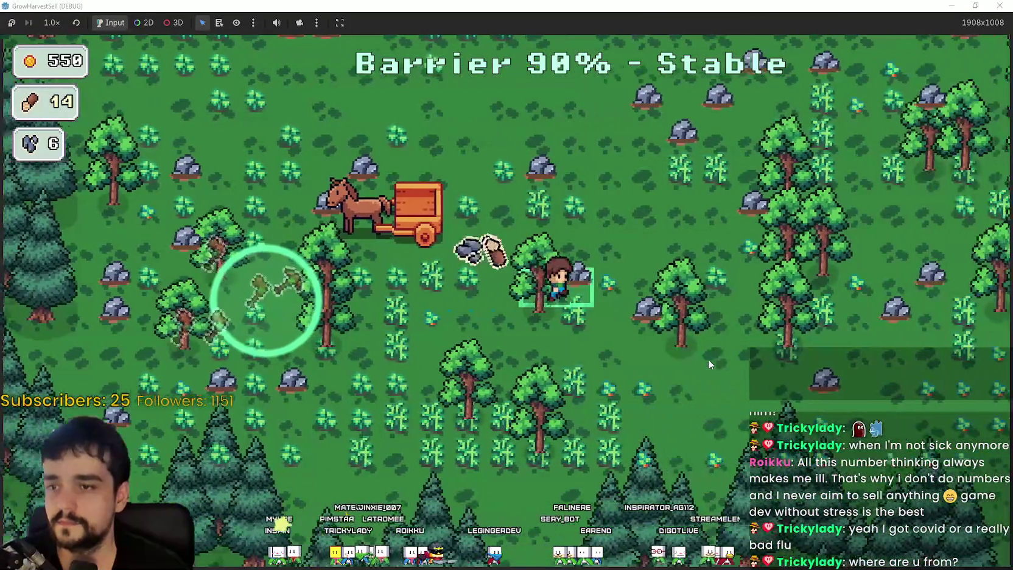
key("w")
key("d")
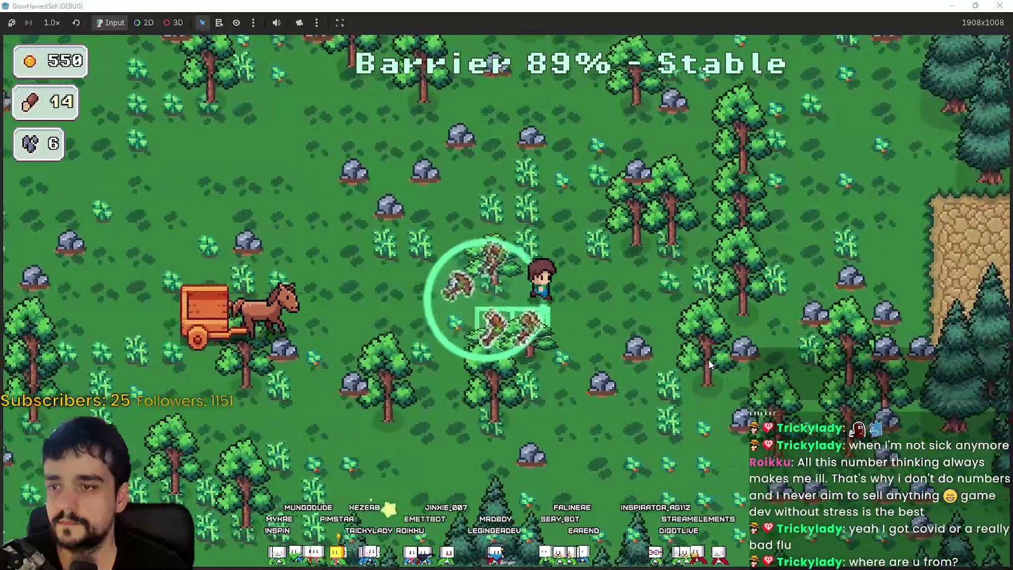
key("w")
key("a")
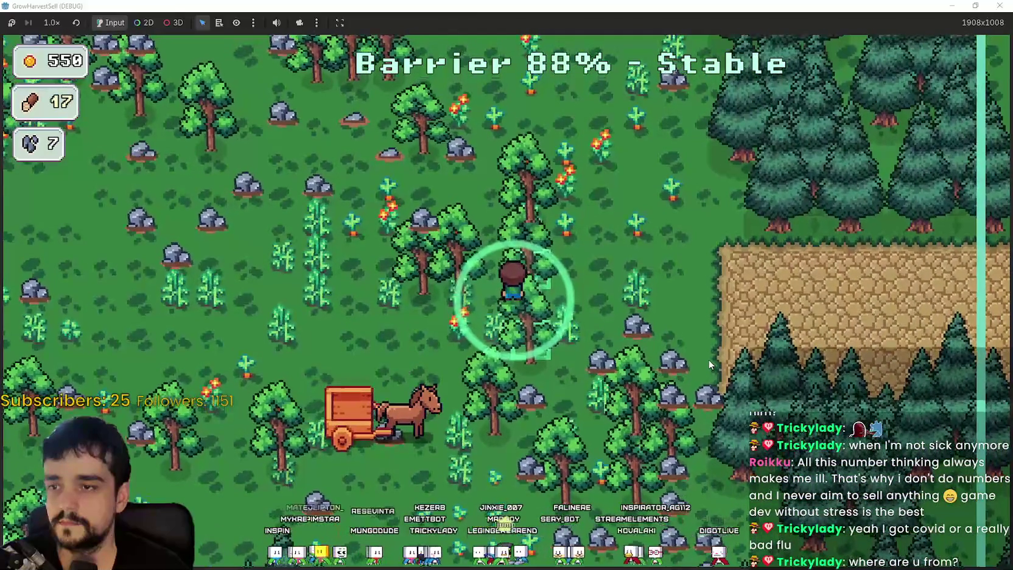
key("s")
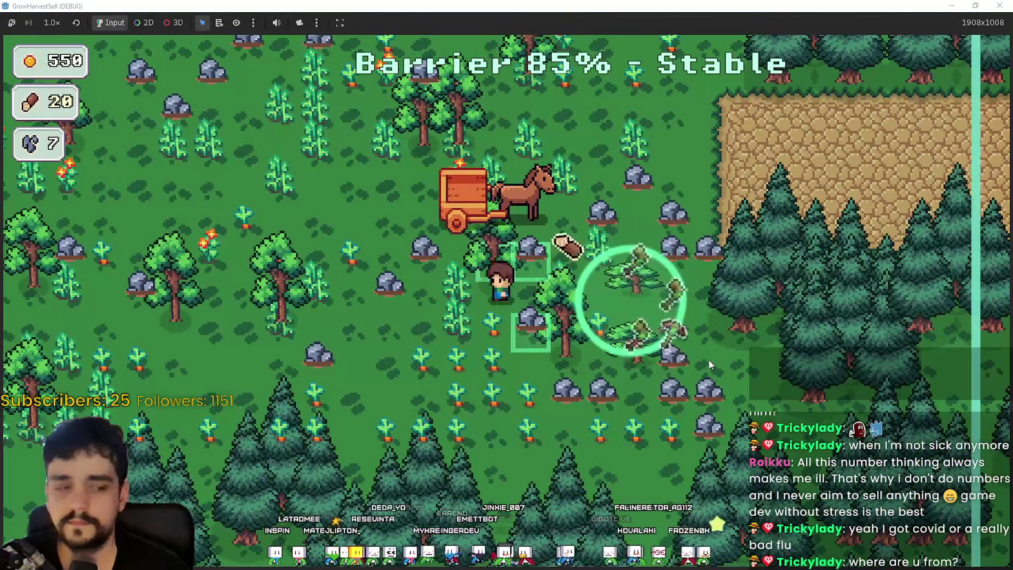
Keep gathering around the forest until the cart holds 43 wood and 16 stone.
key("a")
key("w")
key("d")
key("w")
key("a")
key("a")
key("a")
key("w")
key("d")
key("d")
key("w")
key("a")
key("s")
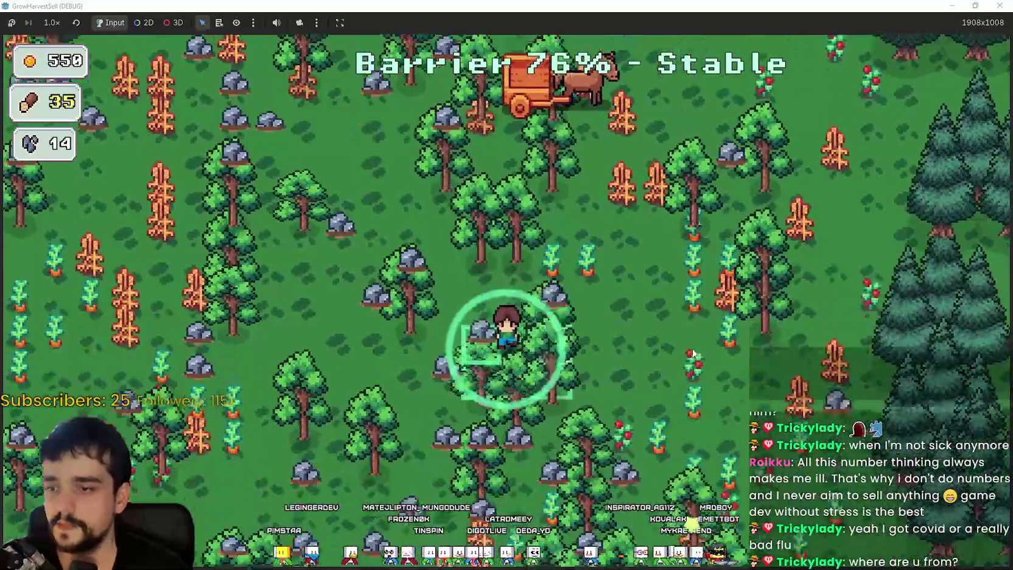
Walk the farmer through the trees, chopping wood and mining stone.
key("d")
key("s")
key("a")
key("w")
key("a")
key("s")
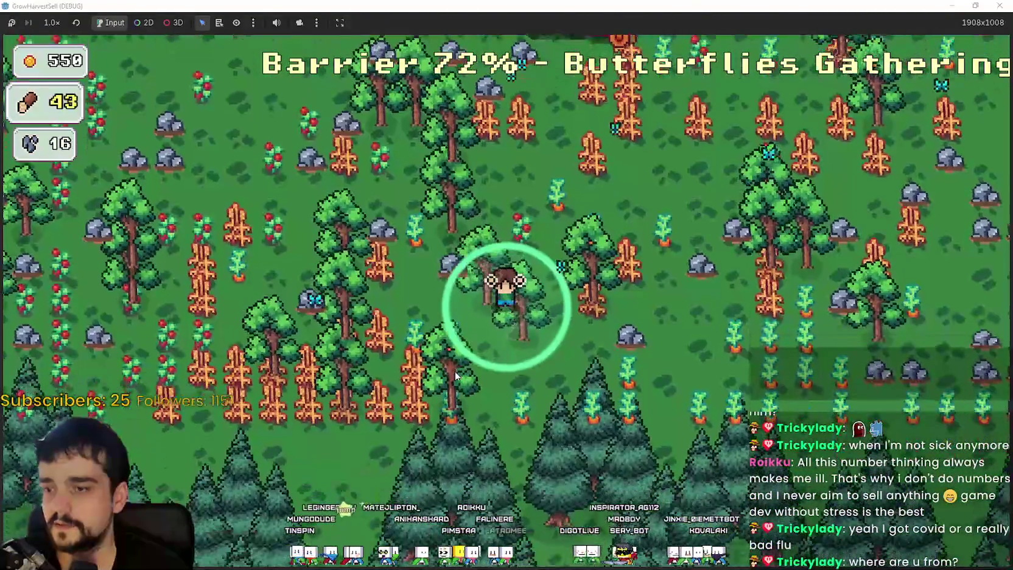
key("w")
key("d")
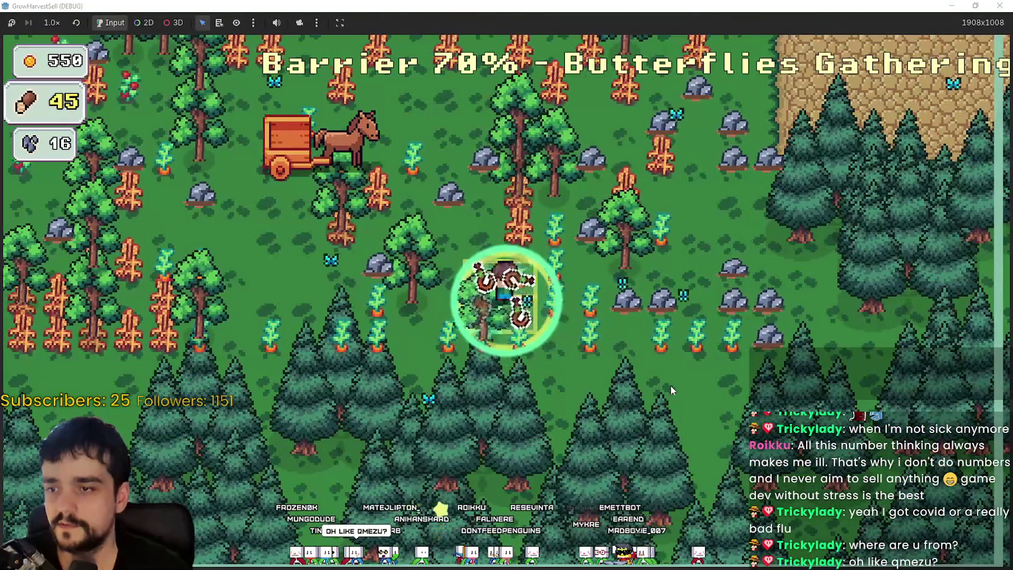
Walk over ripe crops to harvest them into the horse cart, reaching 47 wood and 17 stone.
key("d")
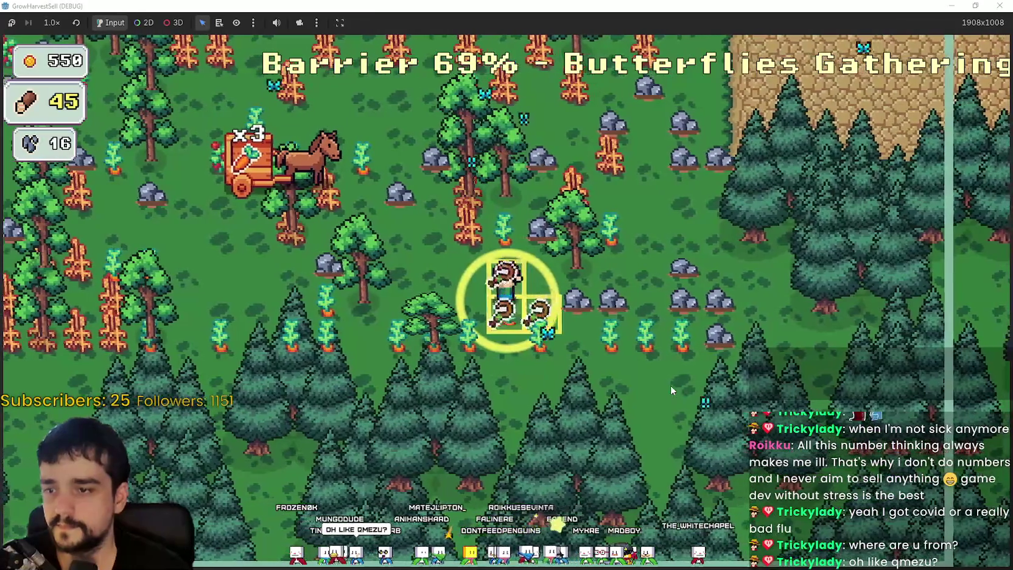
key("a")
key("w")
key("w")
key("a")
key("a")
key("s")
key("w")
key("d")
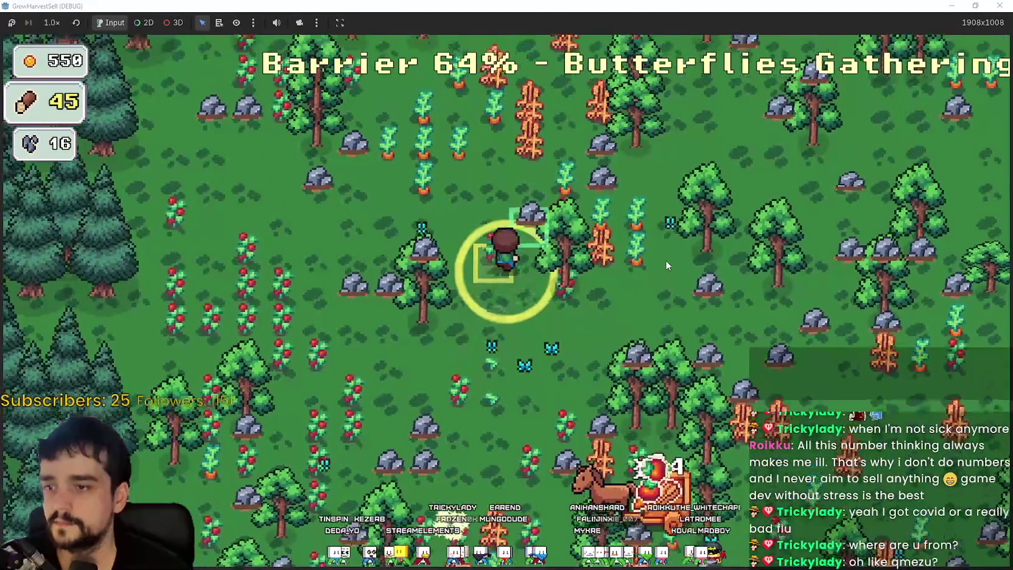
Harvest the tomato plants beside the cart by walking through the field.
key("a")
key("s")
key("w")
key("d")
key("a")
key("s")
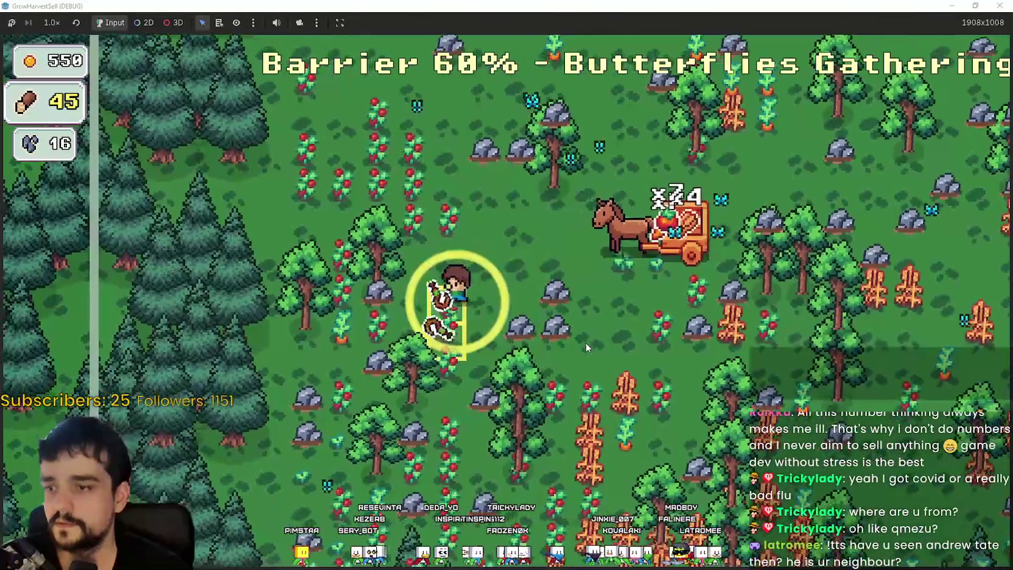
key("a")
key("w")
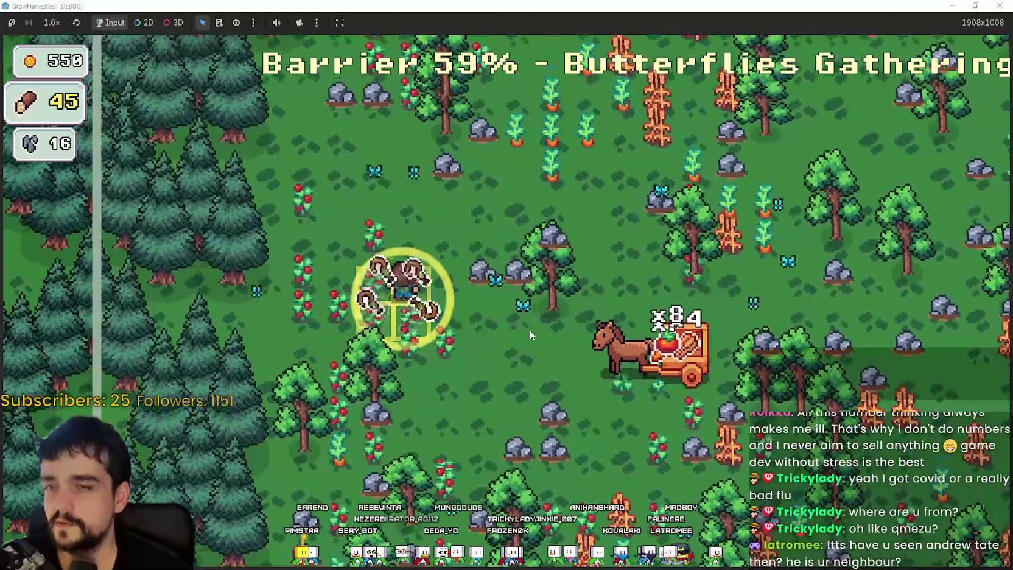
key("s")
key("d")
key("d")
key("w")
Walk the farmer down and back up through the woods, chopping trees for wood.
key("s")
key("d")
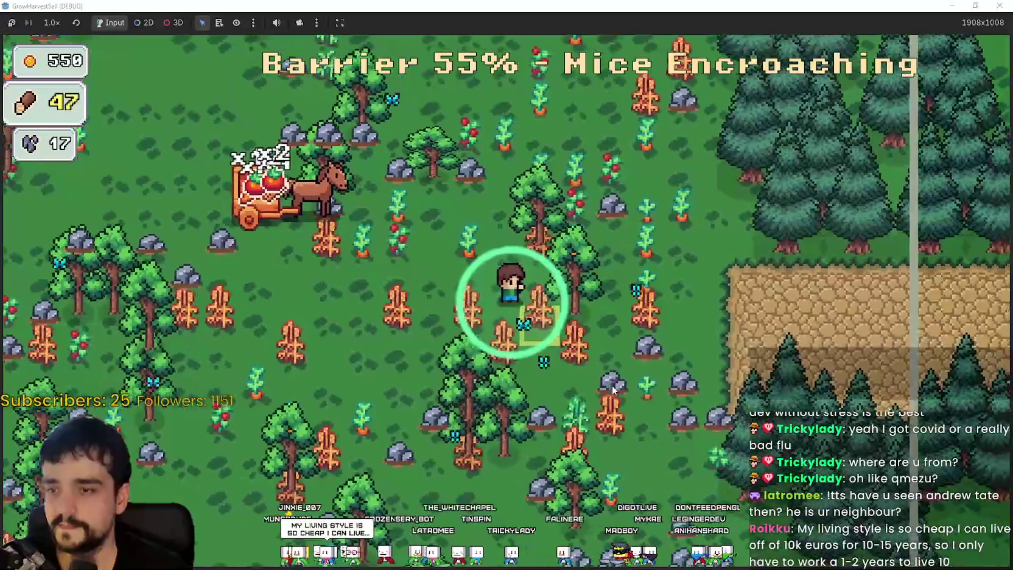
key("s")
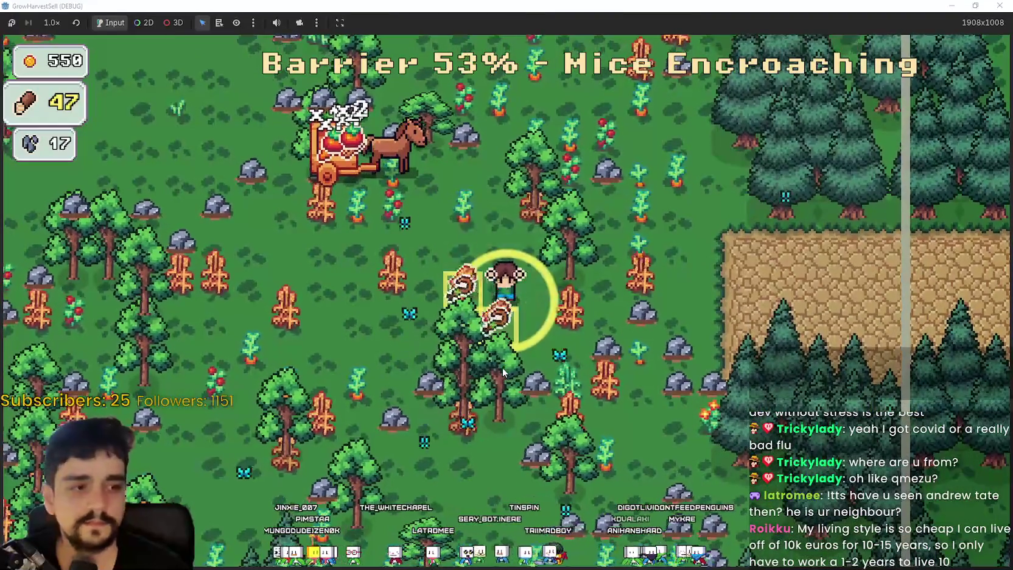
key("w")
key("a")
key("s")
key("a")
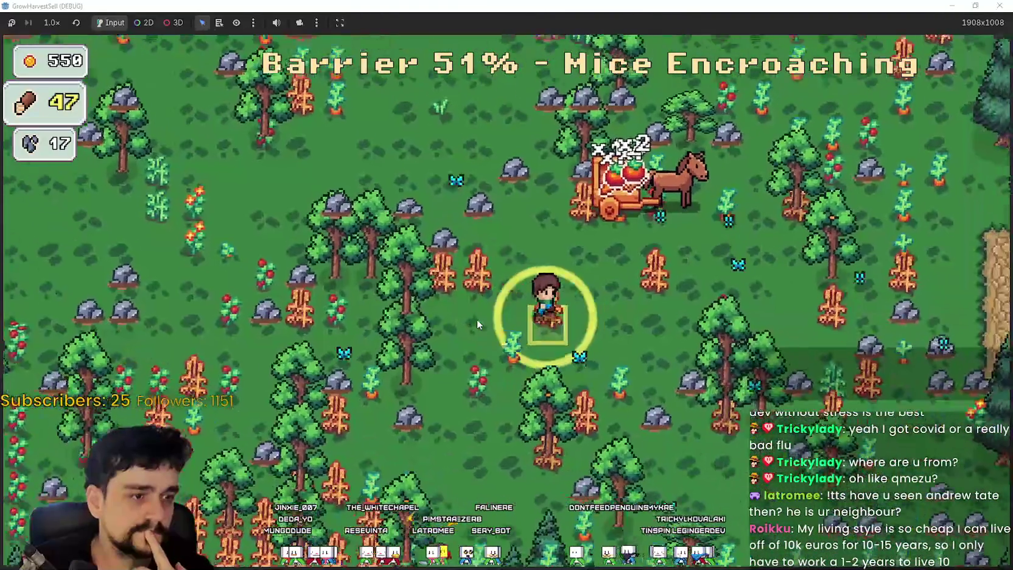
key("d")
key("w")
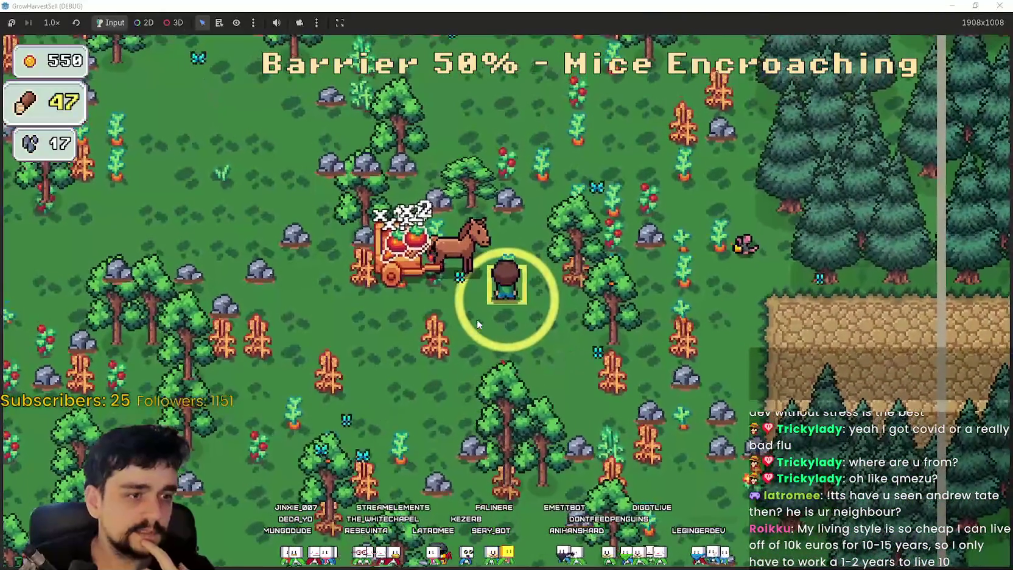
key("w")
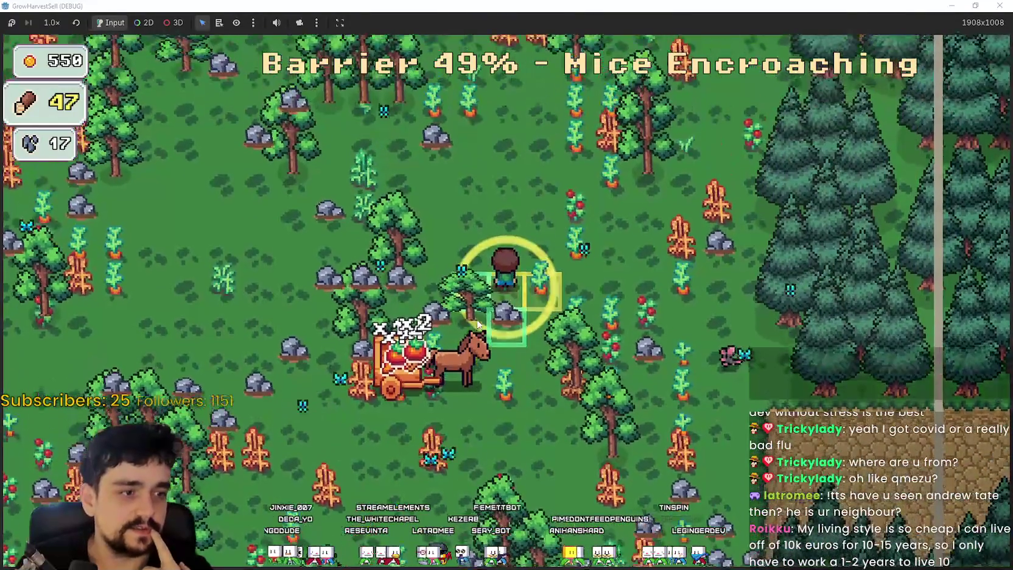
Circle left and down around the nearby trees to chop more wood.
key("a")
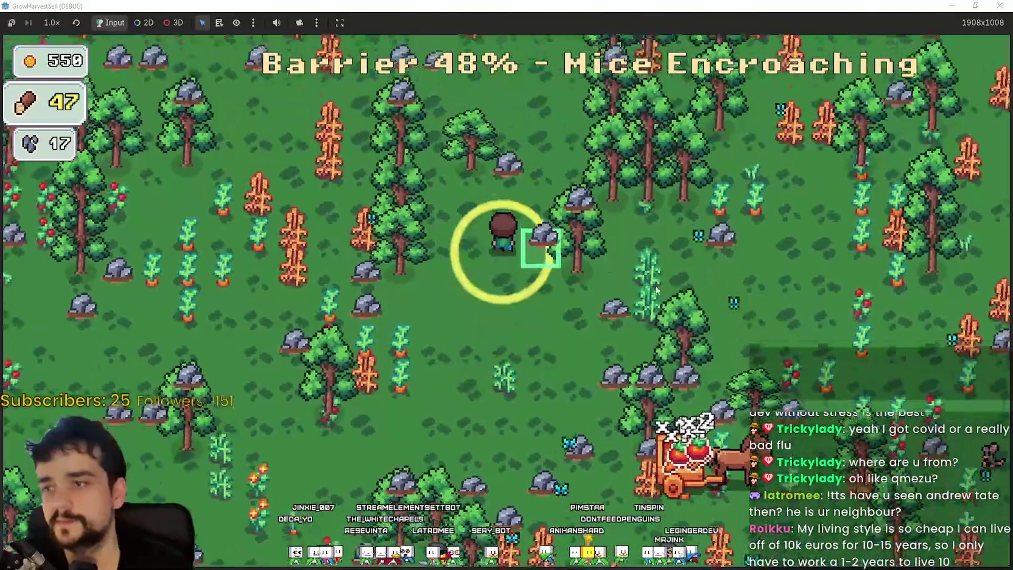
key("a")
key("w")
key("d")
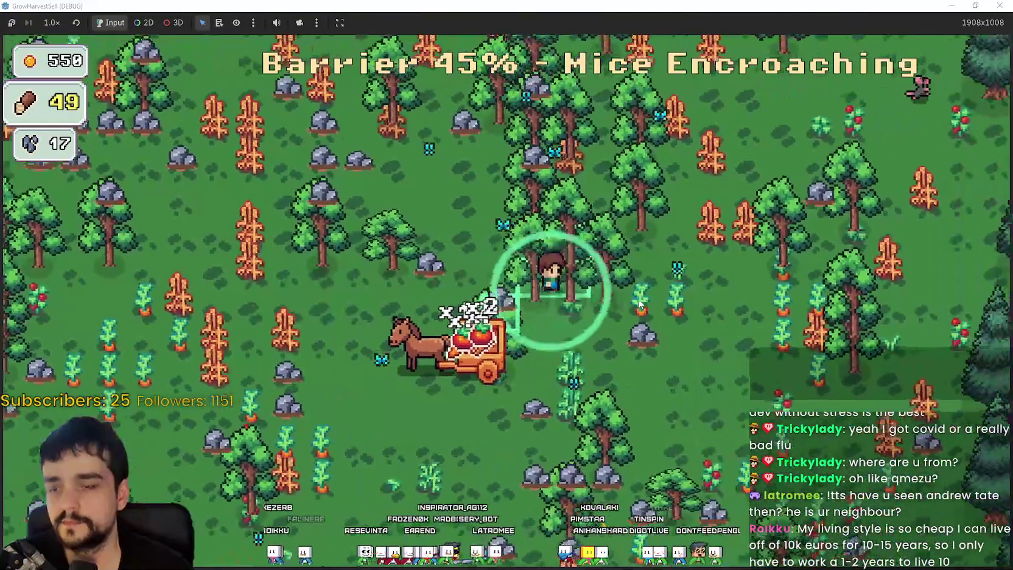
key("d")
key("s")
key("s")
key("a")
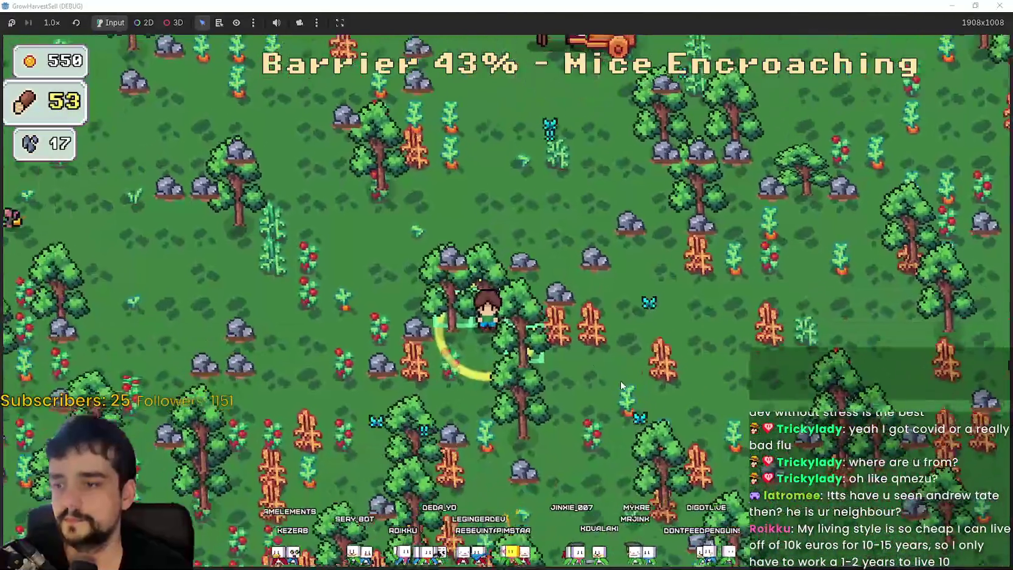
key("s")
key("a")
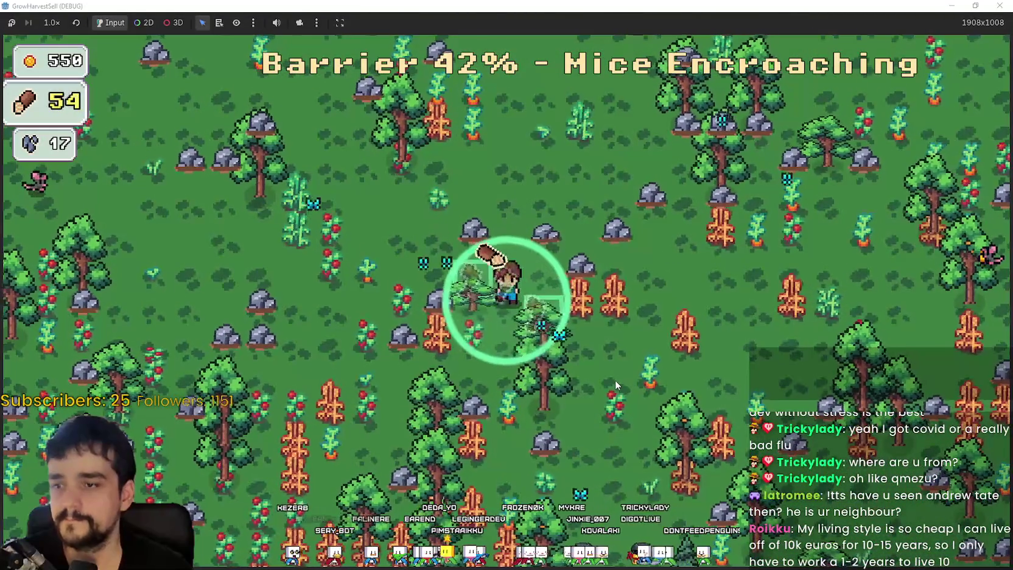
Head up-right toward the pine forest and keep chopping, bringing wood to 61.
key("d")
key("w")
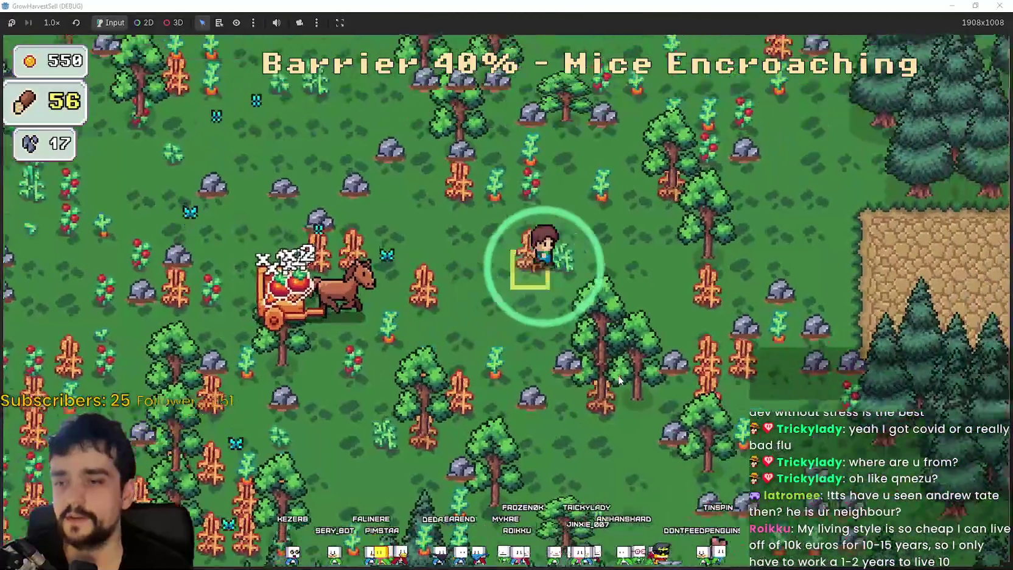
key("w")
key("d")
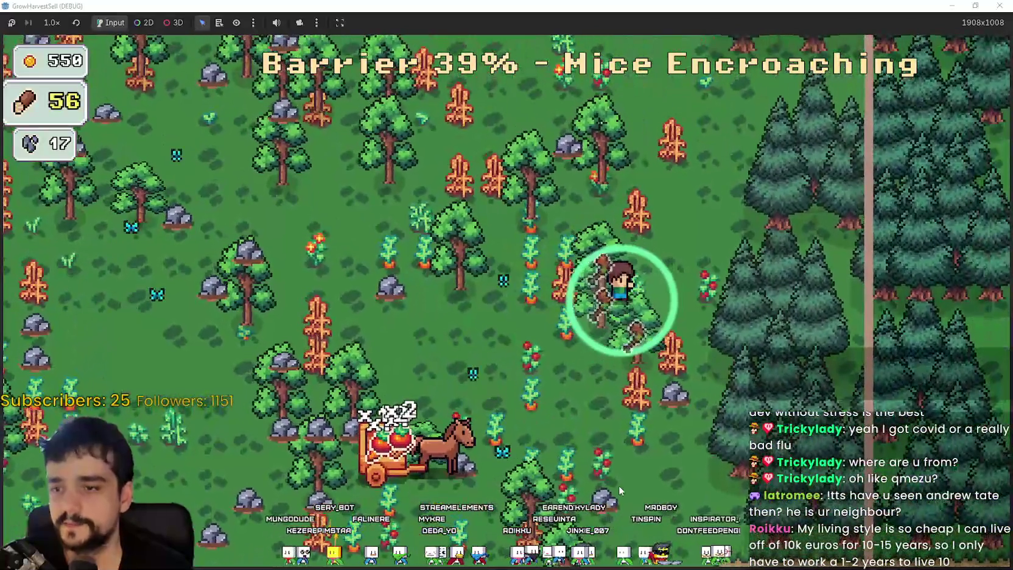
key("s")
key("a")
key("a")
key("w")
key("a")
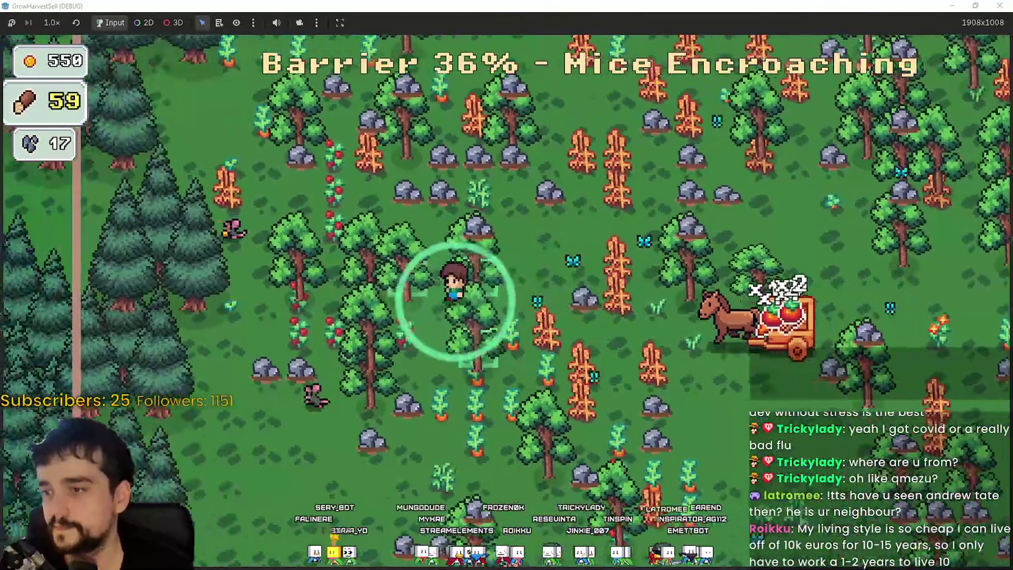
Walk the farmer around the field, collecting wood near the cart and mining rocks for stone.
key("d")
key("s")
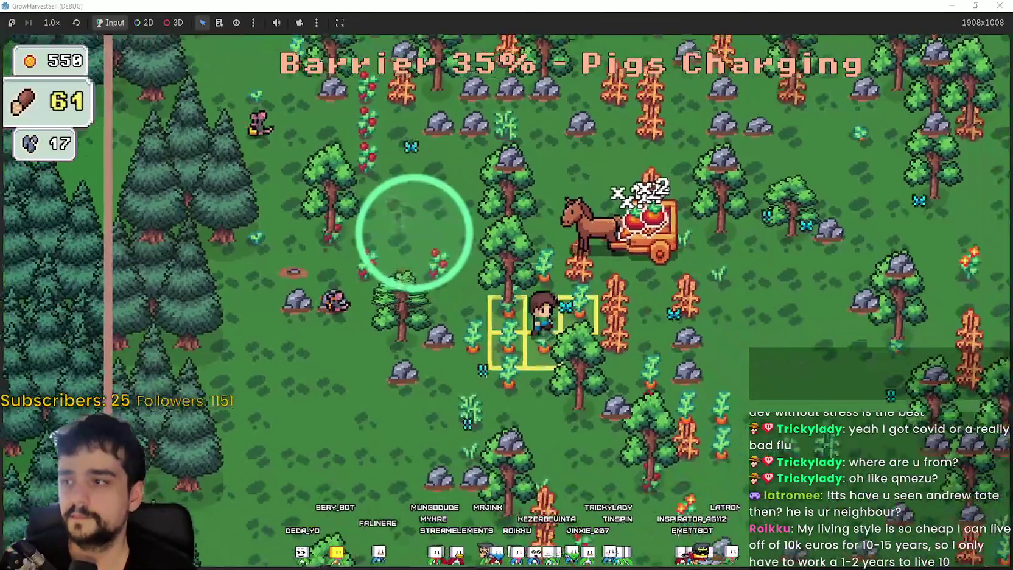
key("d")
key("s")
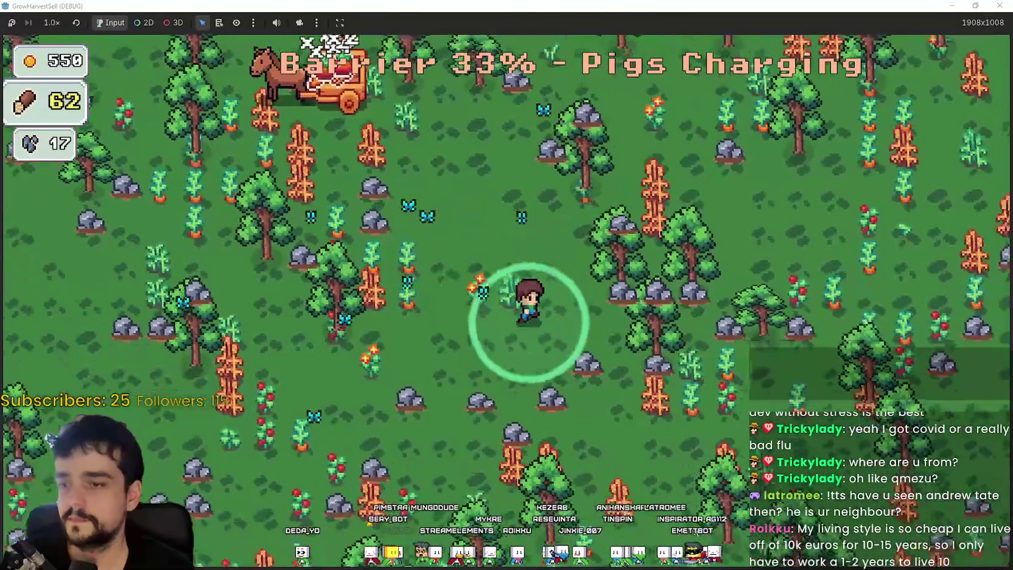
key("w")
key("a")
key("s")
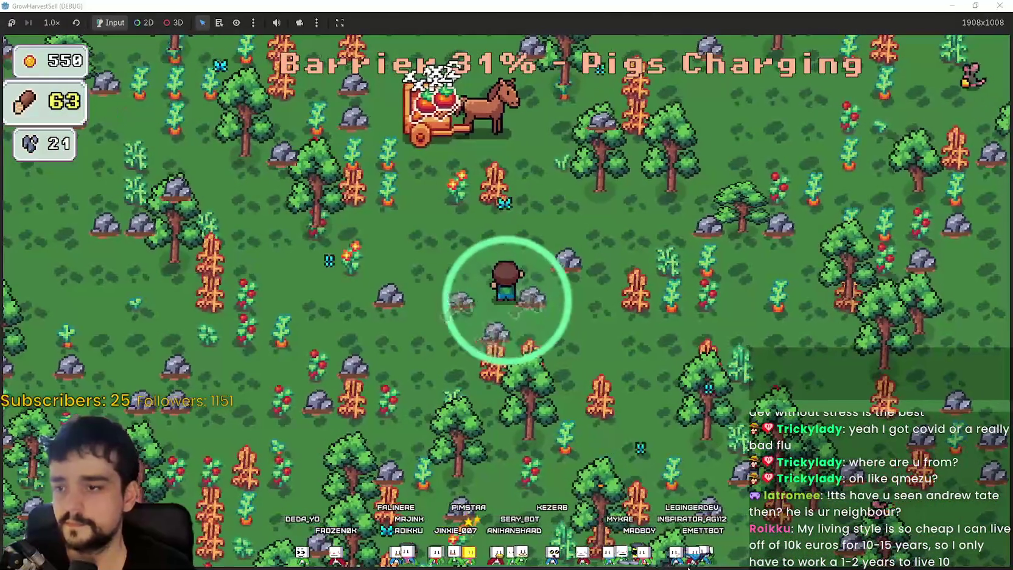
key("a")
key("d")
key("d")
key("w")
key("a")
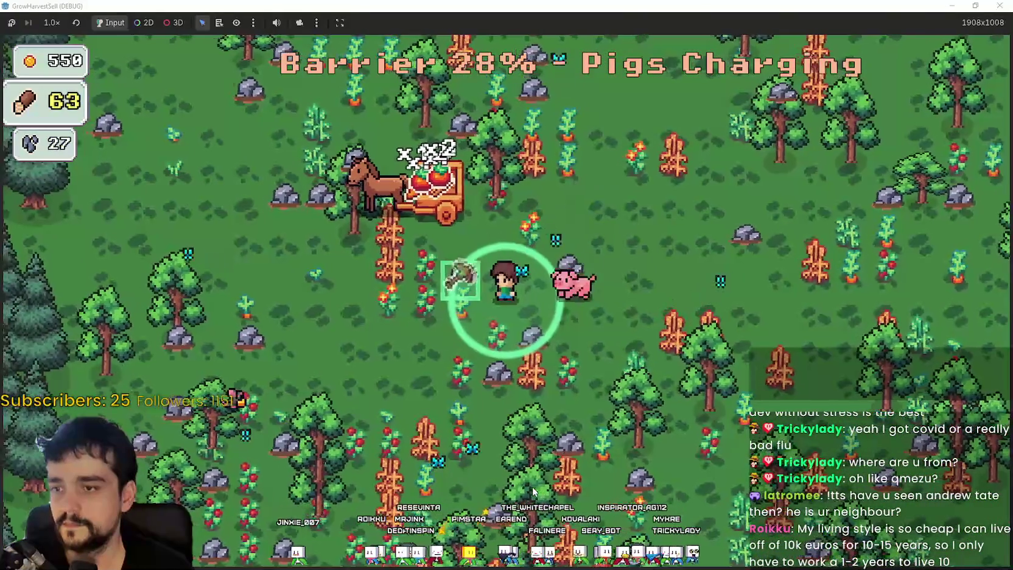
key("d")
key("w")
key("w")
key("a")
key("a")
key("w")
key("w")
Chop trees by the pines and mine the remaining rocks for more wood and stone.
key("d")
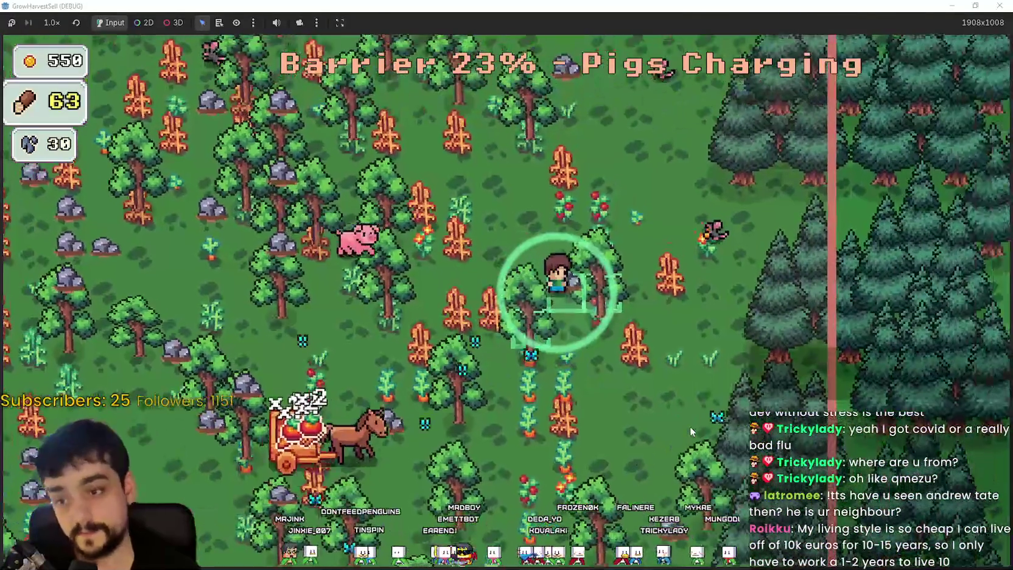
key("w")
key("a")
key("a")
key("s")
key("a")
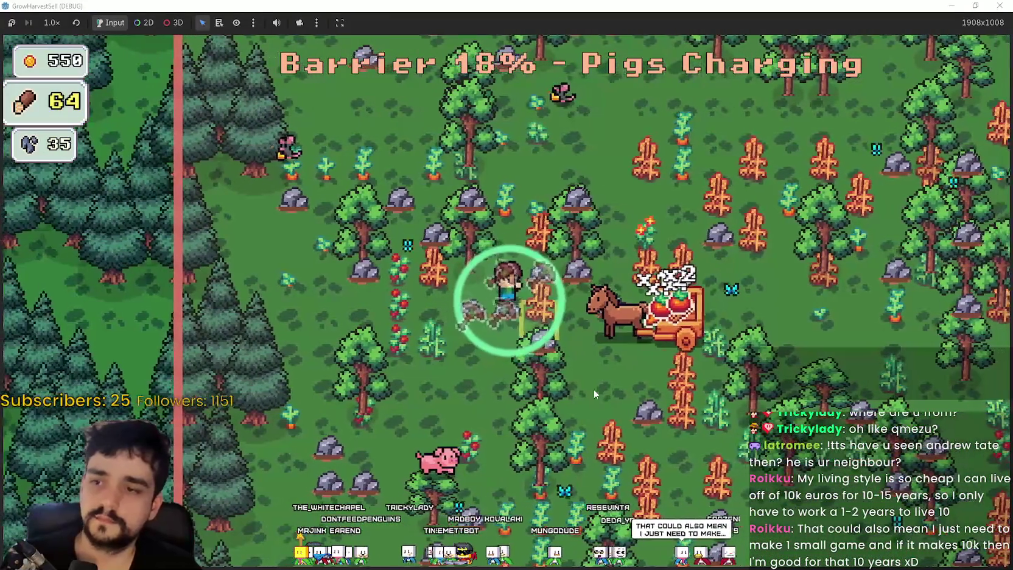
key("s")
key("d")
key("s")
key("d")
key("d")
key("w")
key("w")
key("a")
key("w")
key("d")
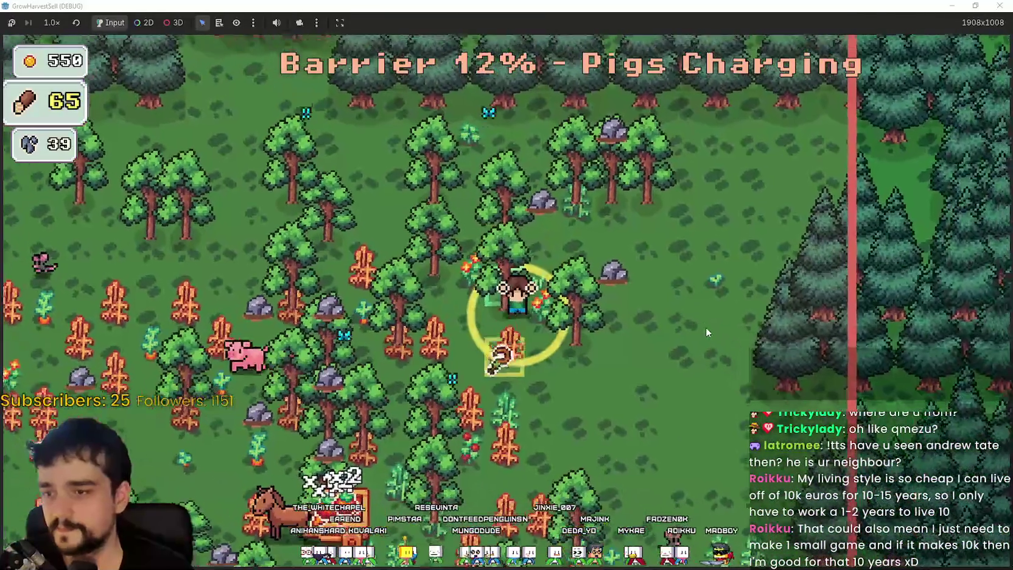
Walk into the fenced exit zone to end the stage with 30 crops, 65 wood and 39 stone.
key("s")
key("a")
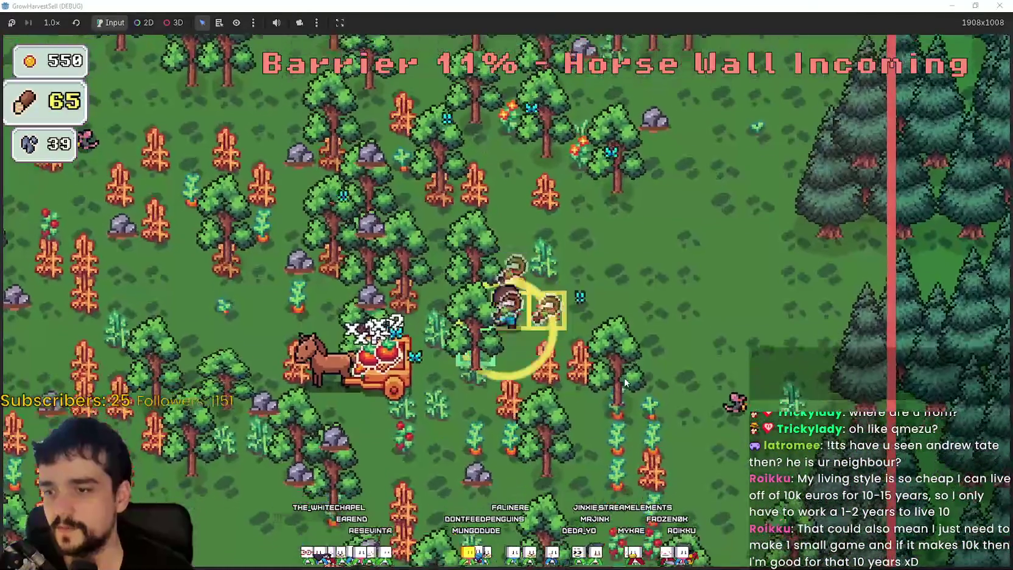
key("s")
key("s")
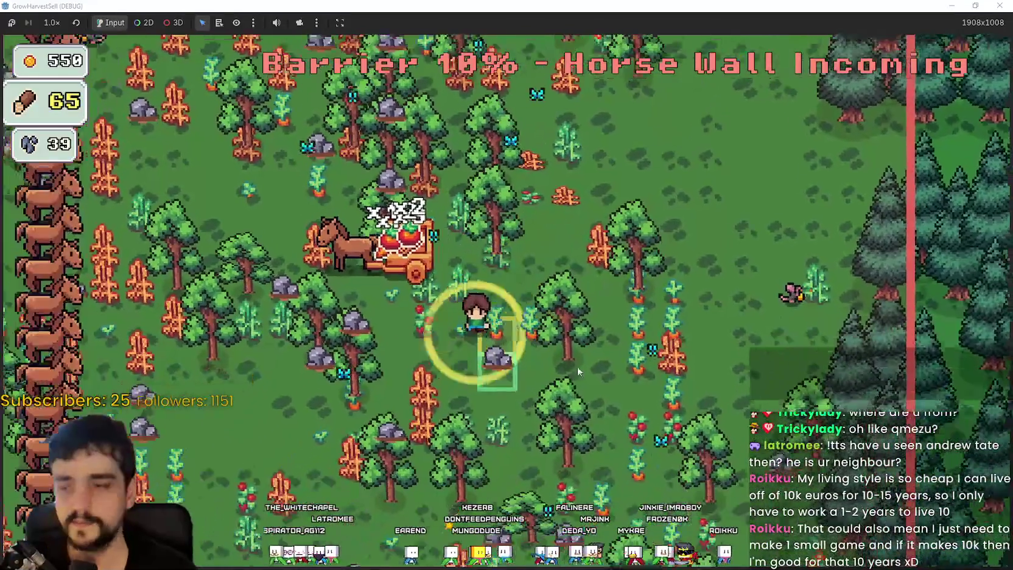
key("d")
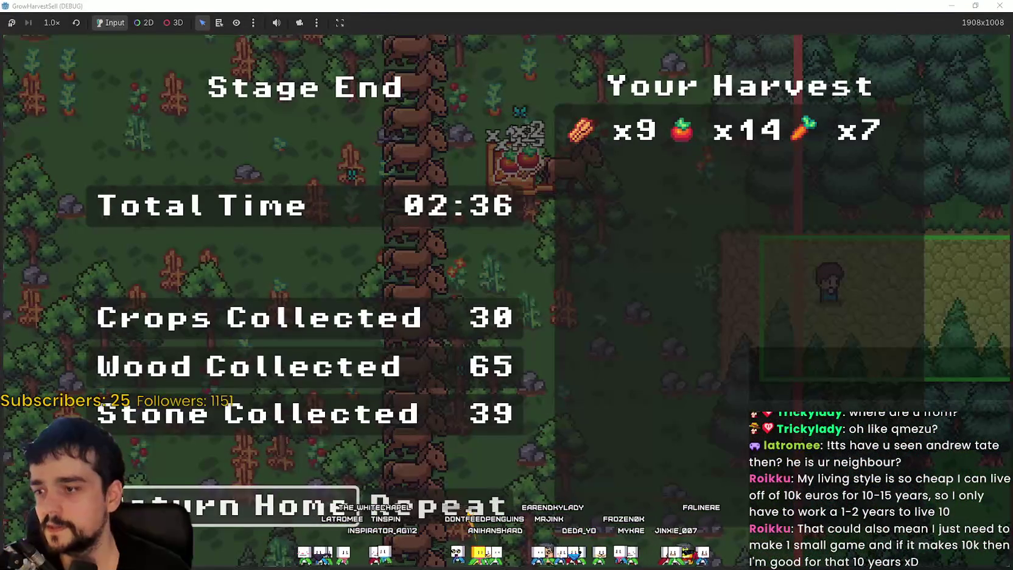
Return to the village and walk to the cart and market stall, selling crops to reach 987 coins.
left_click(196, 484)
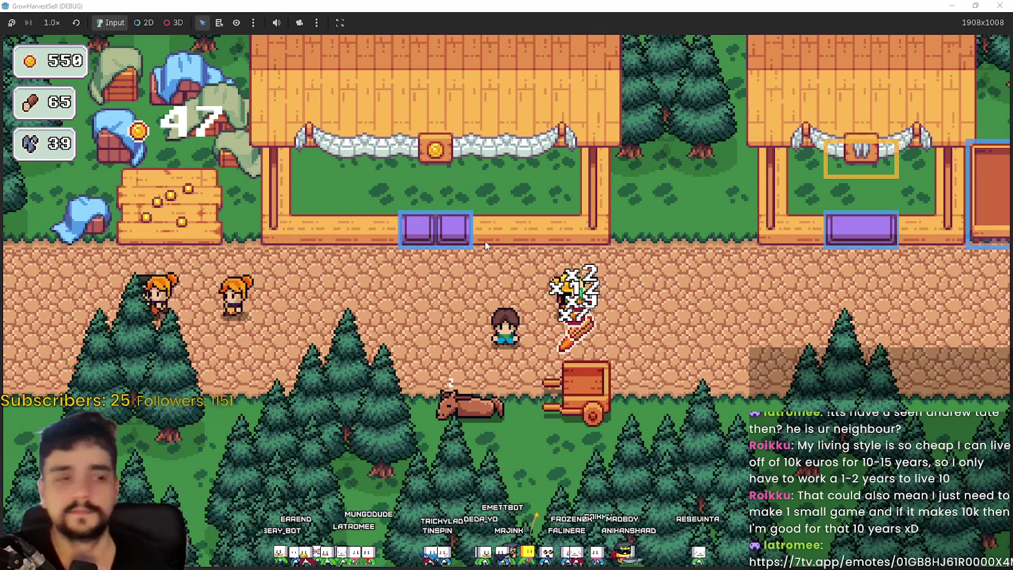
key("d")
key("s")
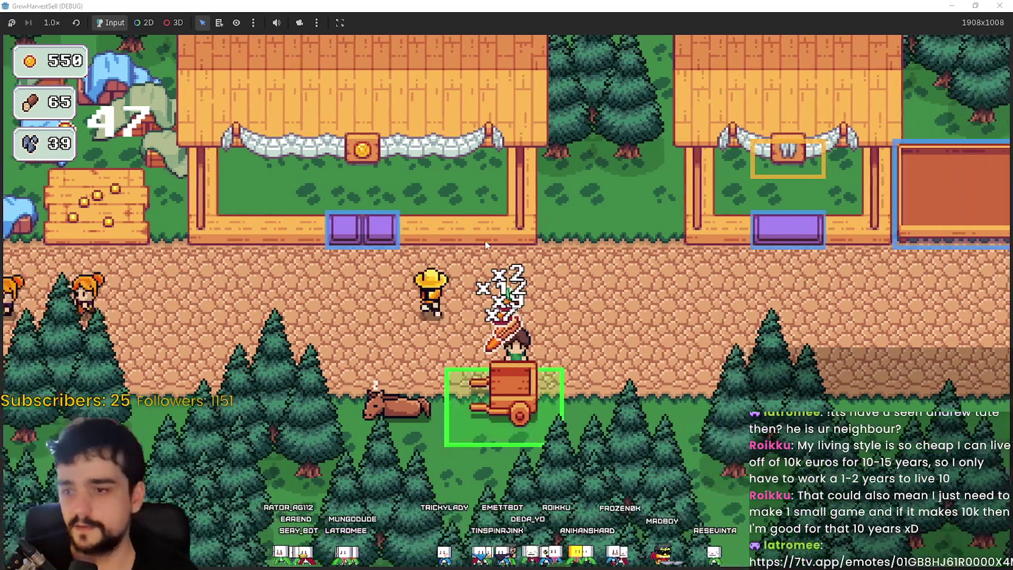
key("w")
key("a")
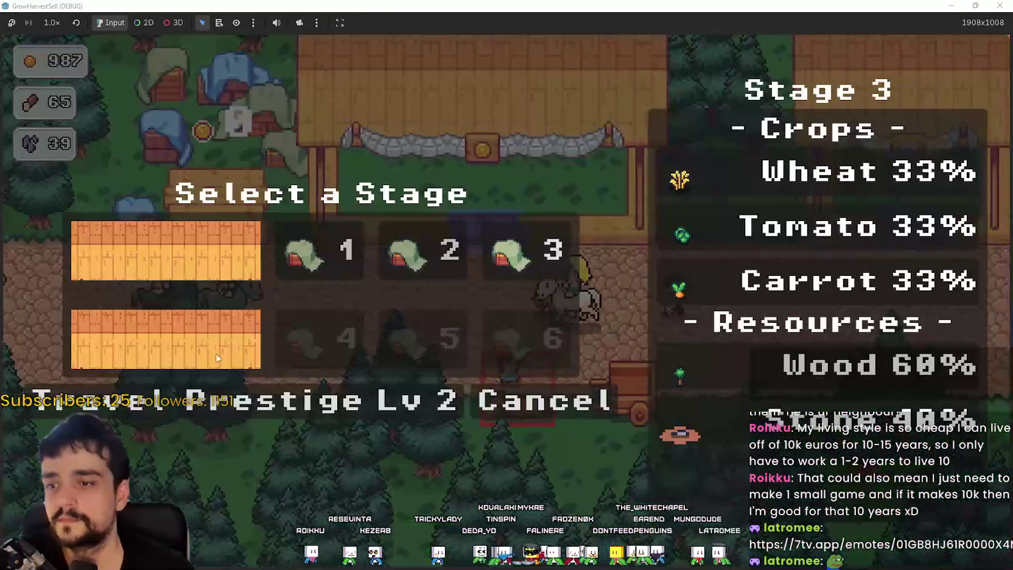
Preview Stage 3's crops and resources in the stage travel menu, then cancel it.
left_click(520, 411)
left_click(517, 389)
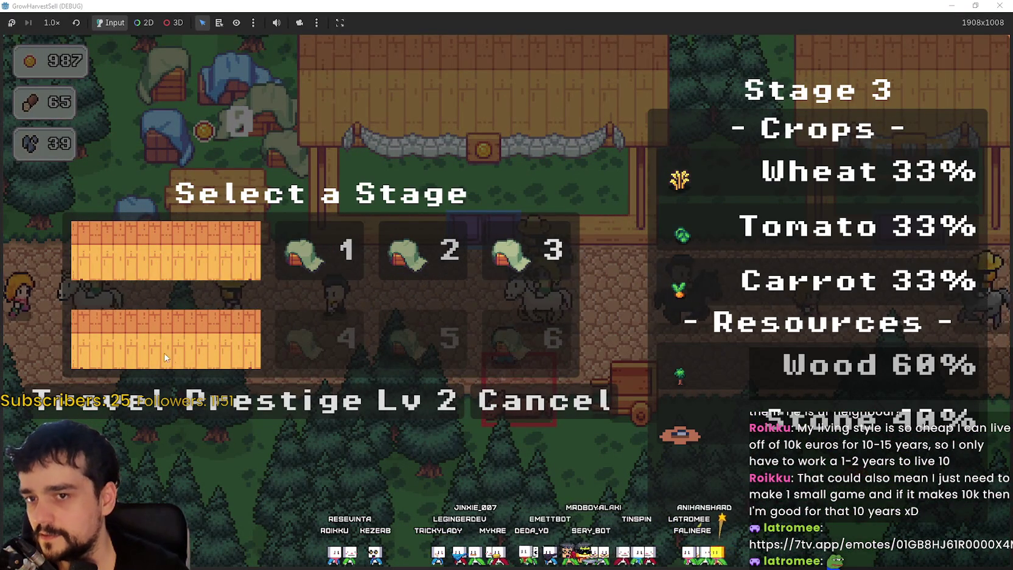
left_click(569, 407)
Walk the farmer to the log by the cart and open the Prestige skill tree.
key("a")
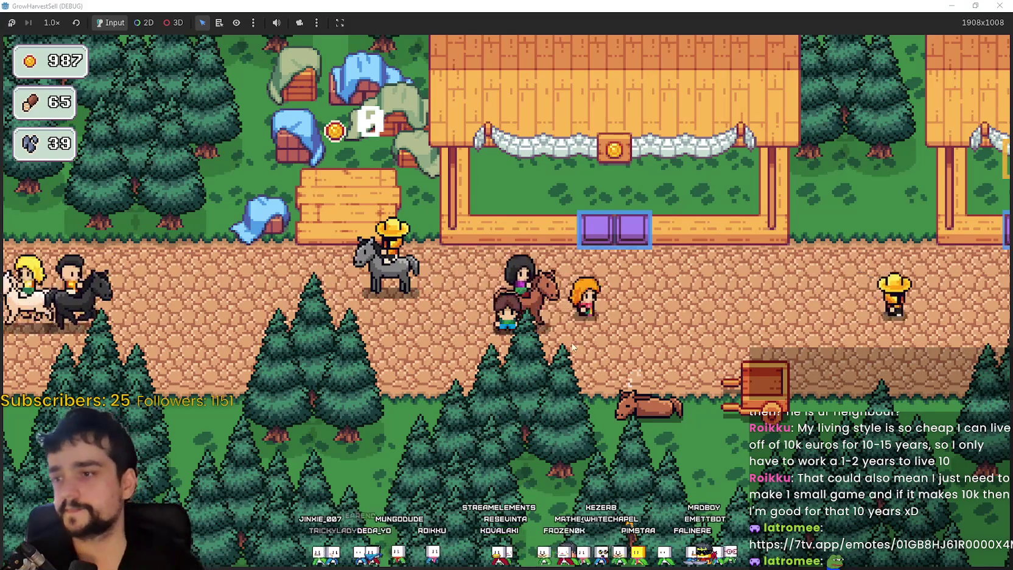
key("Left")
key("Up")
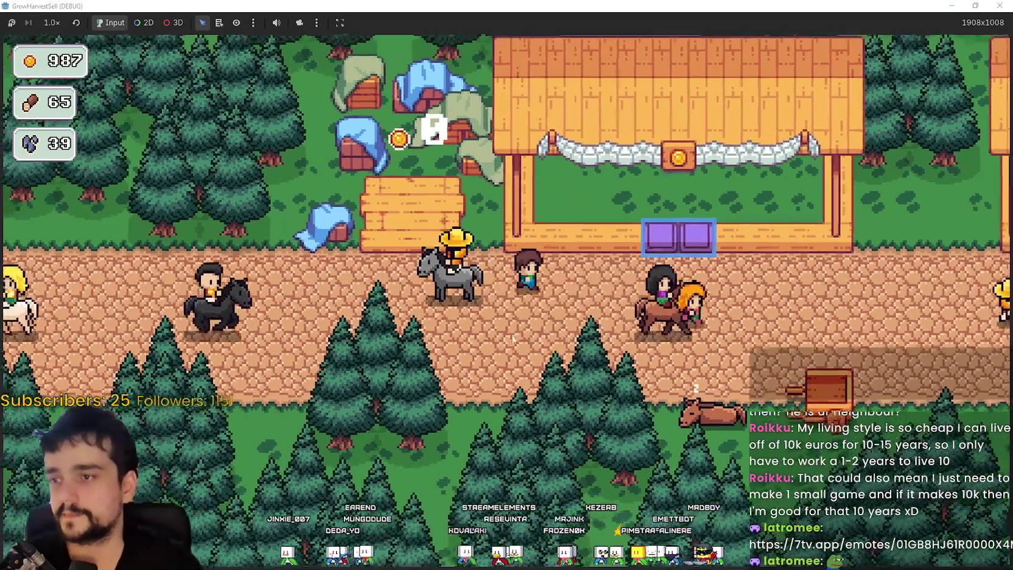
key("Right")
key("Down")
left_click(566, 440)
left_click(378, 402)
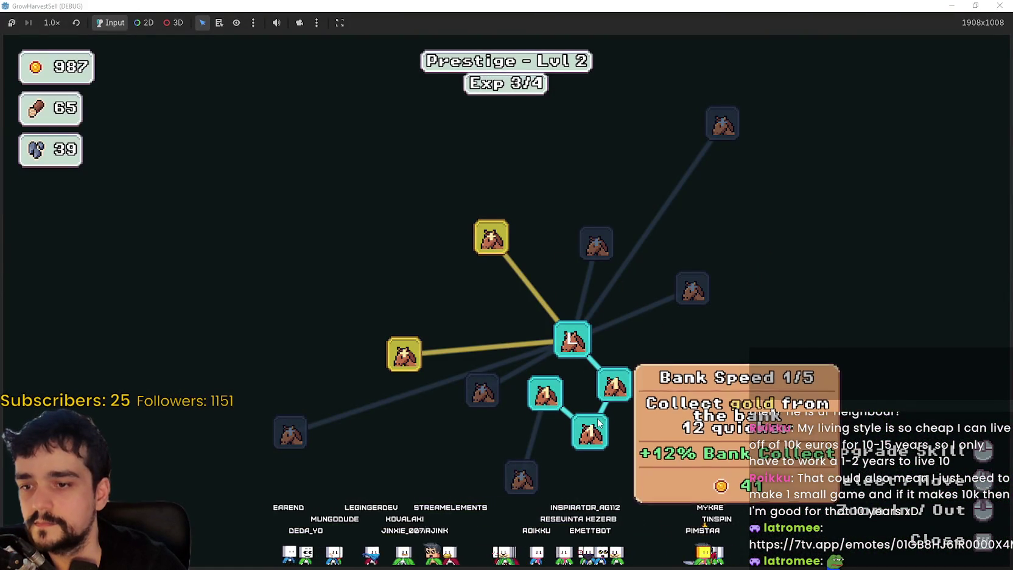
Upgrade Crops Value and Bank Speed to their maximum 5/5 in the Prestige tree.
mouse_move(537, 394)
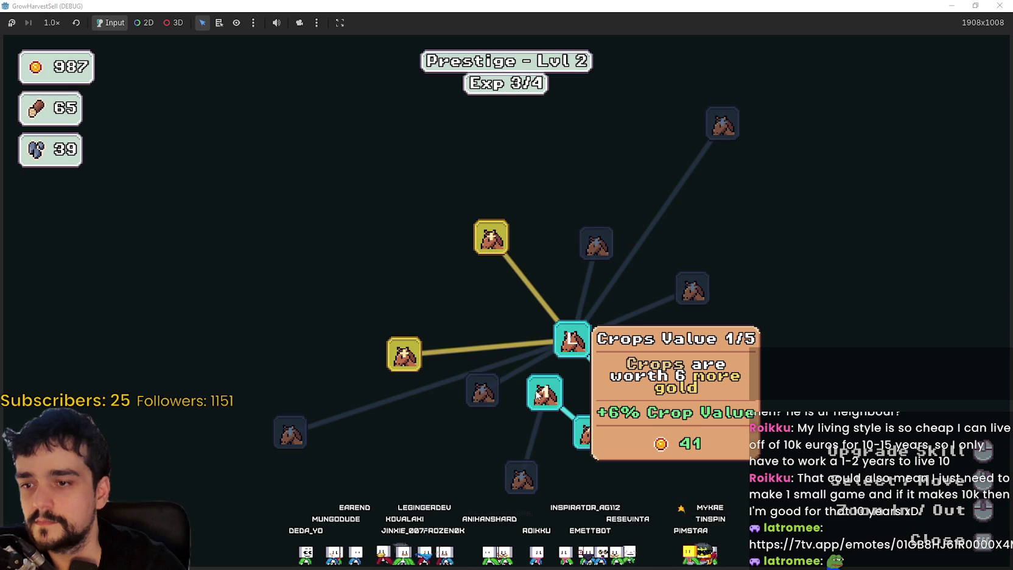
left_click(539, 394)
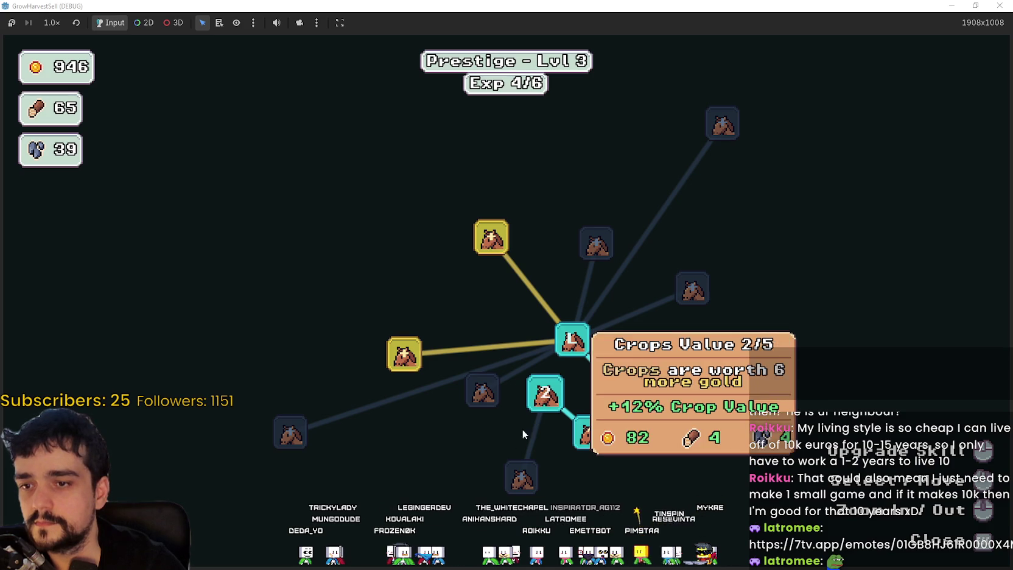
left_click(548, 405)
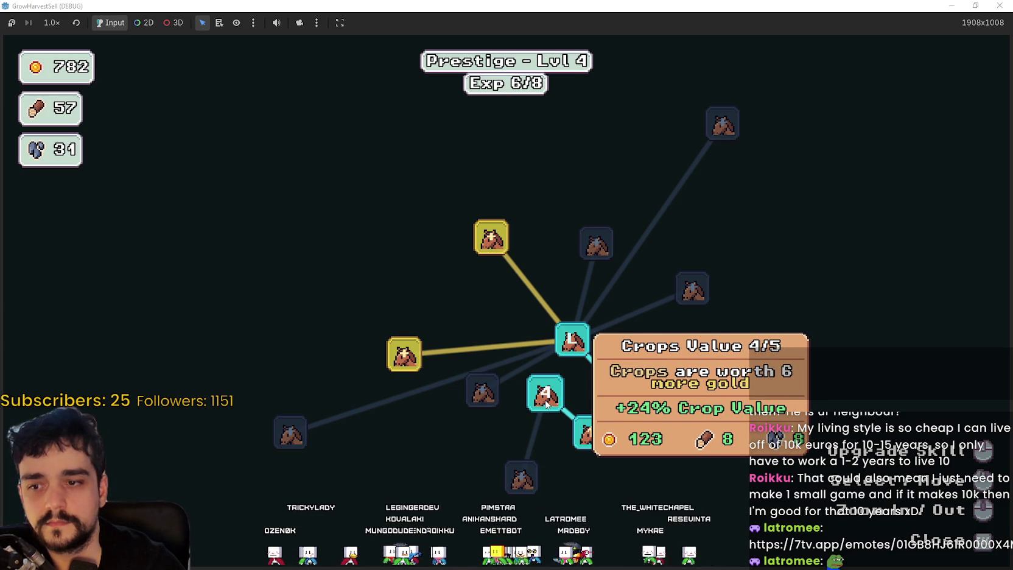
left_click(546, 404)
mouse_move(582, 431)
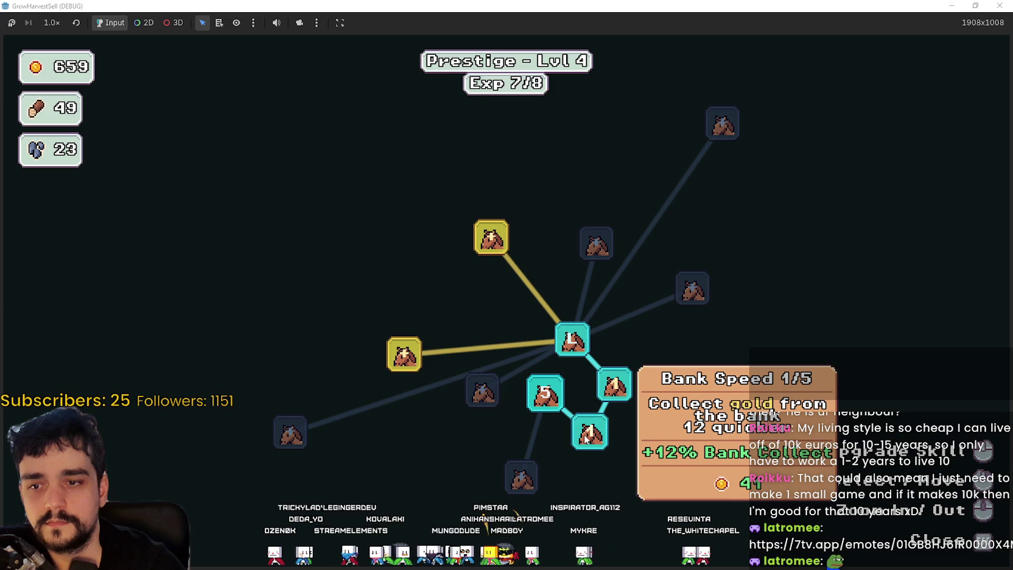
left_click(585, 438)
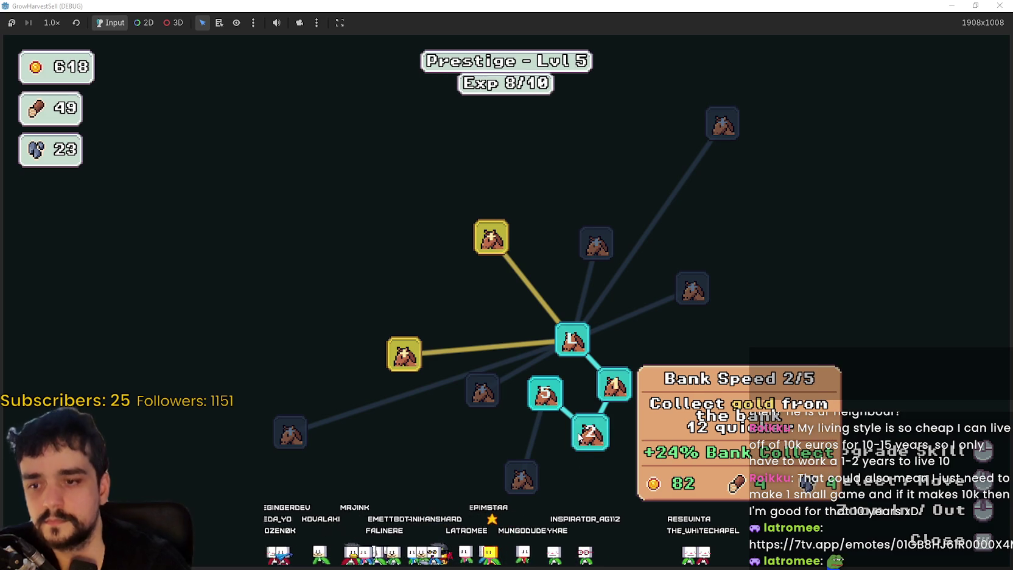
left_click(577, 439)
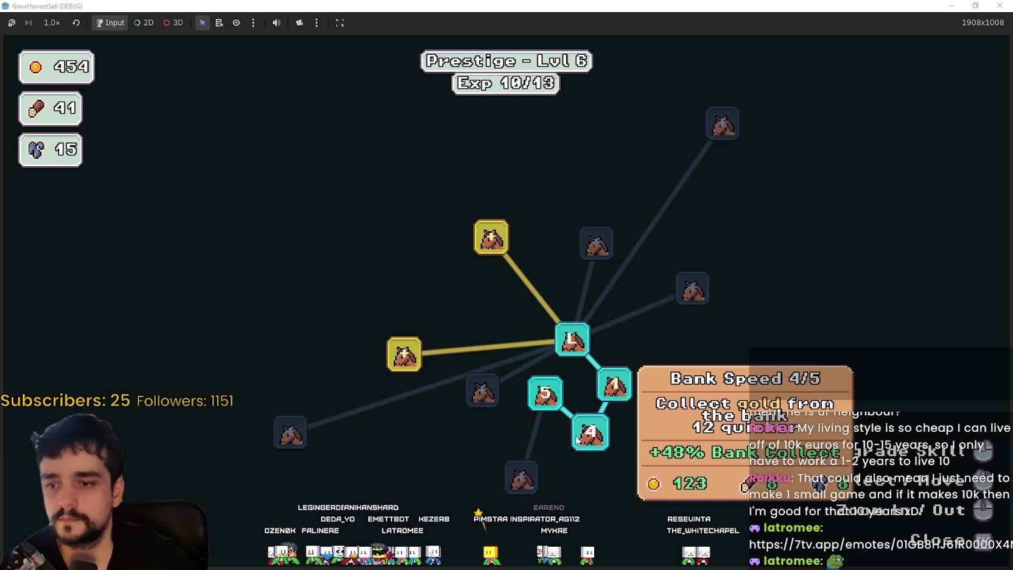
left_click(590, 435)
Unlock Light Feet and raise it to 4/5, then close the Prestige tree.
mouse_move(614, 385)
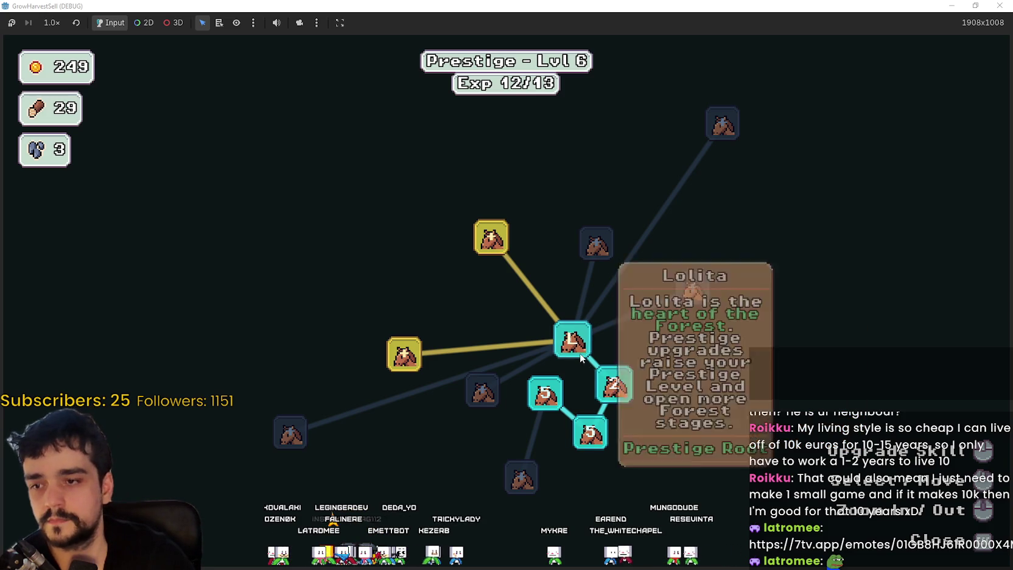
left_click(492, 237)
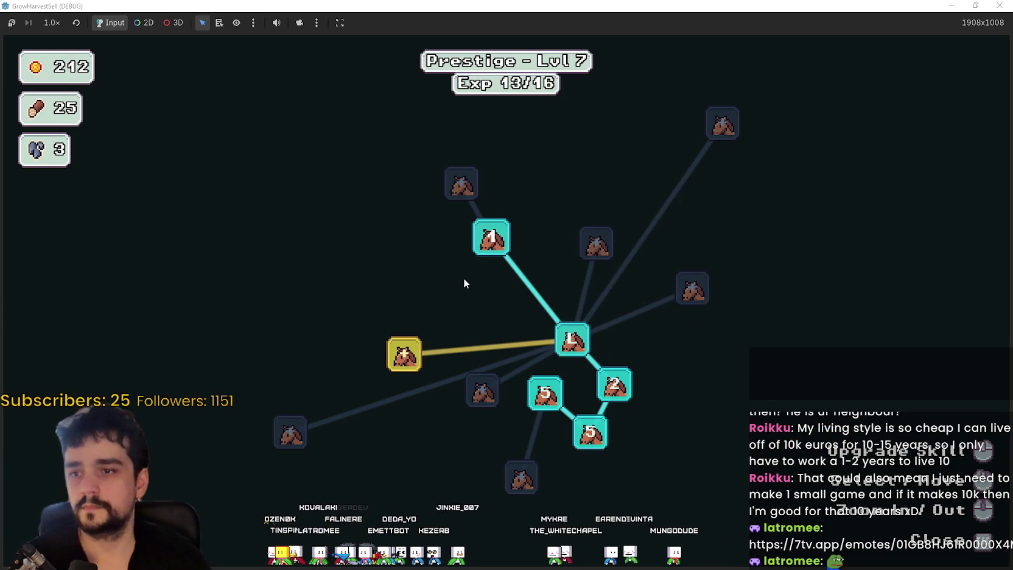
left_click(491, 241)
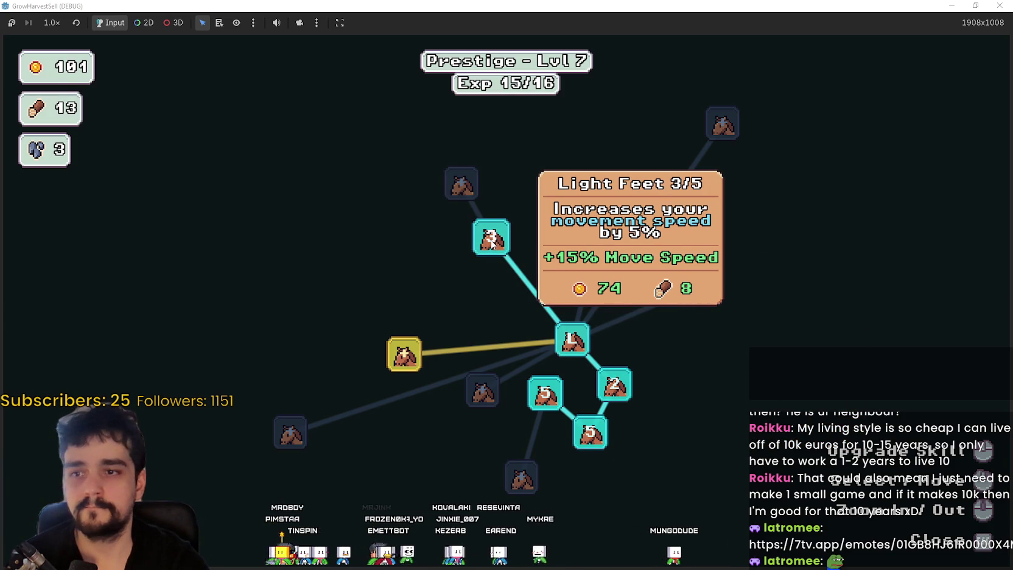
left_click(492, 241)
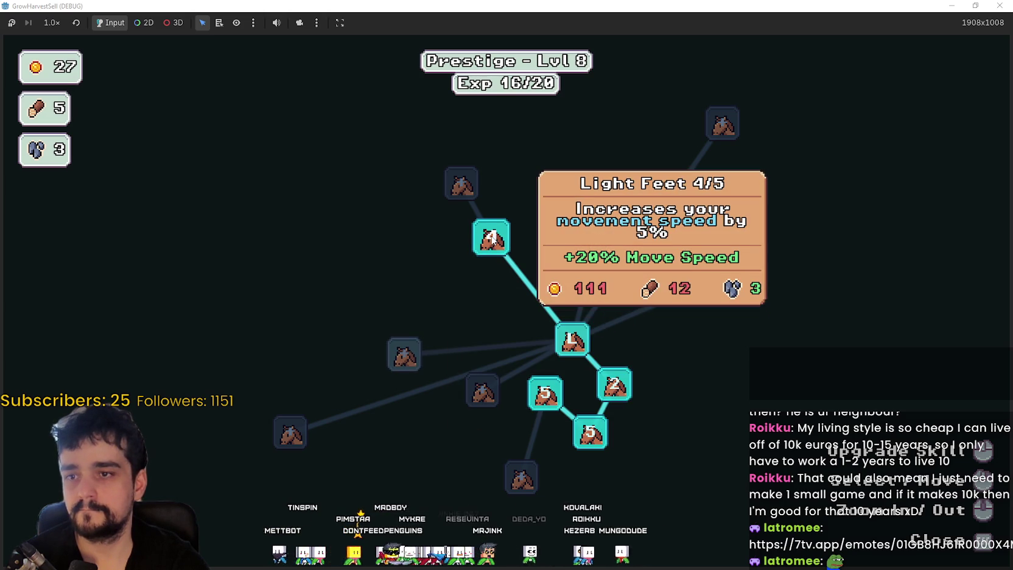
key("Escape")
key("Escape")
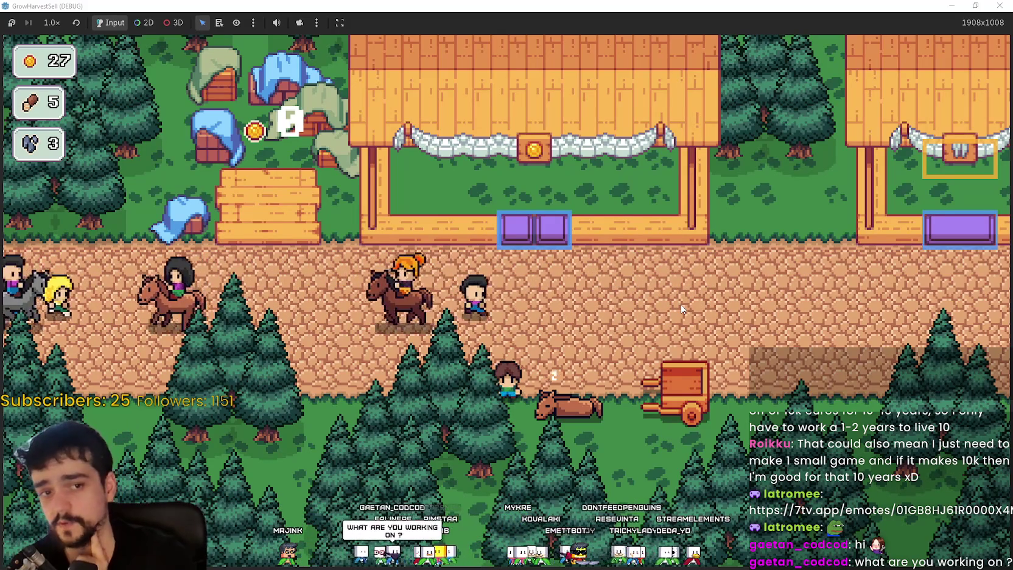
Walk the farmer right along the village road and nudge the Steam store window slightly left.
left_click(680, 305)
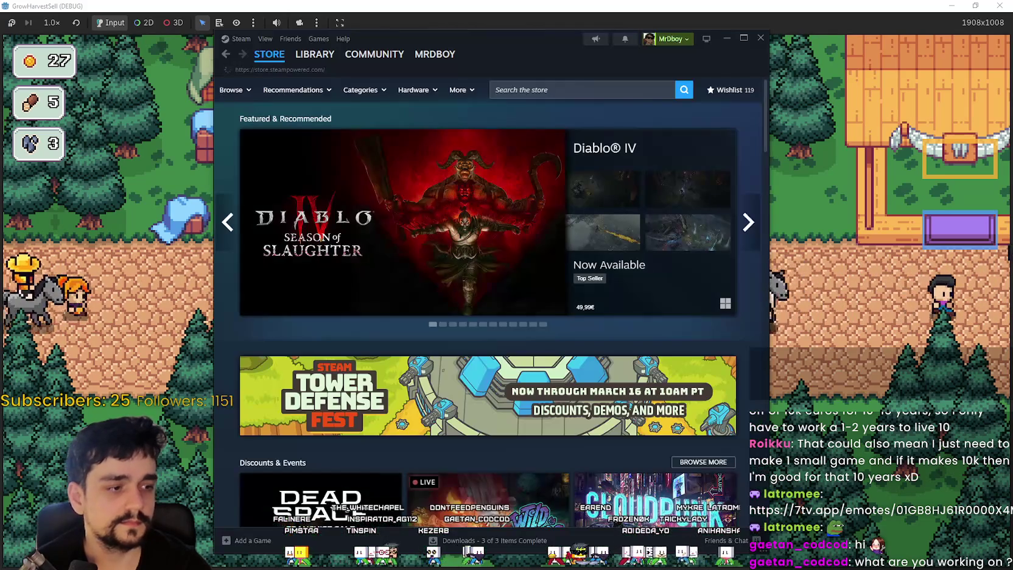
left_click_drag(578, 45, 573, 45)
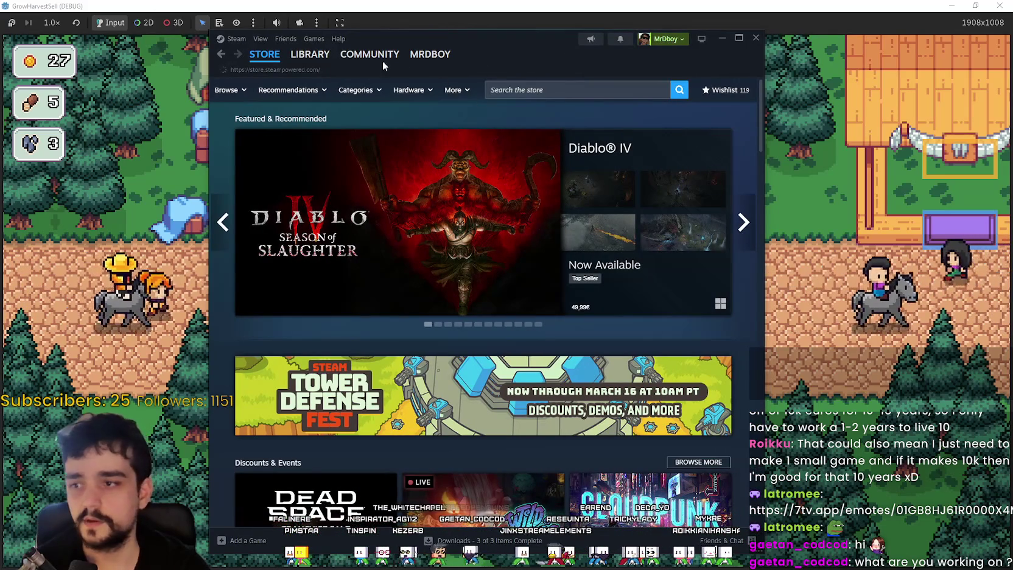
Search the Steam store for 'mr', open the MR FARMBOY page, then close Steam.
left_click(558, 91)
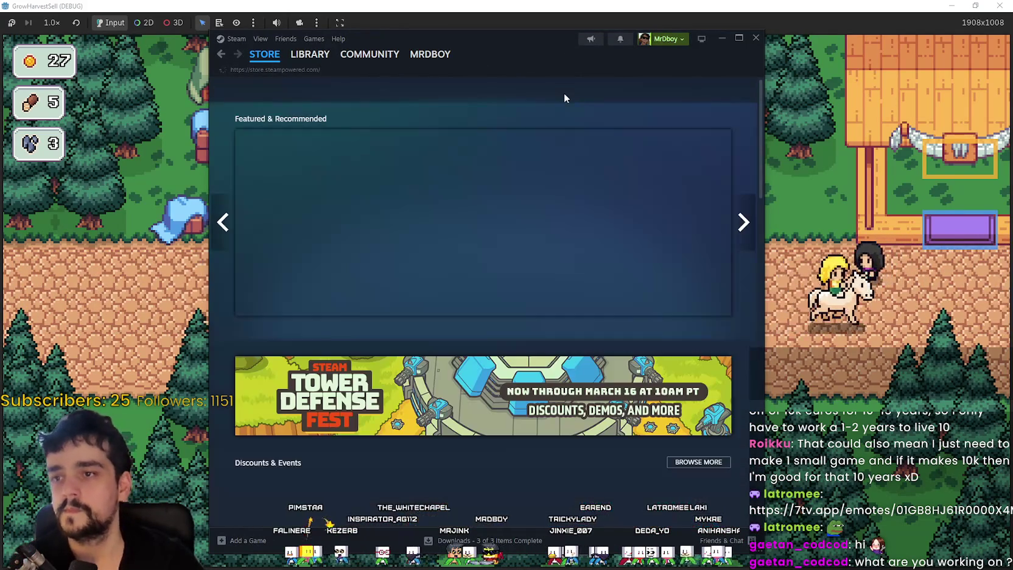
left_click(583, 92)
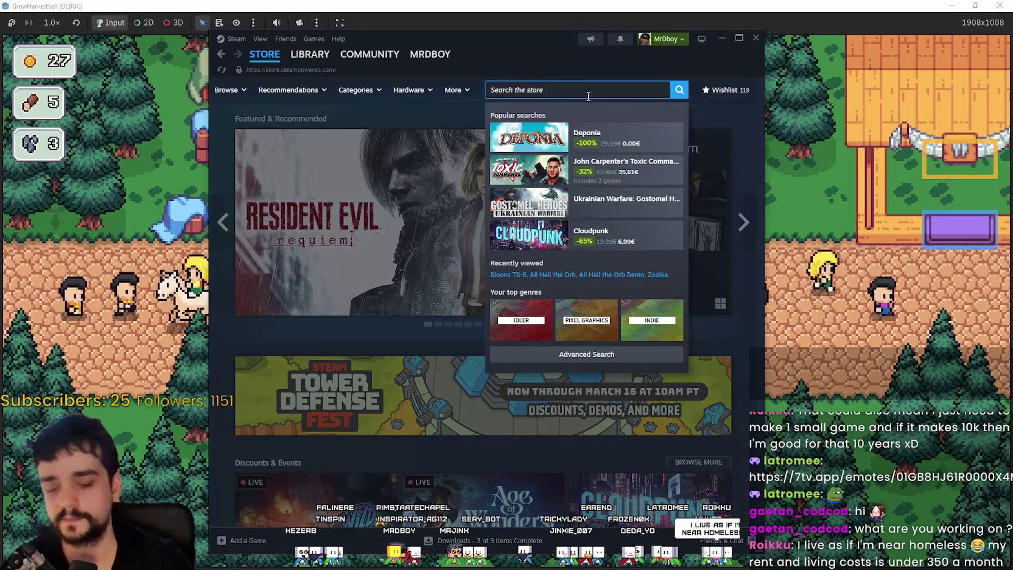
type("mr")
left_click(587, 137)
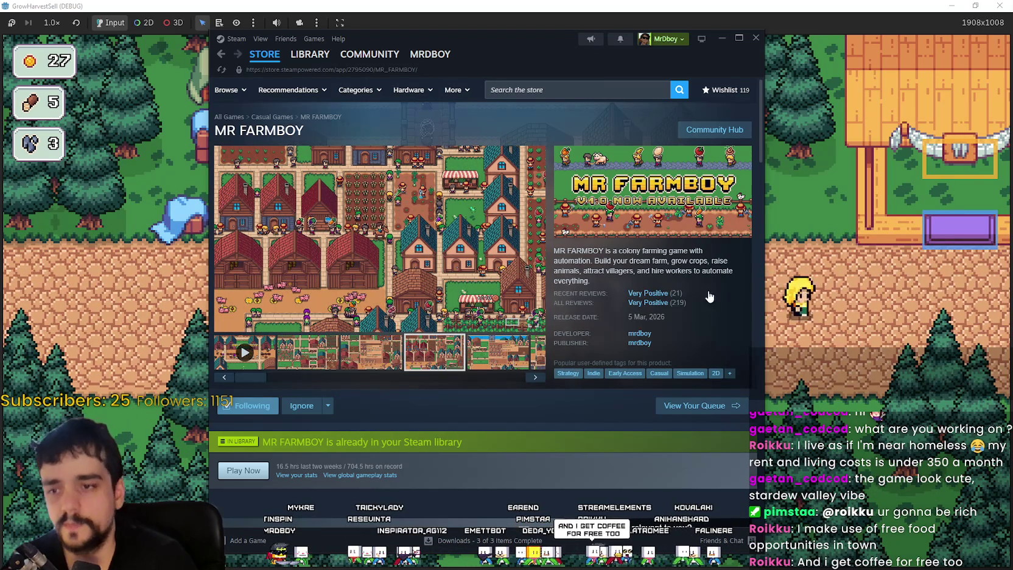
left_click(789, 304)
Walk the farmer past the shop to the horse, opening and cancelling the stage travel menu twice.
key("w")
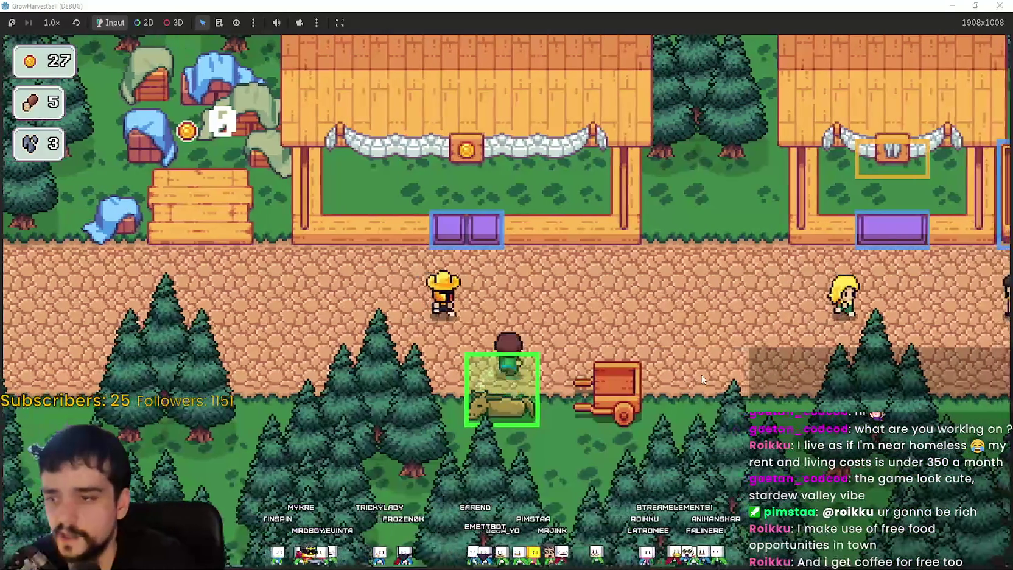
key("d")
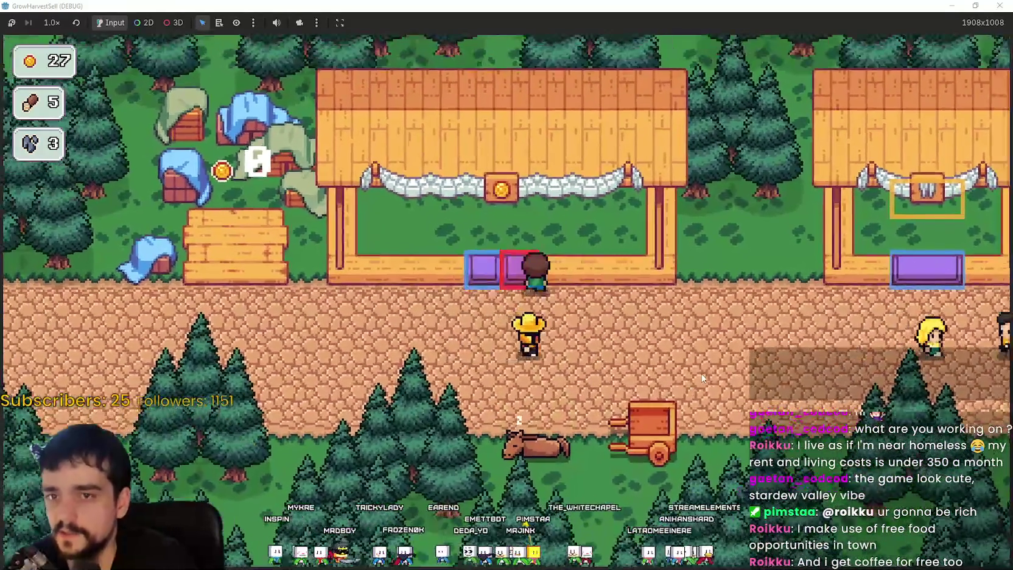
key("s")
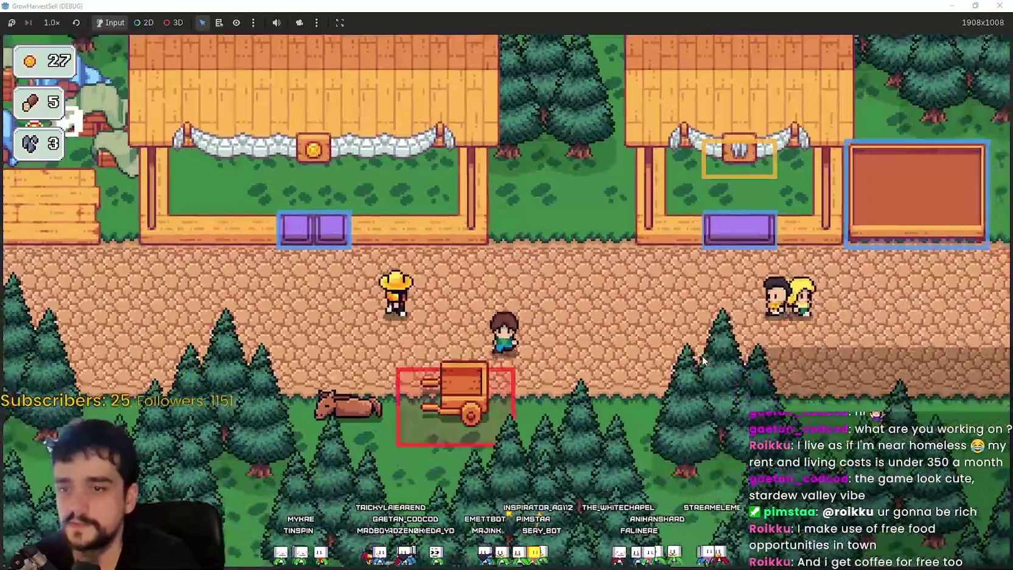
key("d")
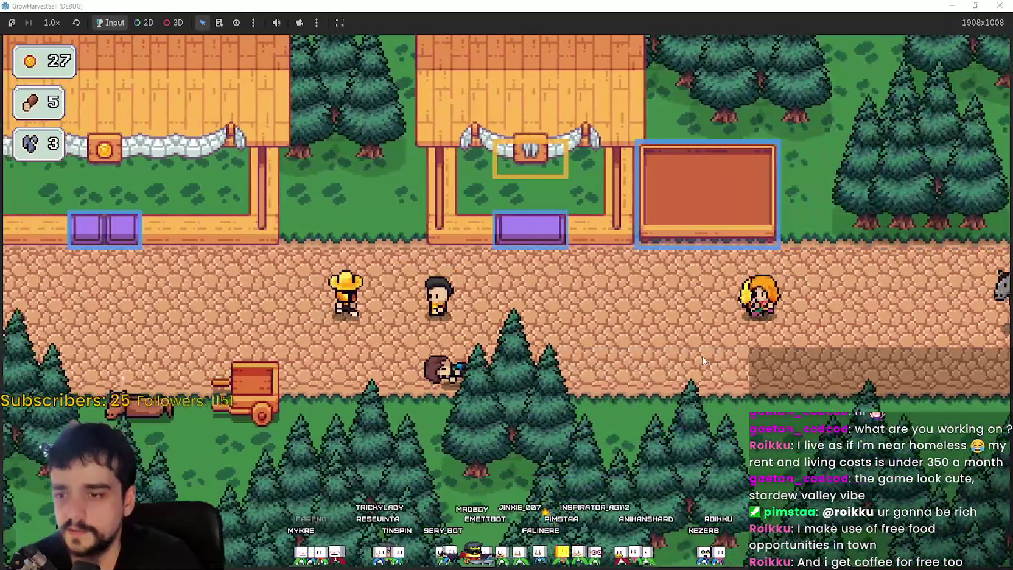
key("a")
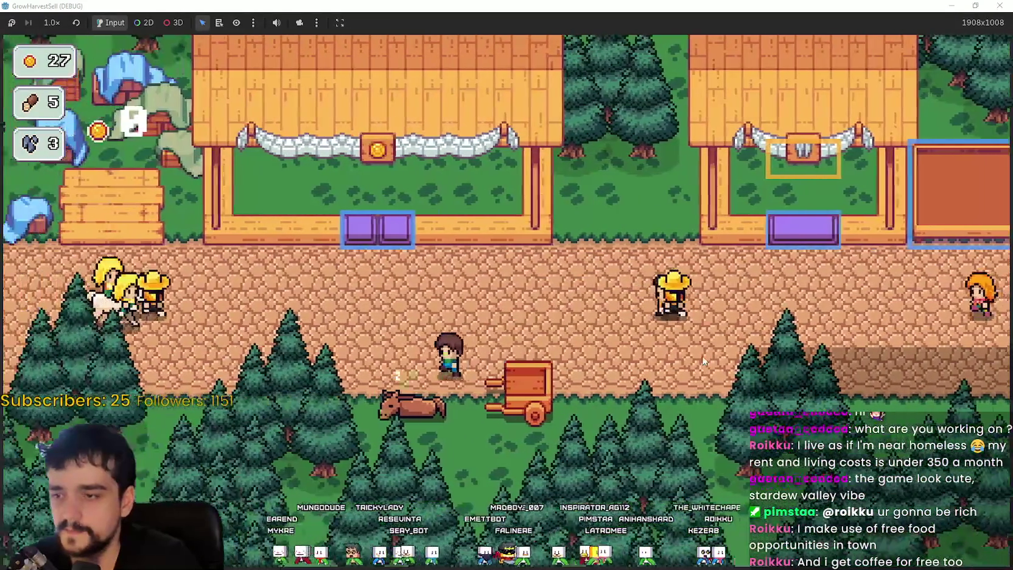
key("s")
key("e")
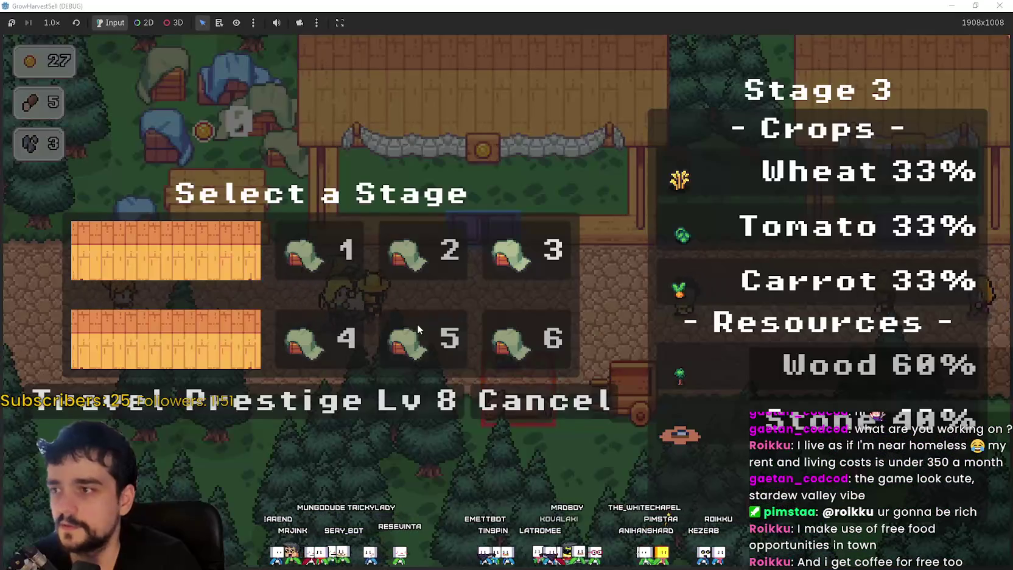
left_click(599, 395)
key("s")
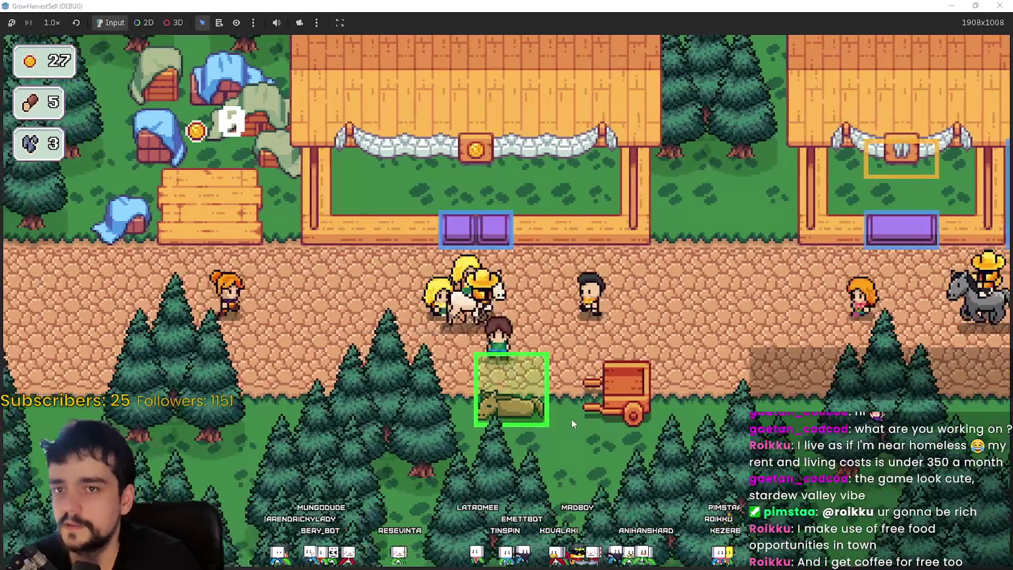
key("e")
left_click(566, 407)
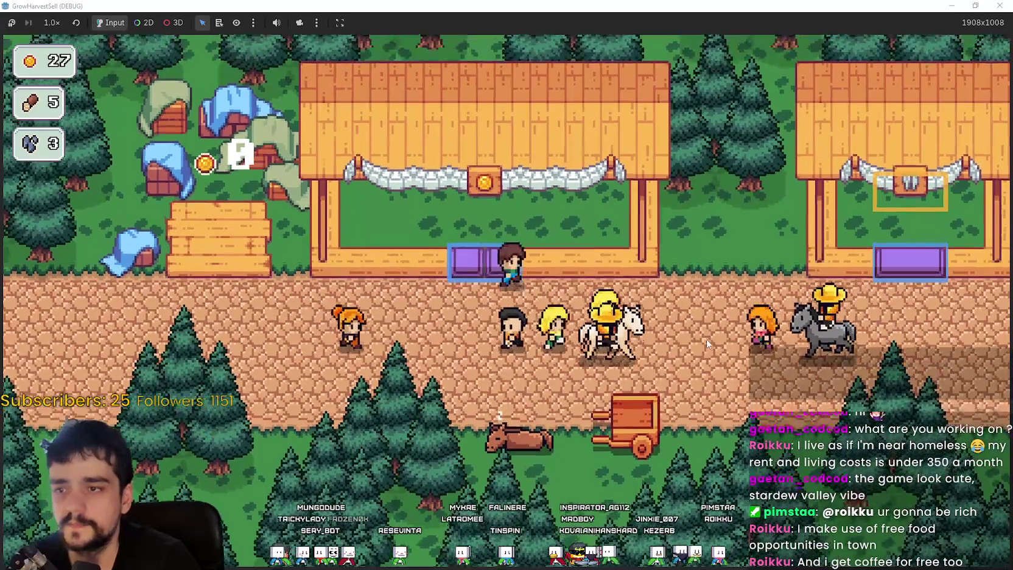
Walk the farmer left and right along the village road past the stalls.
key("d")
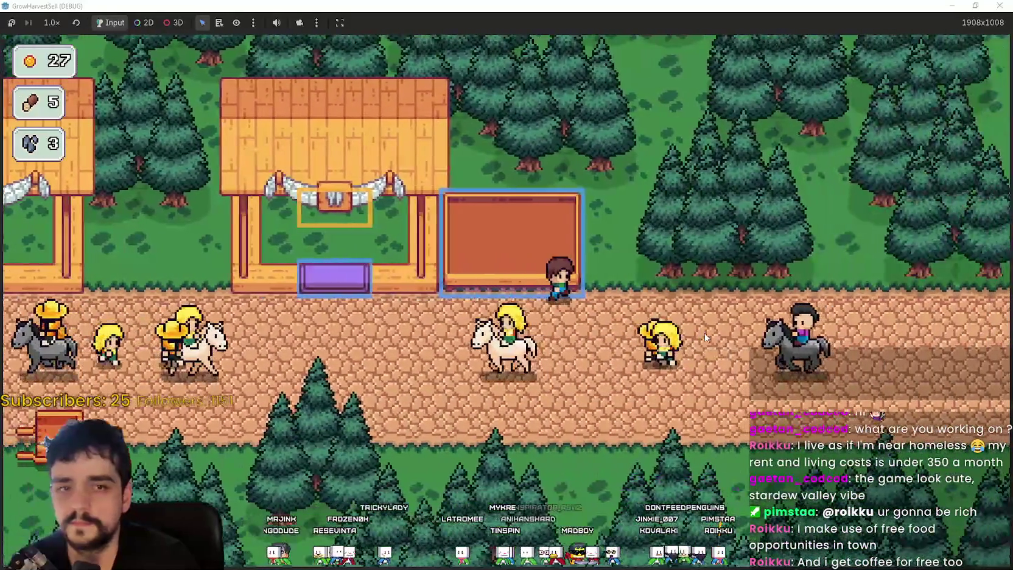
key("a")
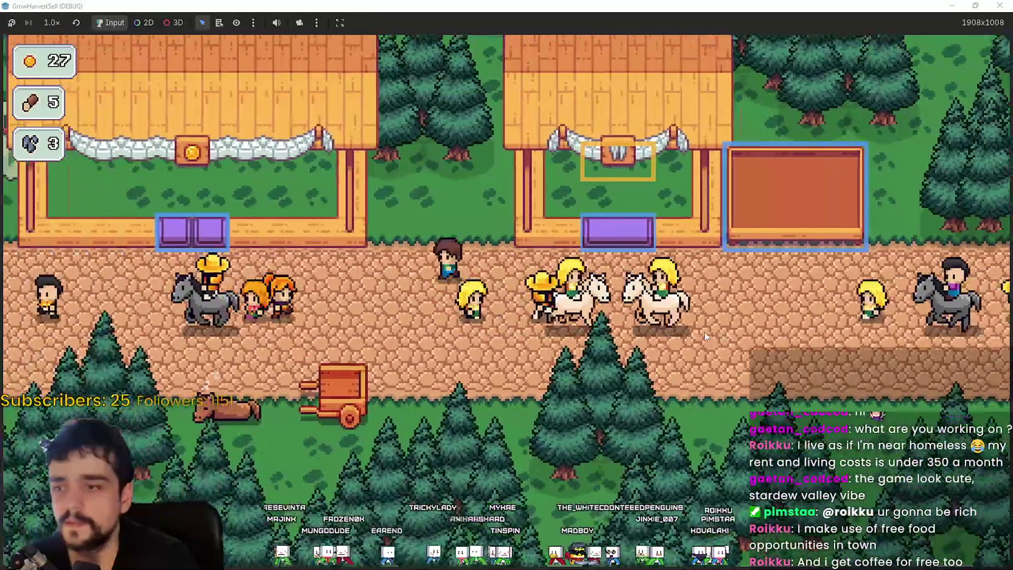
key("a")
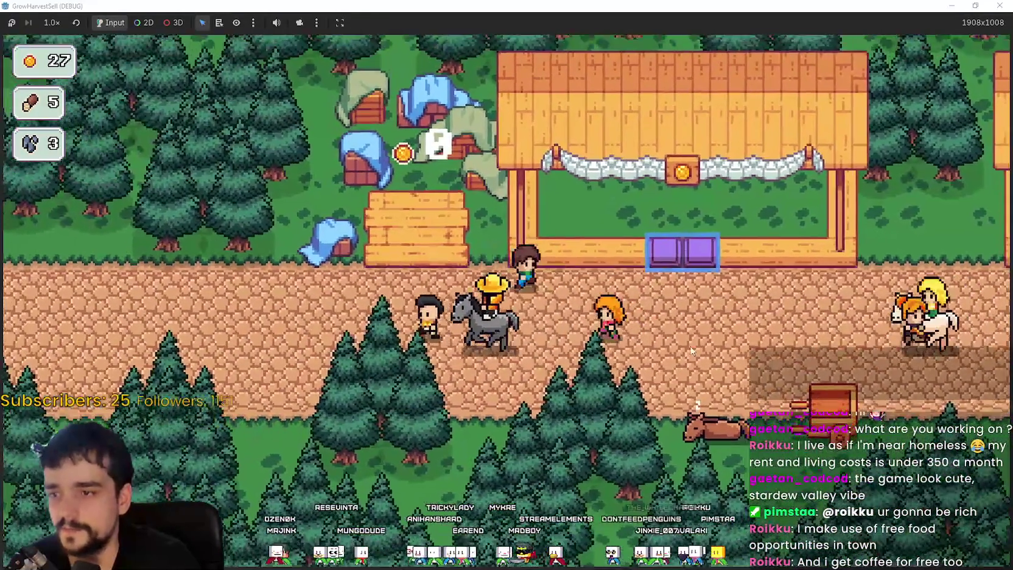
key("d")
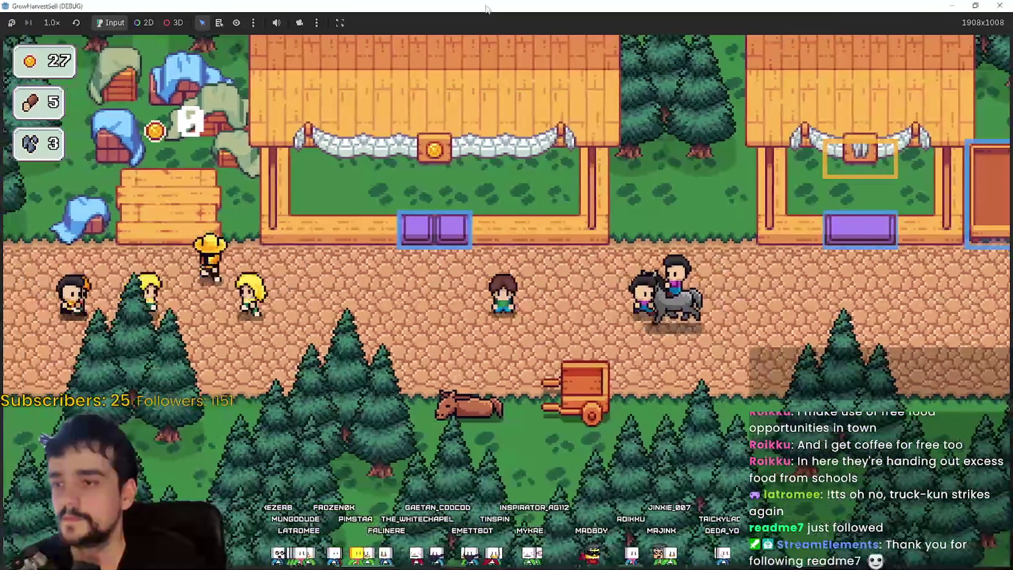
Close the running game and shift the Steam window aside to reveal the editor.
key("super+Down")
left_click(809, 33)
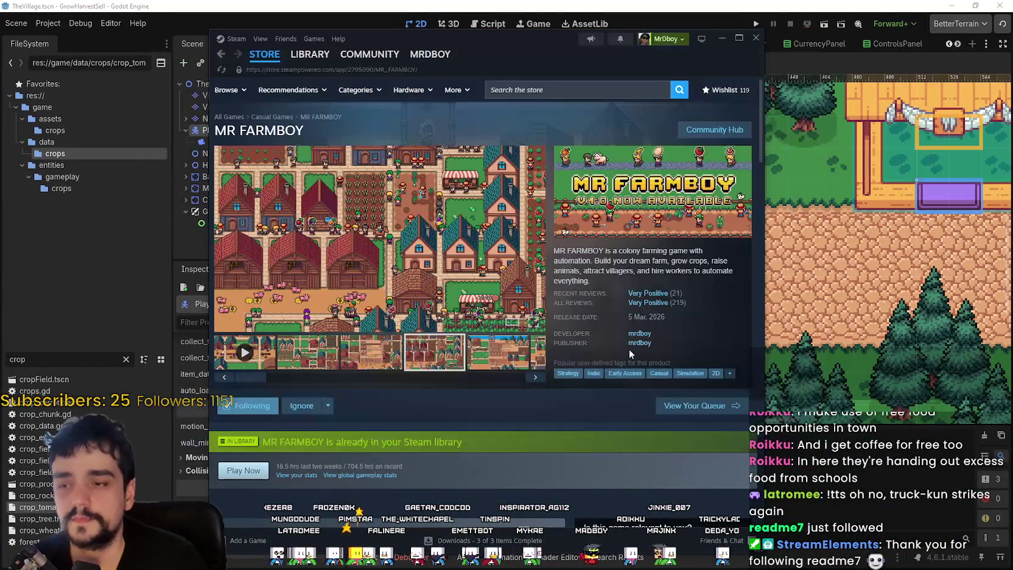
left_click_drag(516, 57, 633, 38)
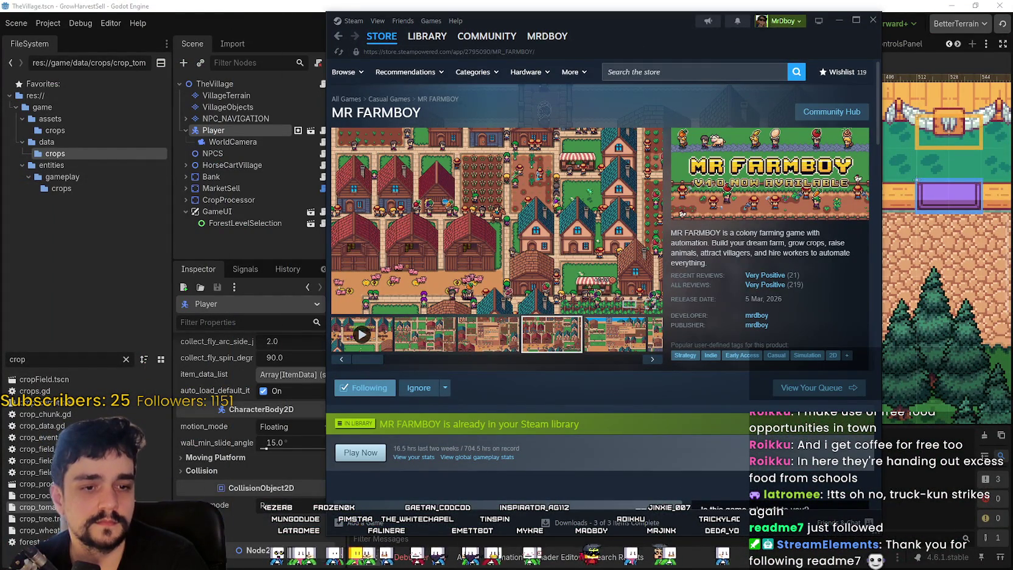
Switch to the browser and reload the r/godot post.
key("alt+Tab")
right_click(850, 214)
left_click(845, 258)
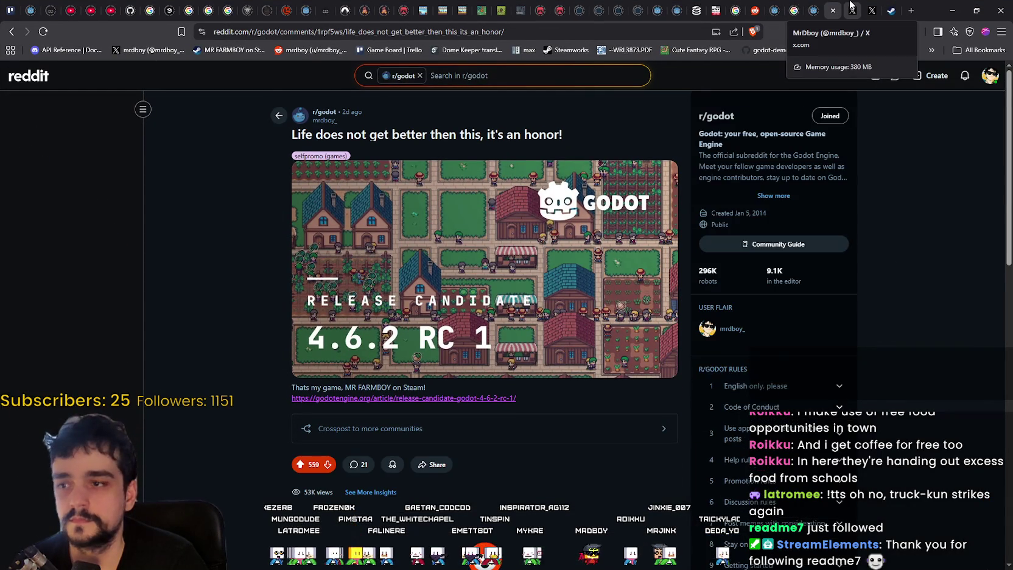
Go to the X profile's Replies page and copy its link.
left_click(851, 6)
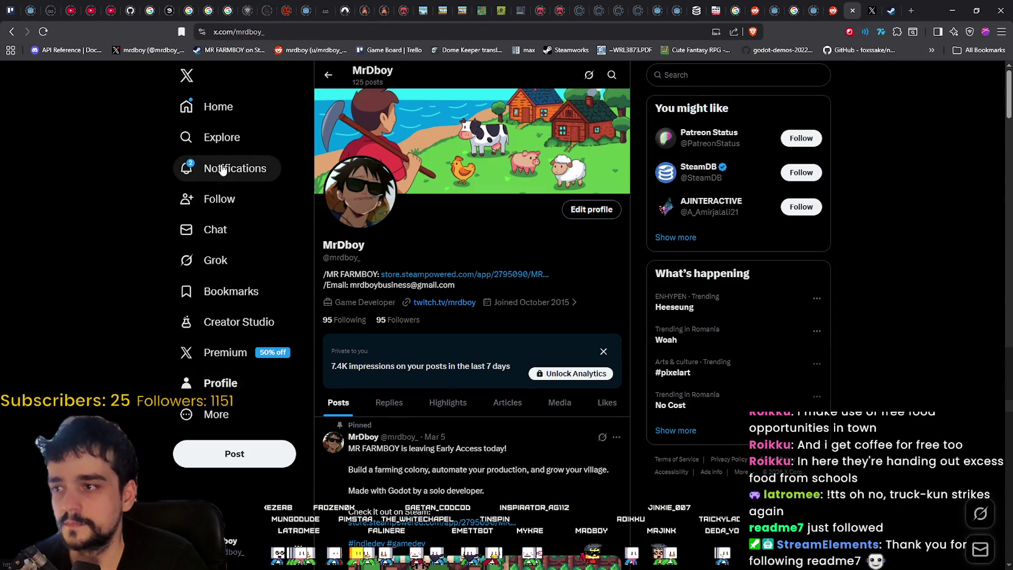
left_click(223, 170)
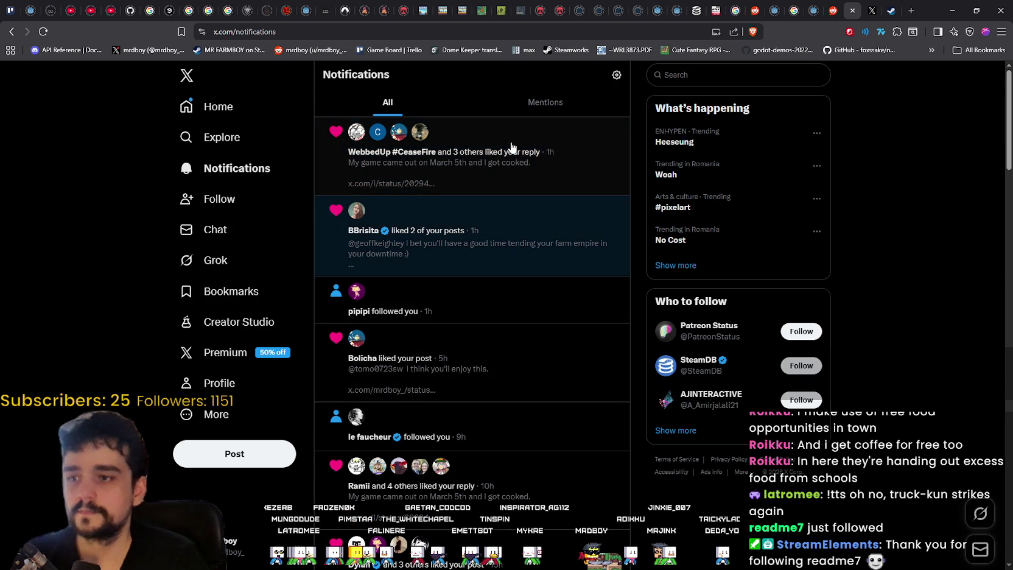
left_click(219, 388)
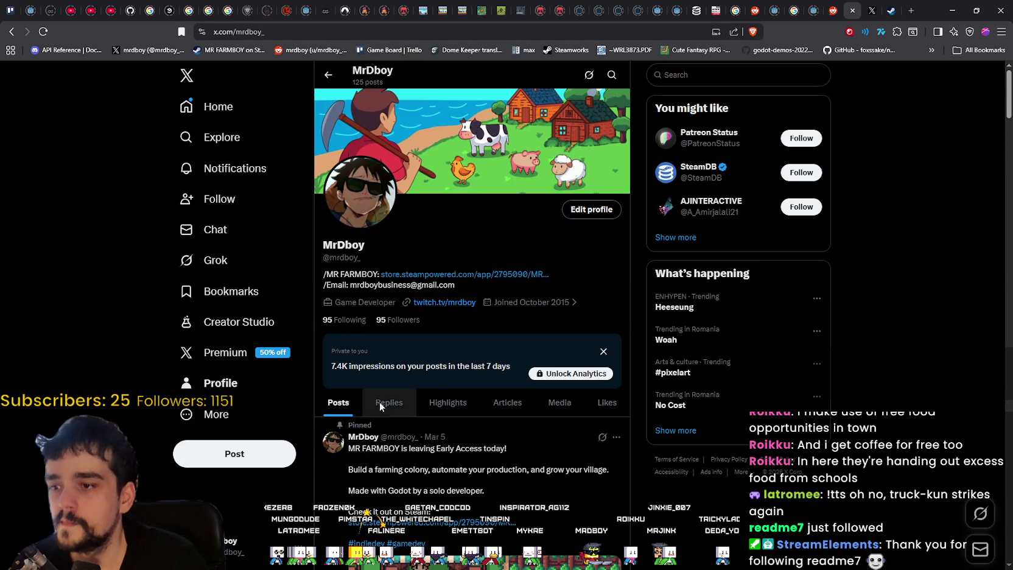
left_click(336, 37)
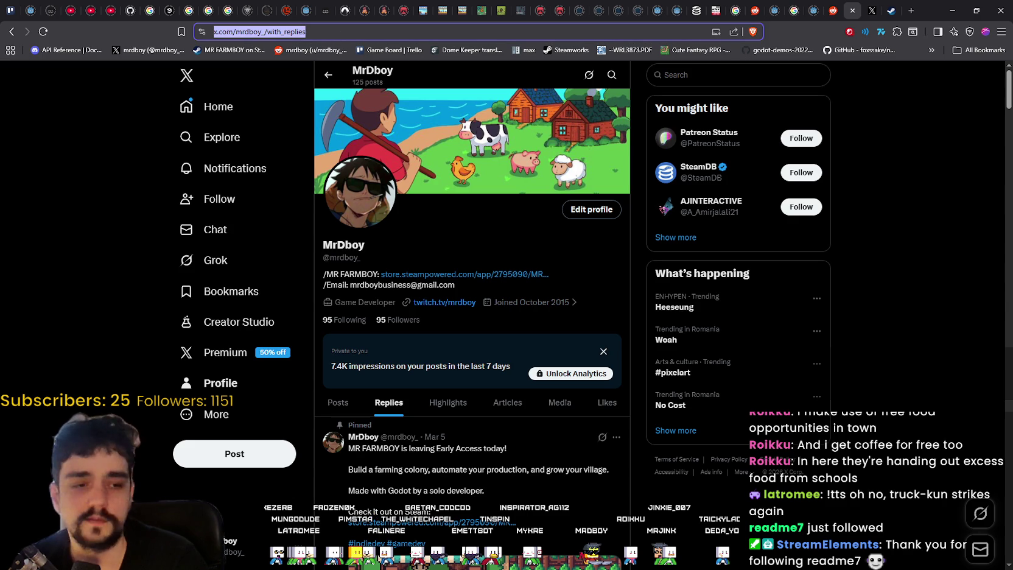
key("Escape")
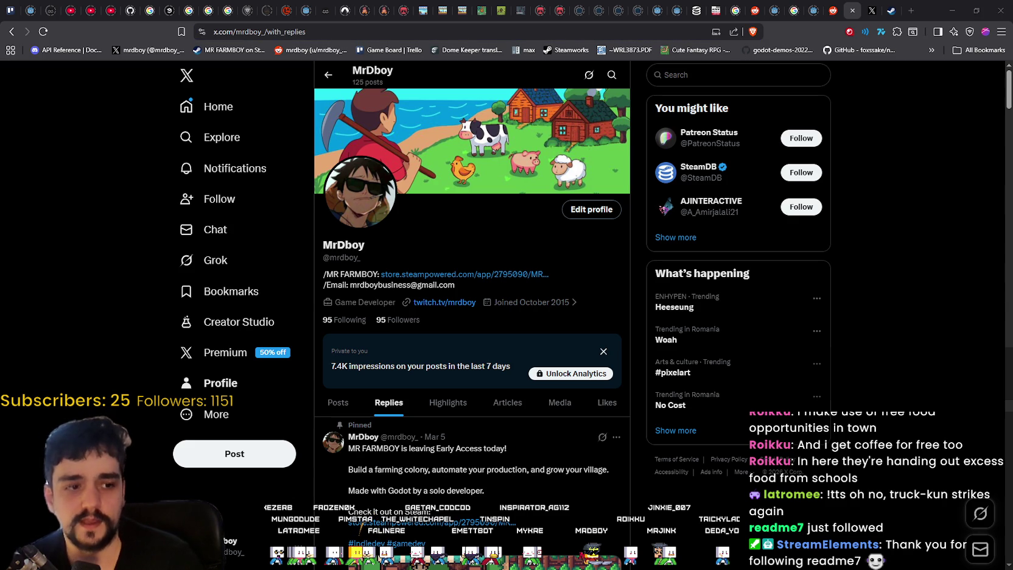
Scroll up and down through the profile's replies.
scroll(684, 391, "down", 5)
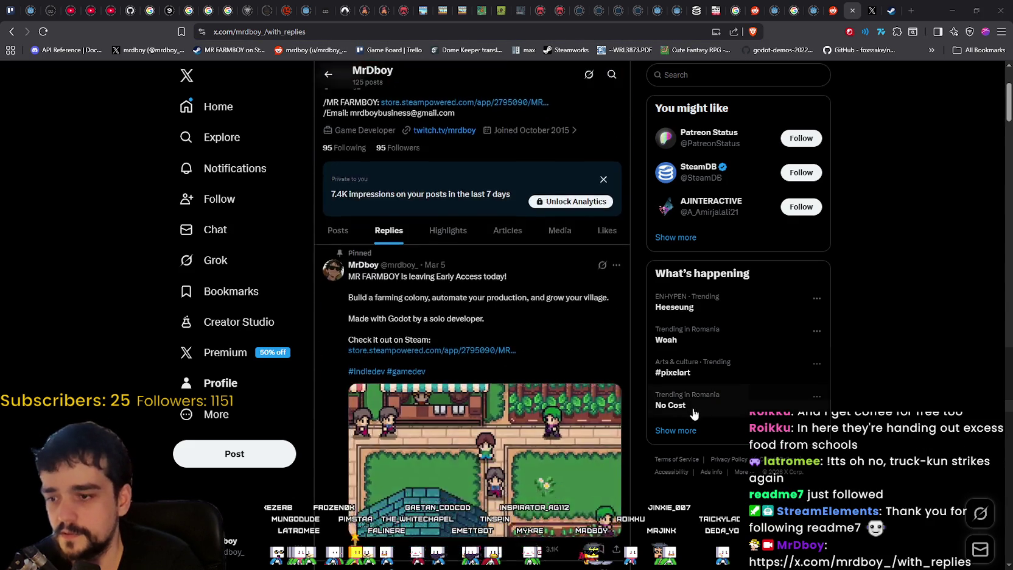
scroll(849, 365, "up", 5)
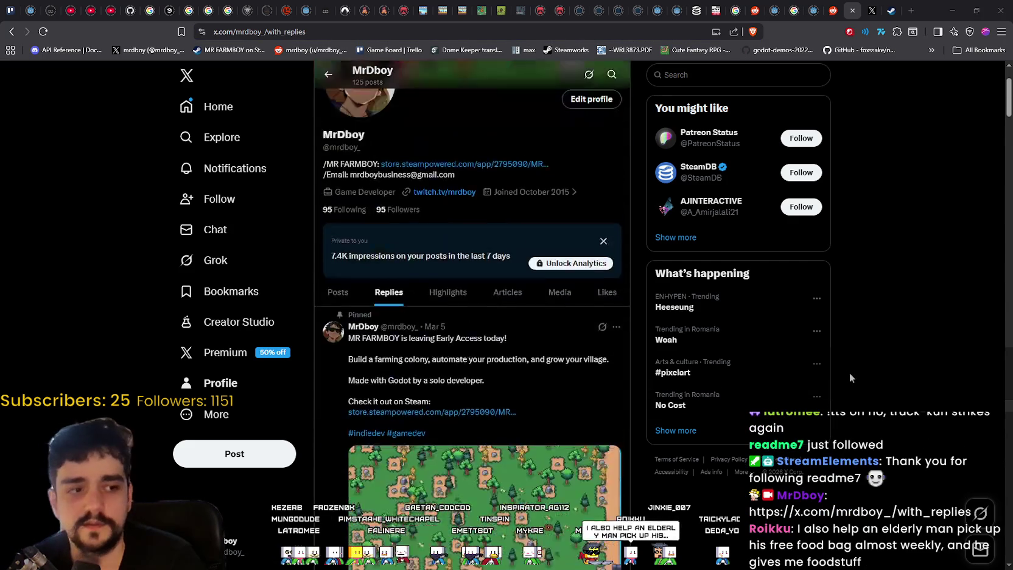
scroll(730, 304, "down", 4)
scroll(618, 335, "down", 10)
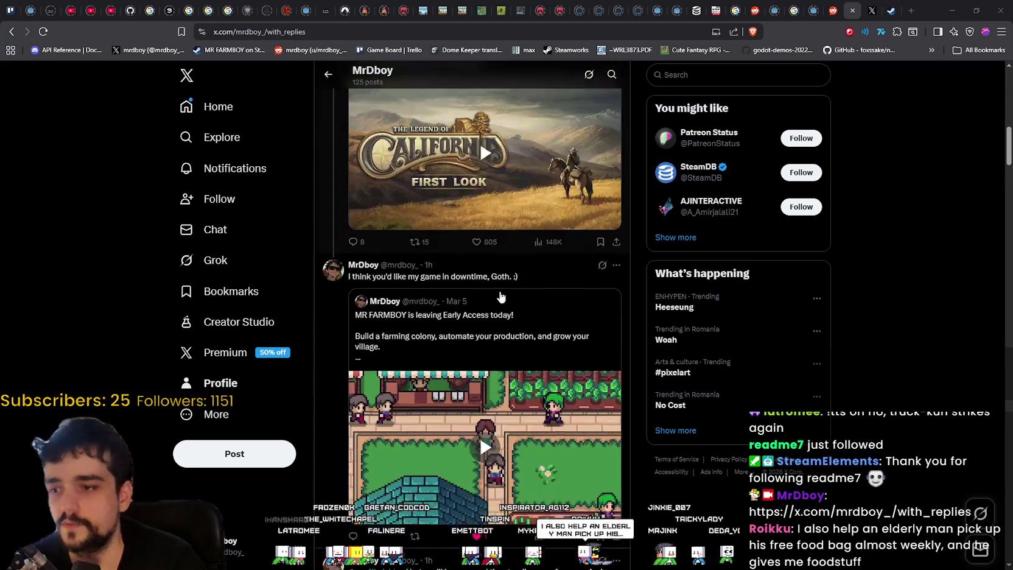
scroll(639, 426, "up", 8)
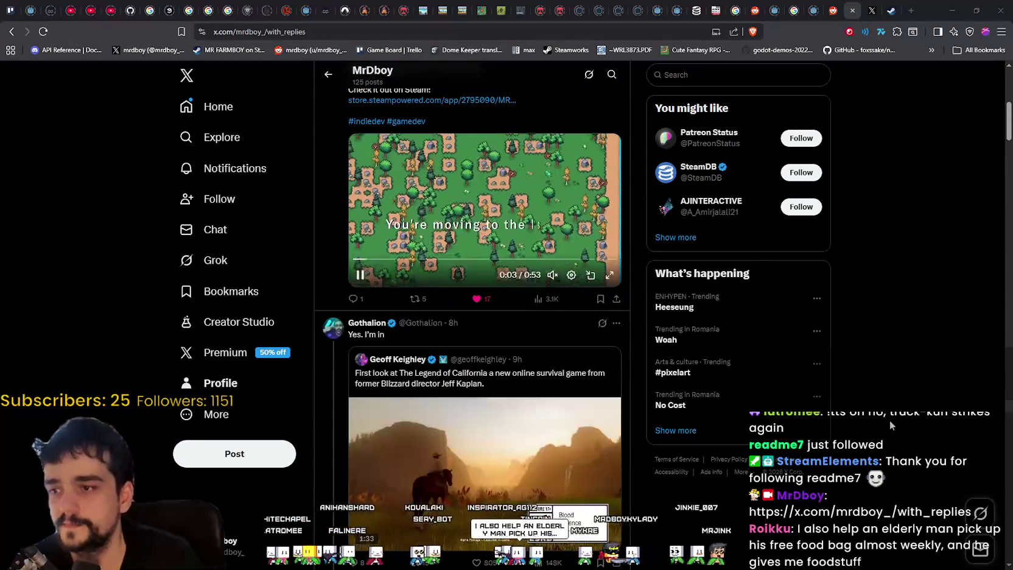
scroll(888, 419, "up", 2)
scroll(883, 417, "down", 5)
scroll(877, 415, "down", 4)
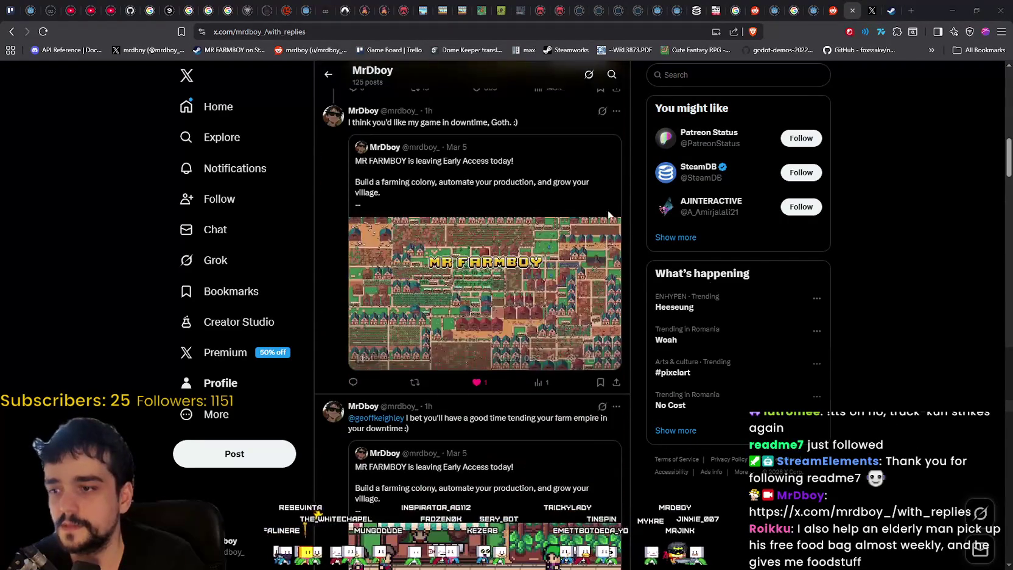
scroll(631, 461, "down", 5)
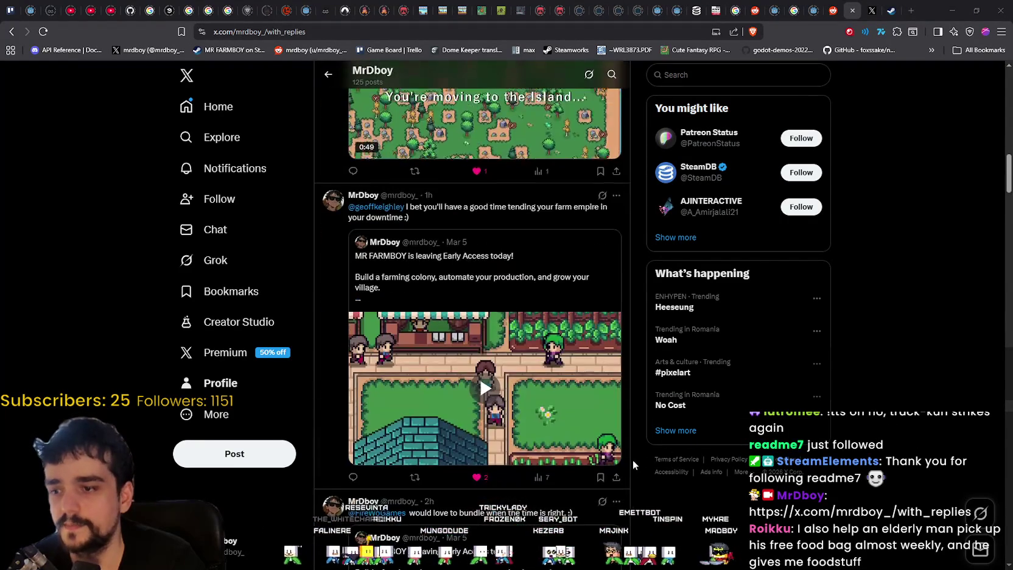
scroll(639, 453, "up", 3)
Check the Steam MR FARMBOY store page, then return to the X profile's posts.
left_click(953, 8)
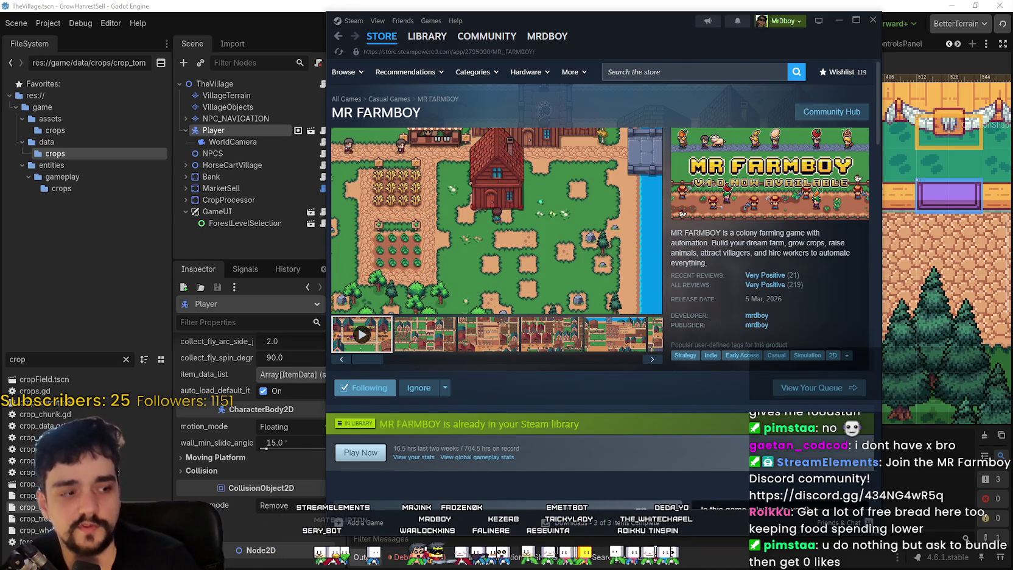
left_click(382, 36)
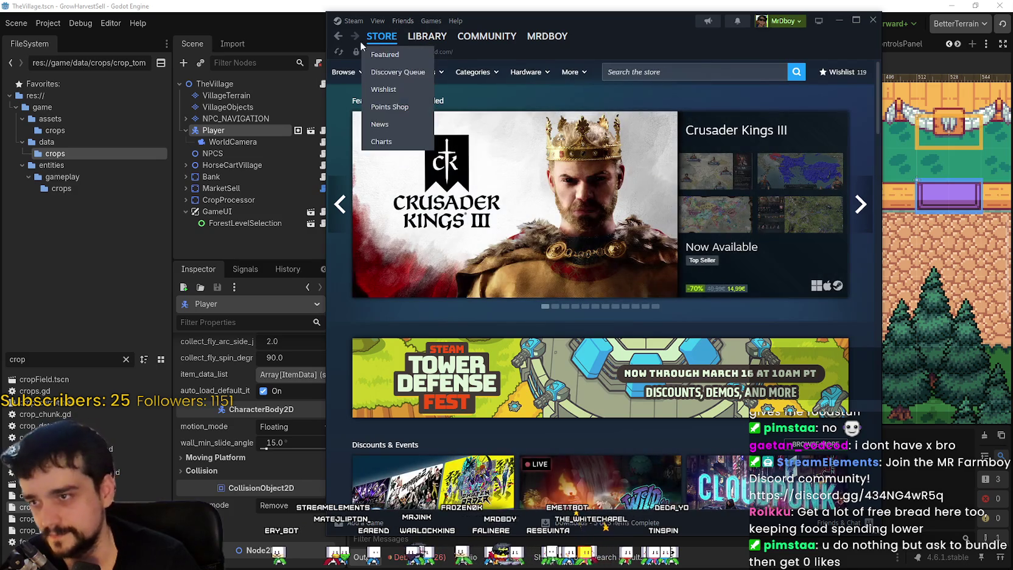
left_click(338, 36)
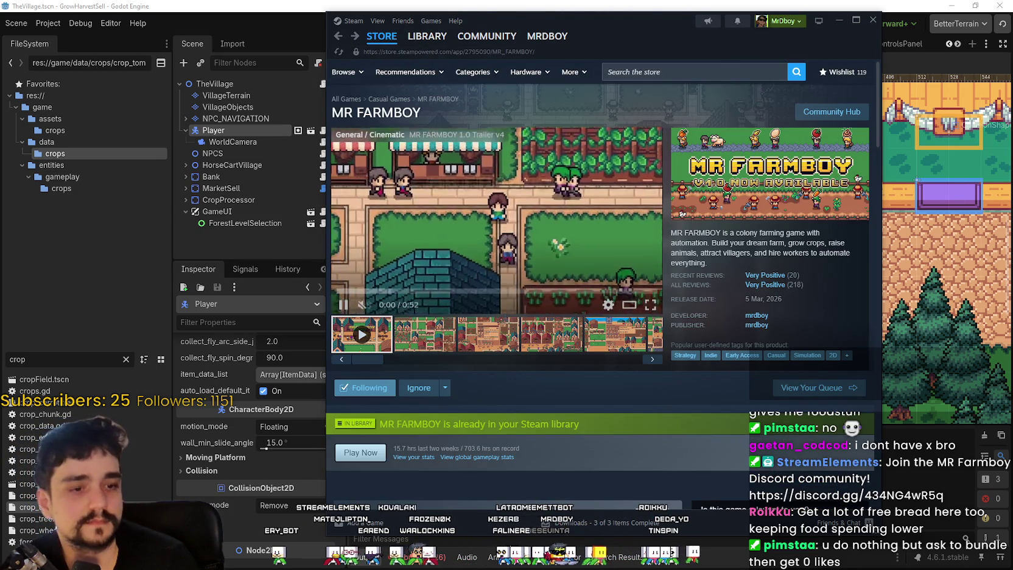
key("alt+Tab")
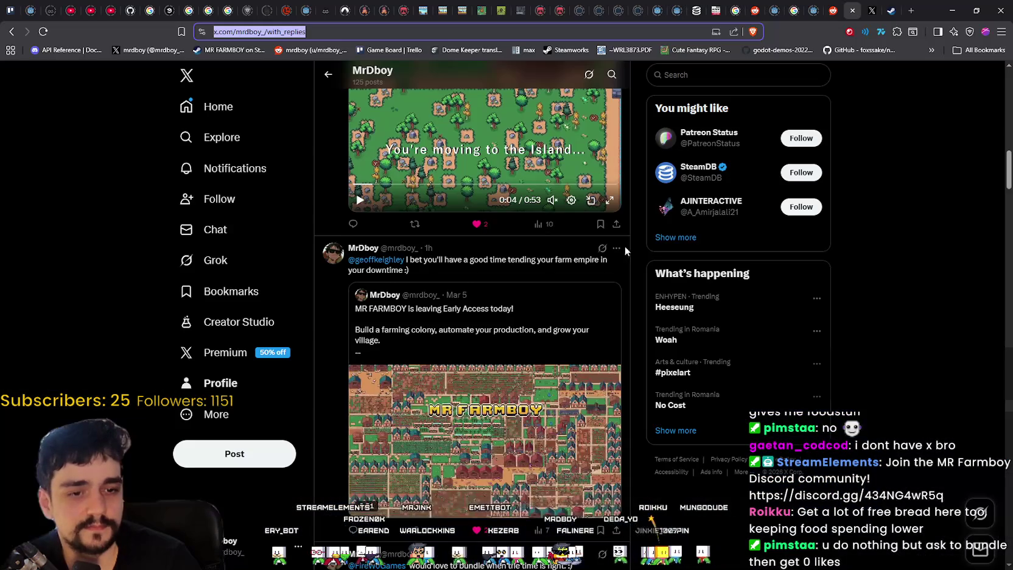
left_click(227, 387)
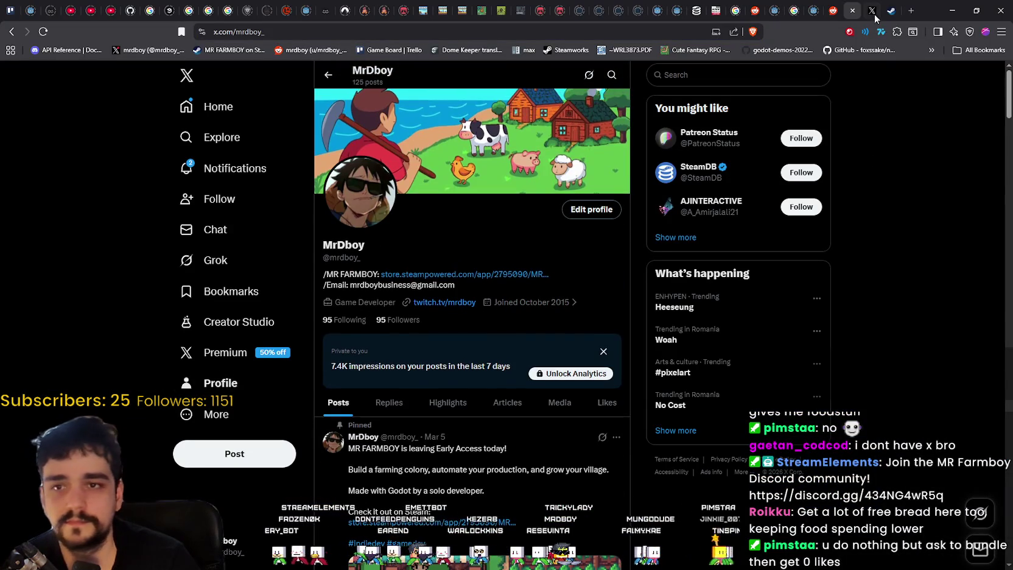
Open and browse the X notifications feed.
left_click(256, 171)
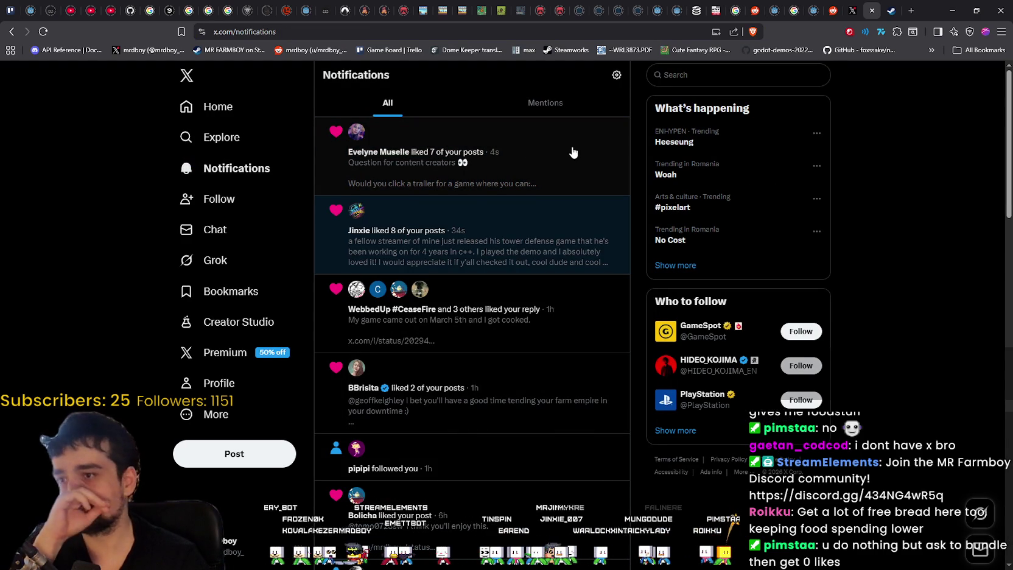
mouse_move(355, 220)
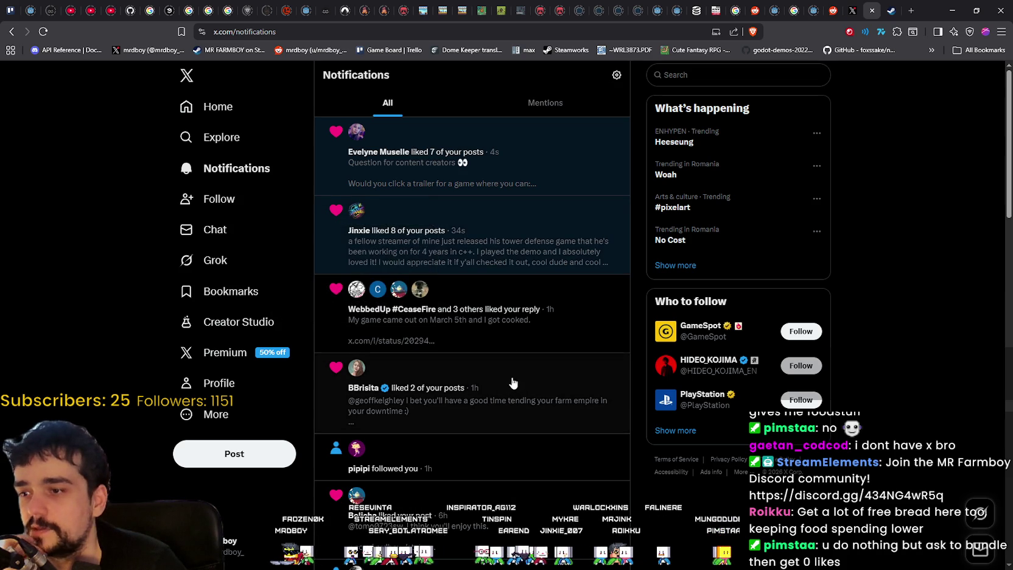
mouse_move(358, 292)
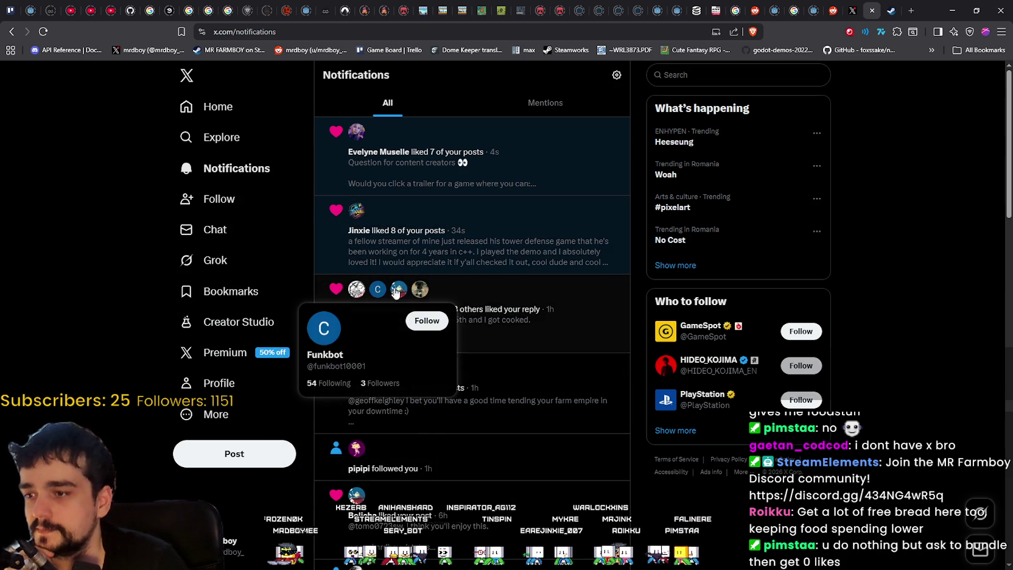
mouse_move(360, 137)
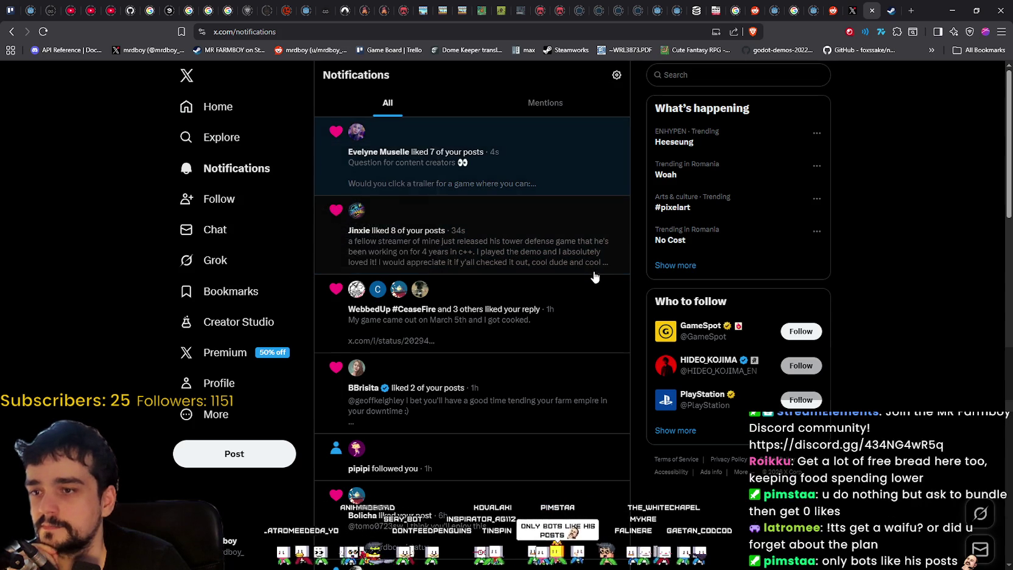
scroll(588, 264, "down", 2)
scroll(587, 262, "down", 4)
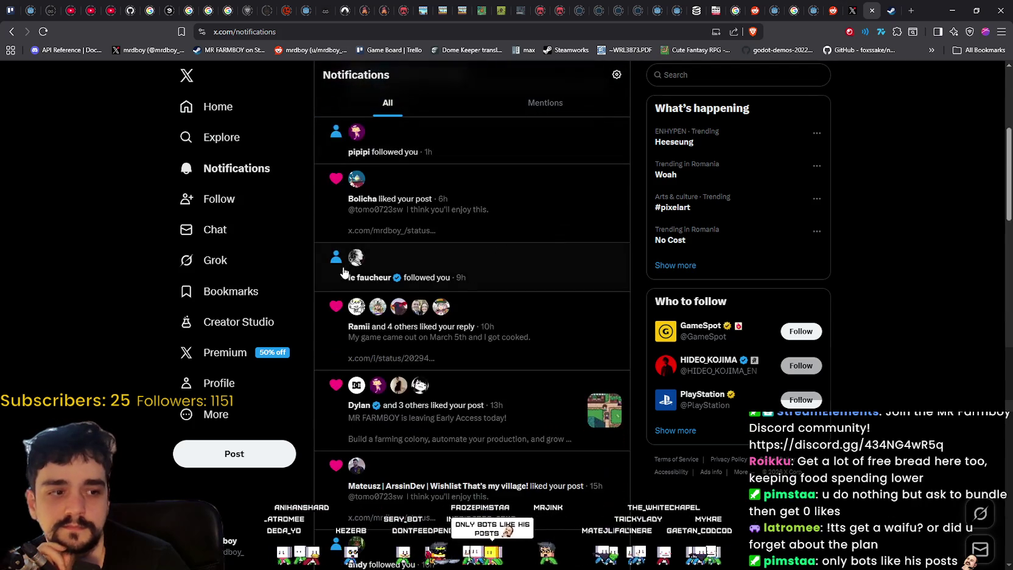
scroll(390, 285, "down", 1)
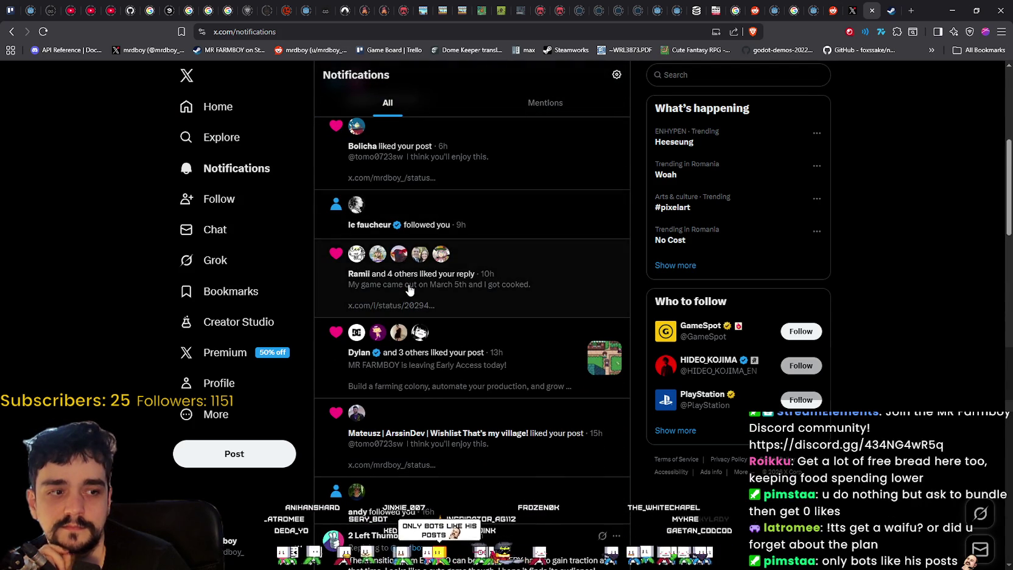
Go back to the X profile and scroll through its posts.
left_click(208, 384)
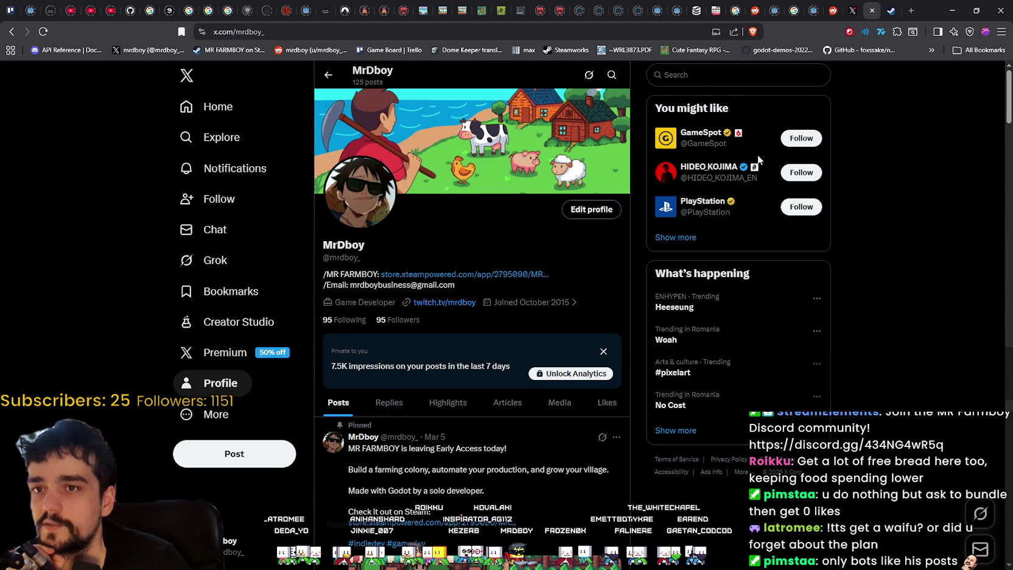
scroll(534, 485, "down", 7)
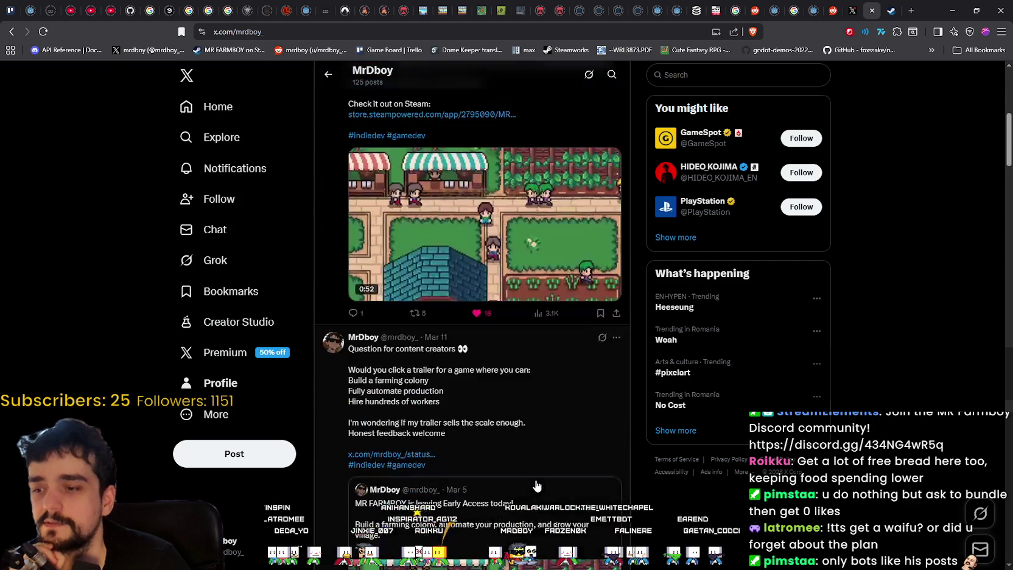
scroll(534, 485, "up", 2)
scroll(533, 485, "down", 7)
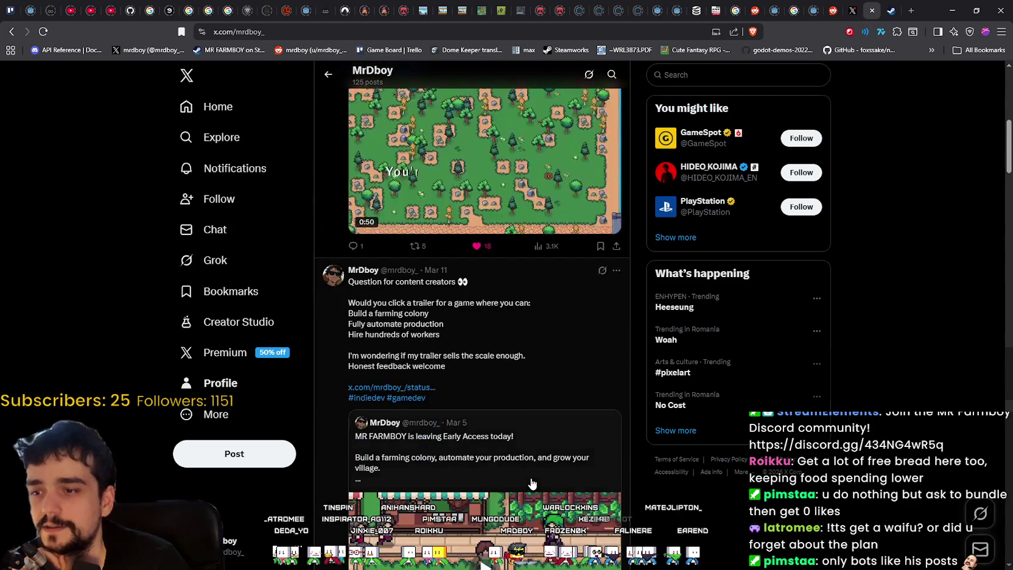
scroll(530, 482, "up", 10)
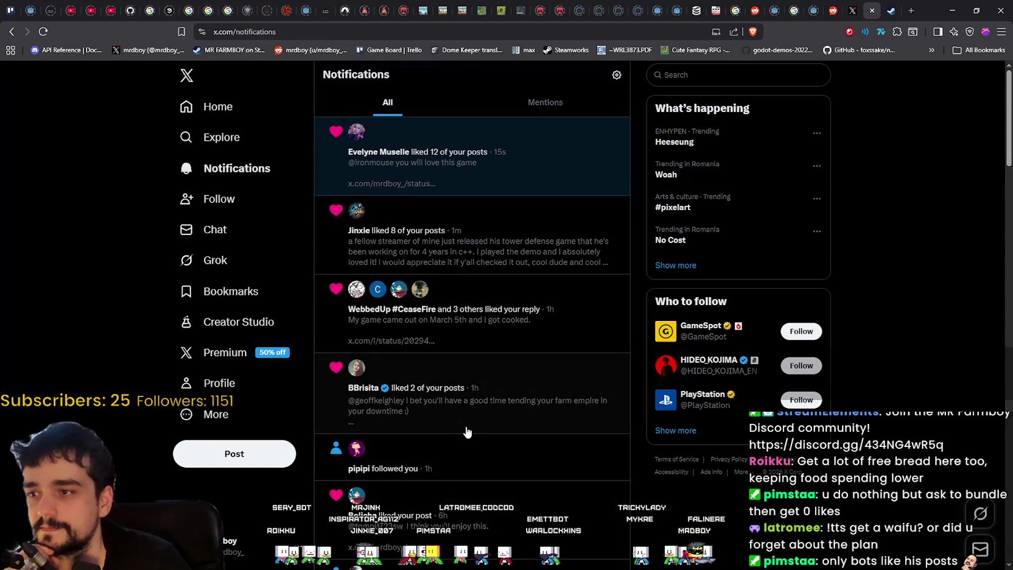
scroll(570, 190, "down", 3)
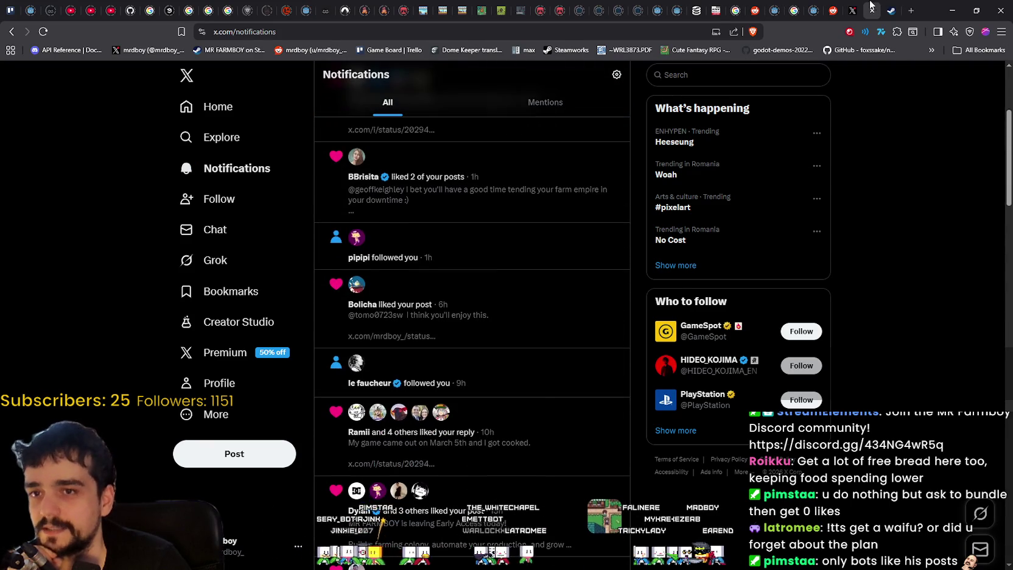
Reopen the accidentally closed notifications tab, then minimize the browser to show Steam over Godot.
left_click(856, 9)
left_click(871, 10)
left_click(871, 8)
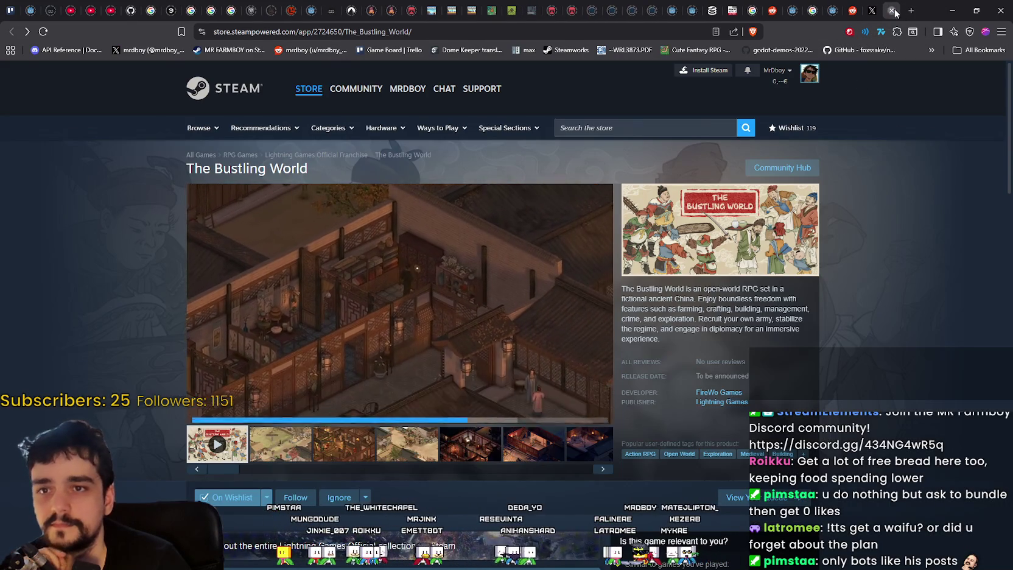
key("ctrl+shift+t")
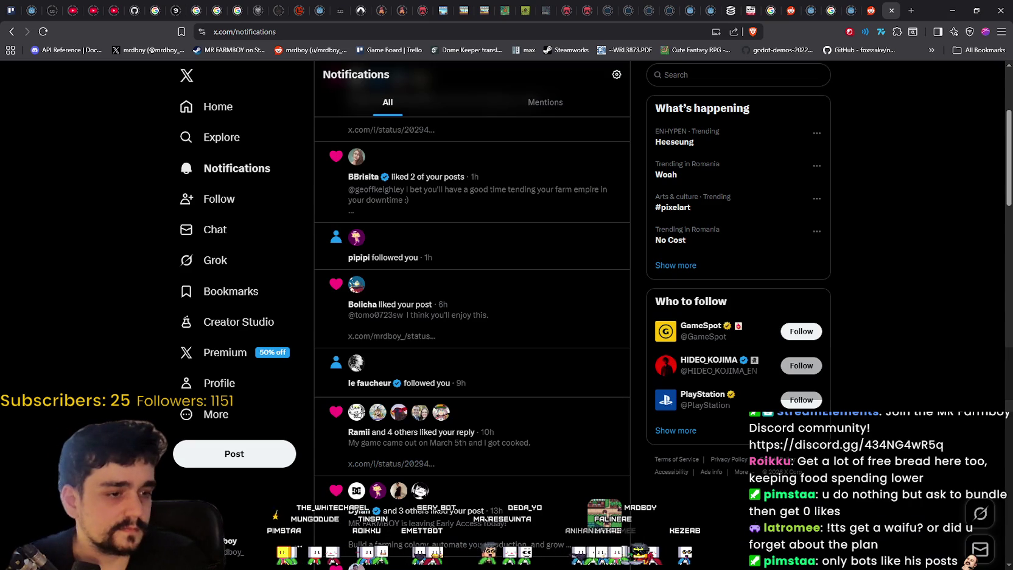
left_click(952, 10)
right_click(833, 261)
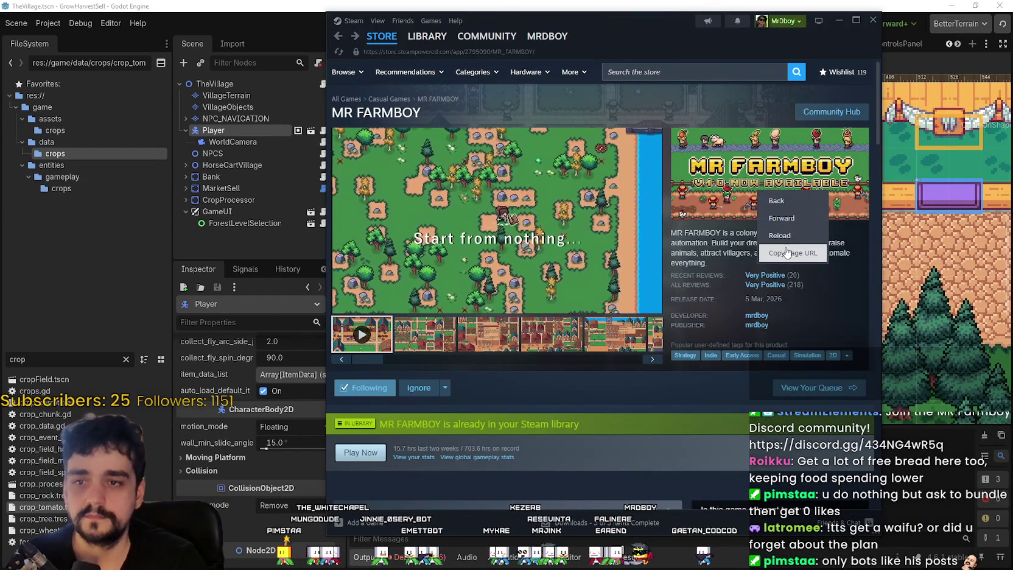
Copy the MR FARMBOY Steam store page URL and bring the Godot editor to the front.
left_click(791, 252)
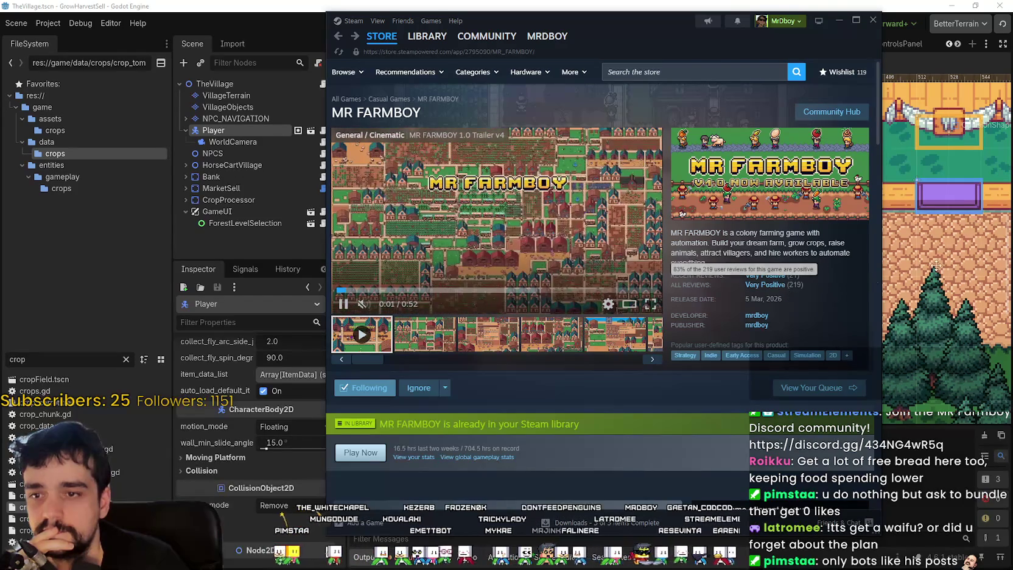
left_click(894, 274)
scroll(678, 284, "down", 2)
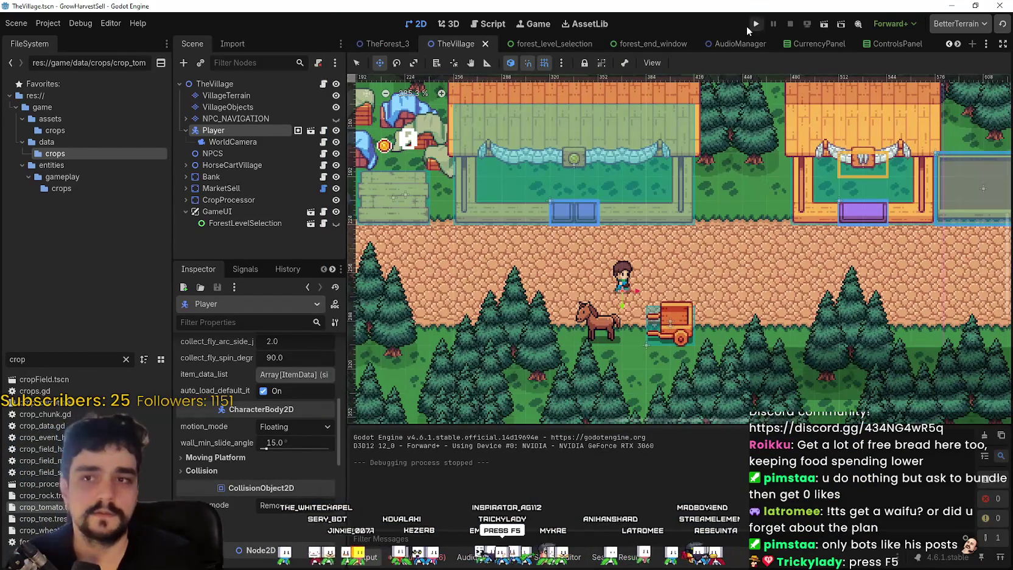
Run Grow. Harvest. Sell. in the debug window, then switch to the X notifications.
left_click(756, 25)
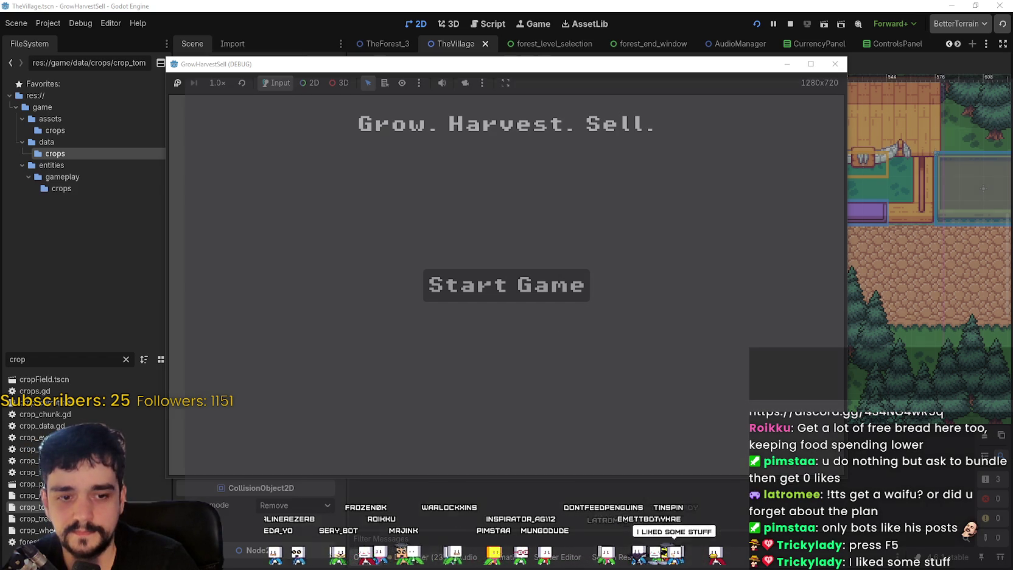
key("alt+Tab")
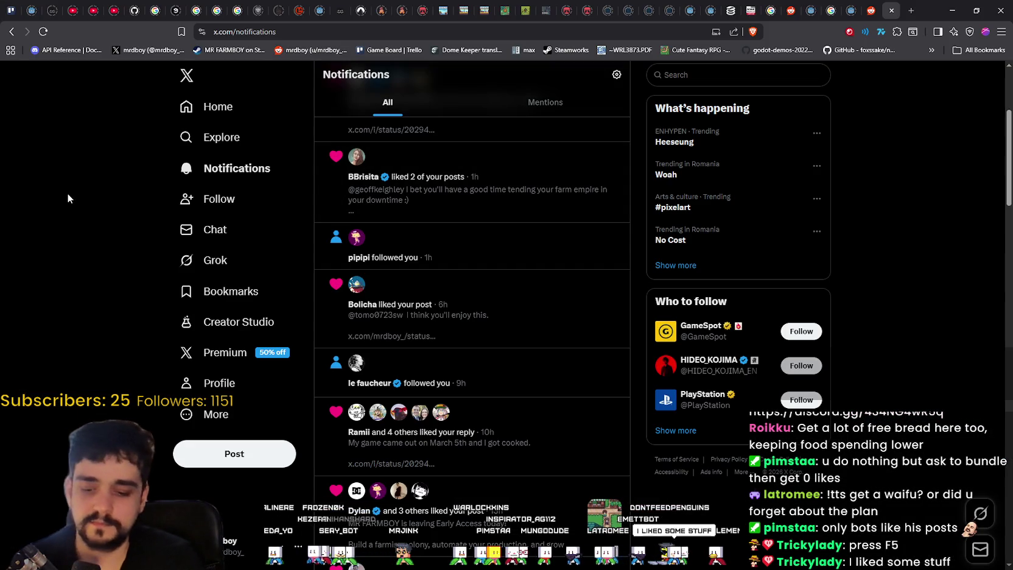
Reload X notifications and follow back the account that liked 12 of your posts.
key("F5")
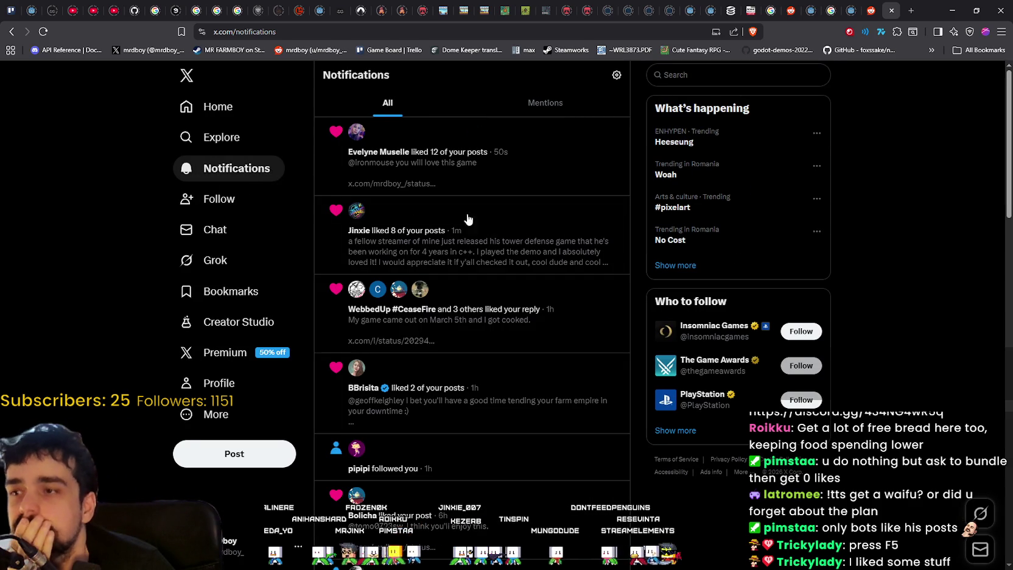
scroll(452, 316, "down", 1)
scroll(461, 288, "up", 1)
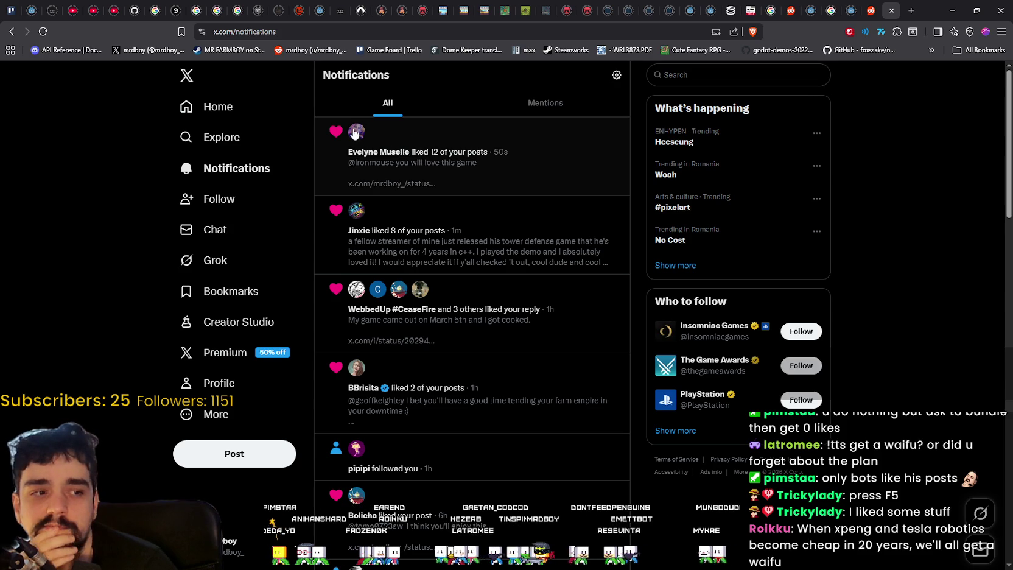
mouse_move(356, 134)
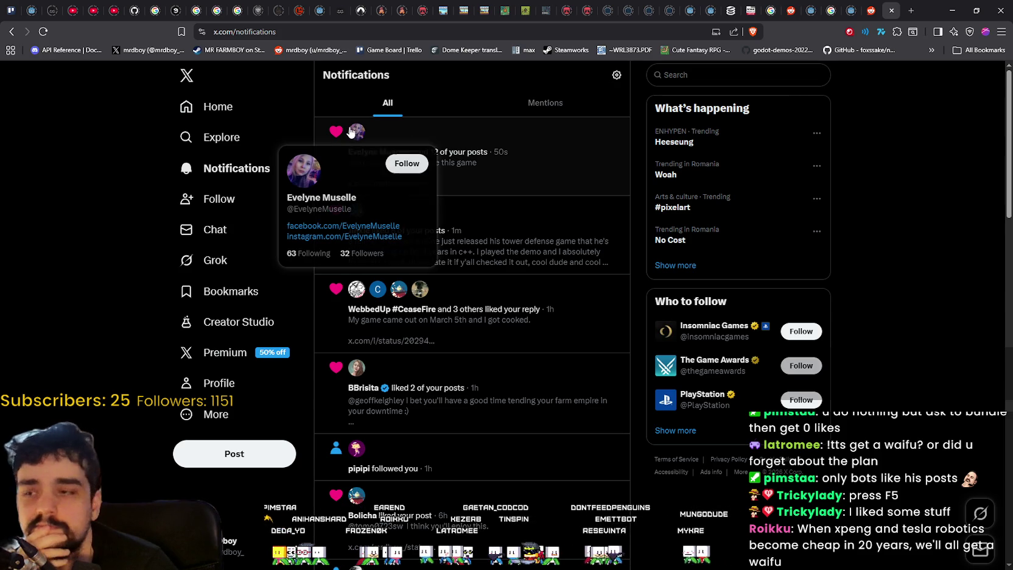
left_click(406, 164)
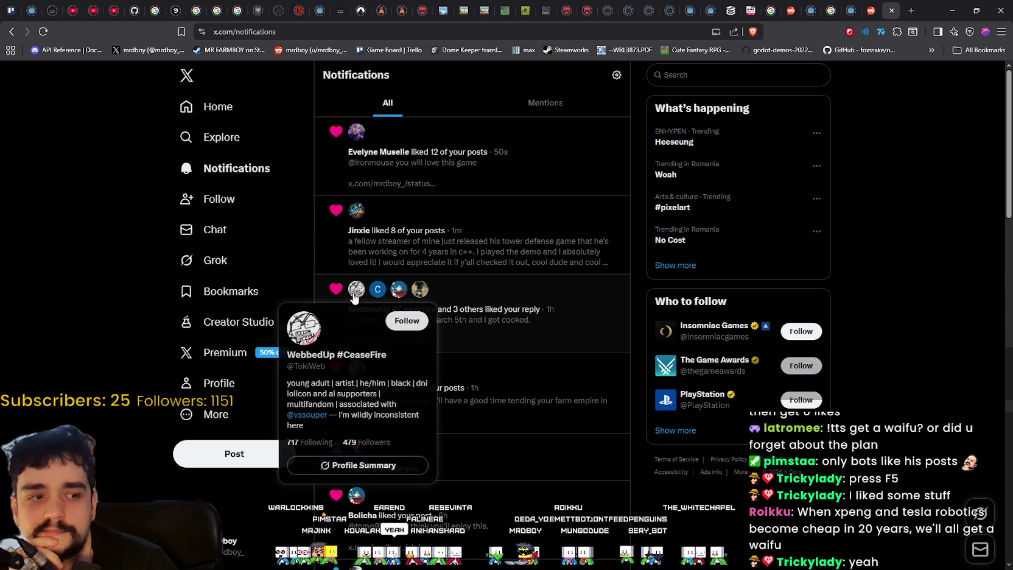
Skim the older notifications and open your own profile page.
mouse_move(401, 292)
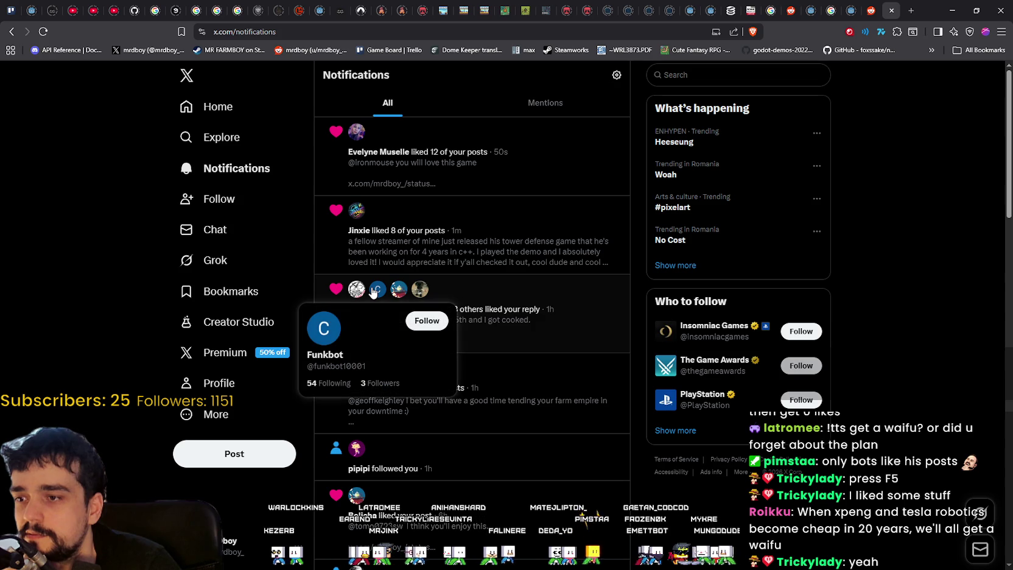
scroll(564, 348, "down", 15)
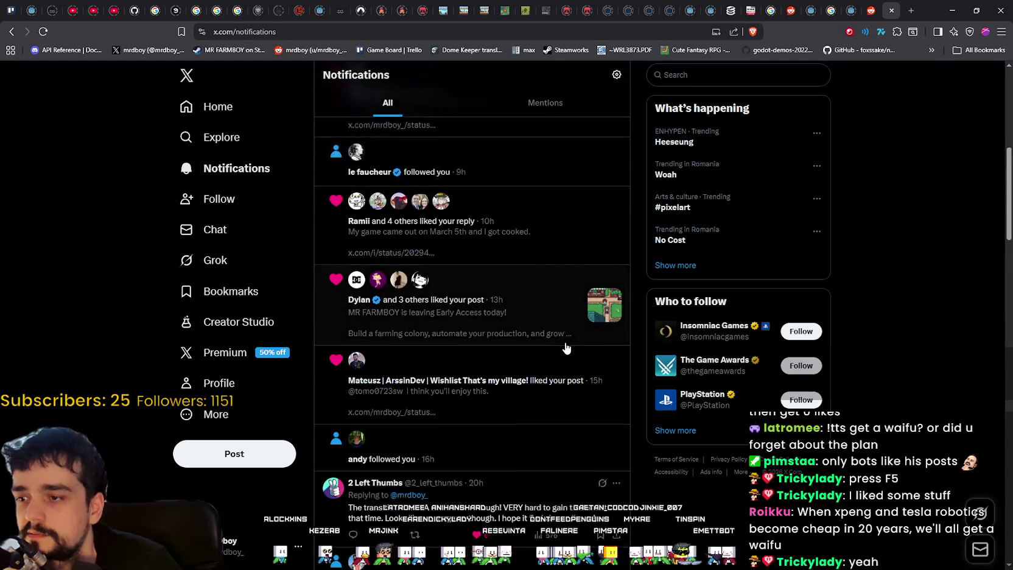
scroll(565, 341, "up", 10)
left_click(263, 383)
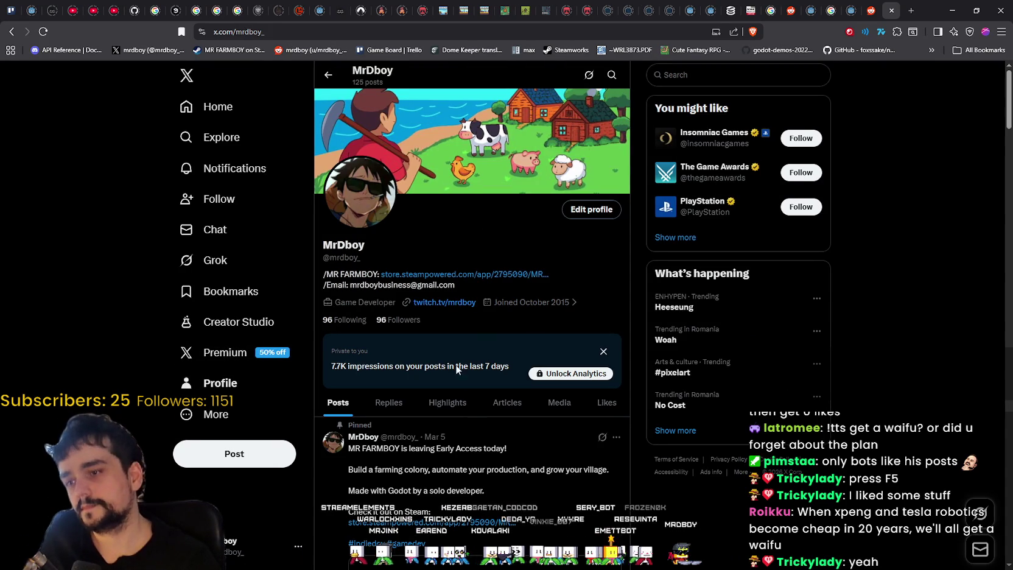
Scroll through your profile's Replies tab, then go back to the Home feed.
left_click(389, 401)
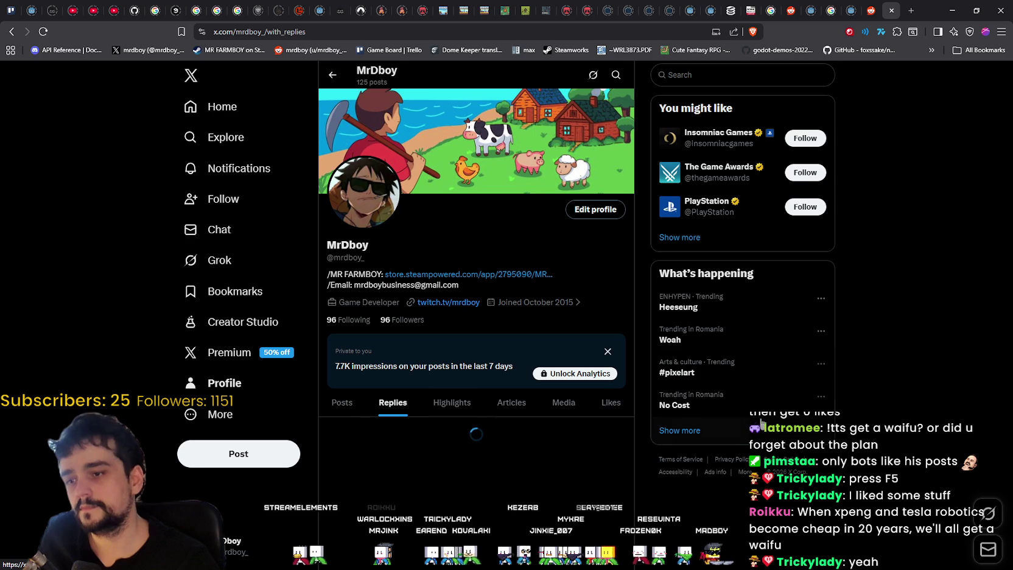
scroll(836, 446, "down", 5)
scroll(800, 416, "down", 3)
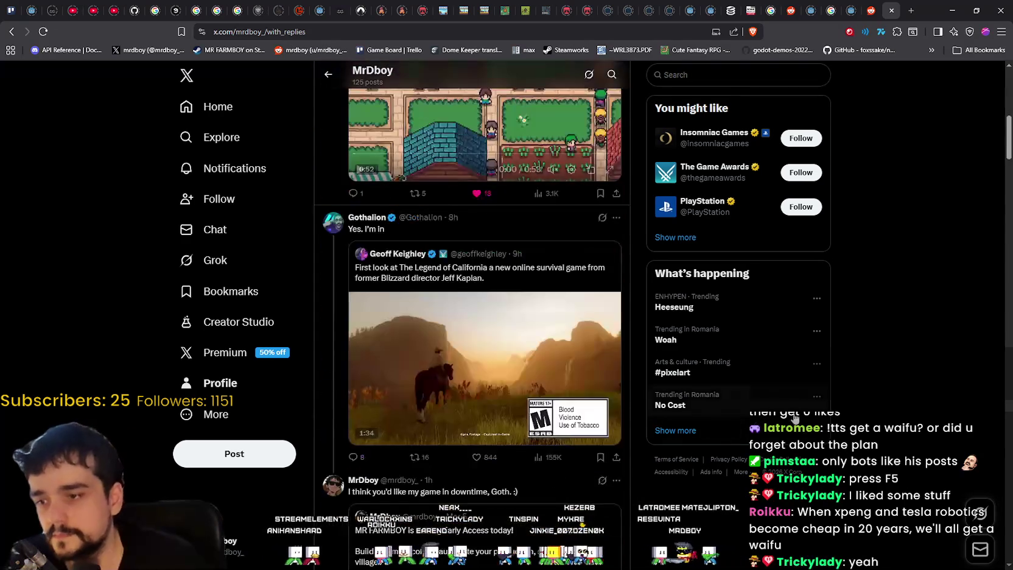
scroll(789, 411, "down", 4)
scroll(788, 406, "down", 10)
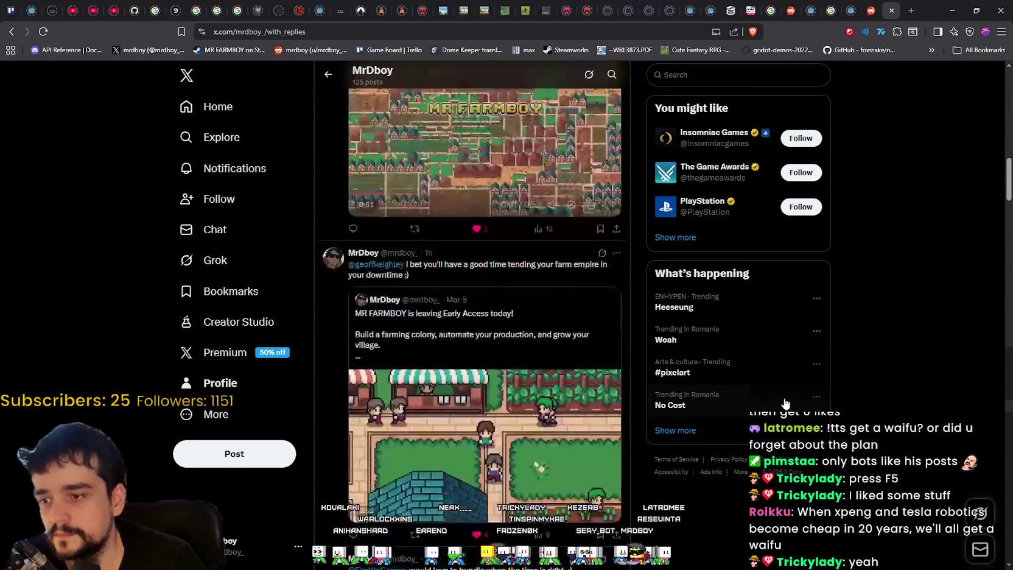
scroll(751, 380, "down", 10)
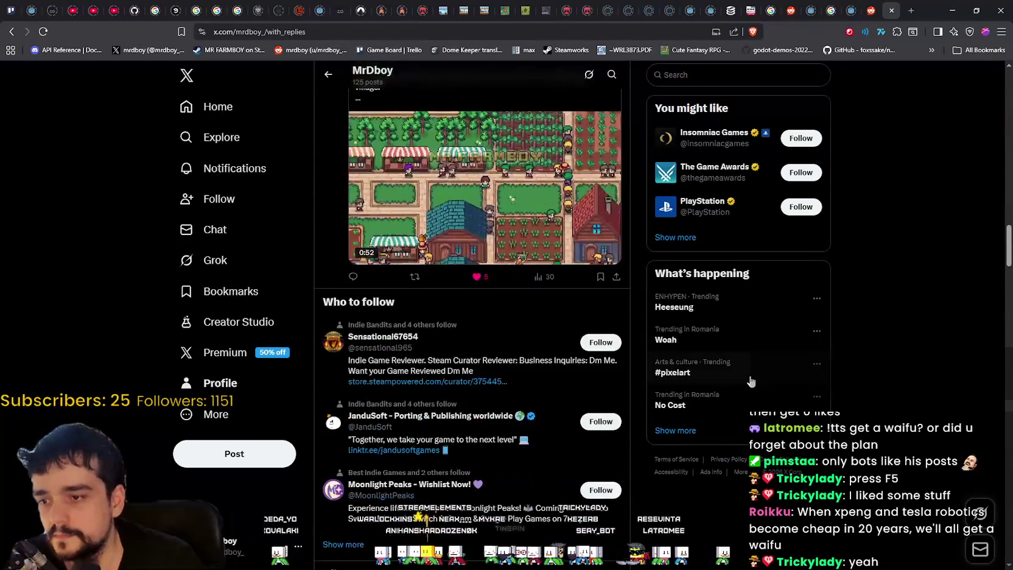
scroll(747, 375, "down", 8)
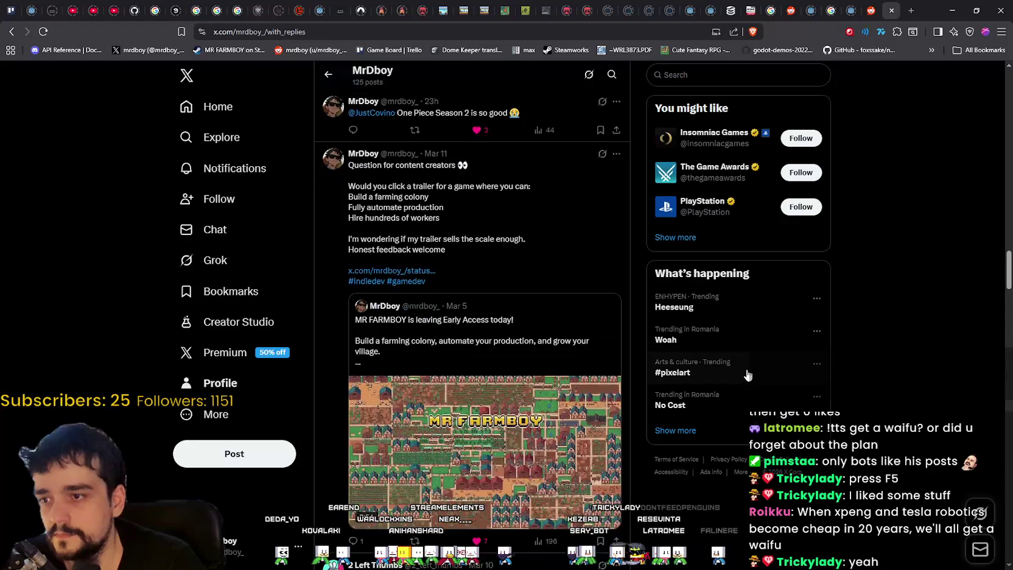
scroll(744, 373, "down", 10)
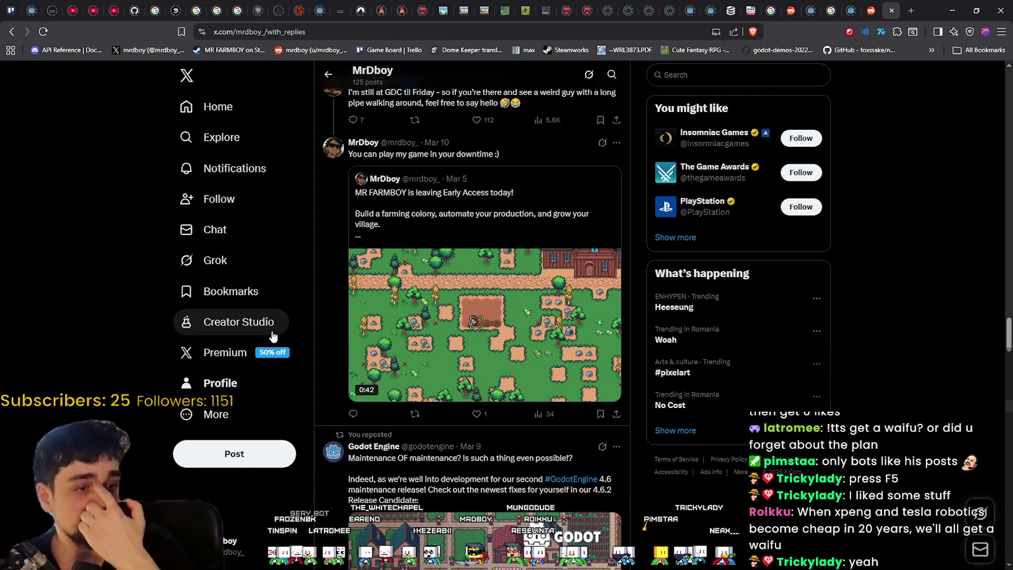
left_click(230, 108)
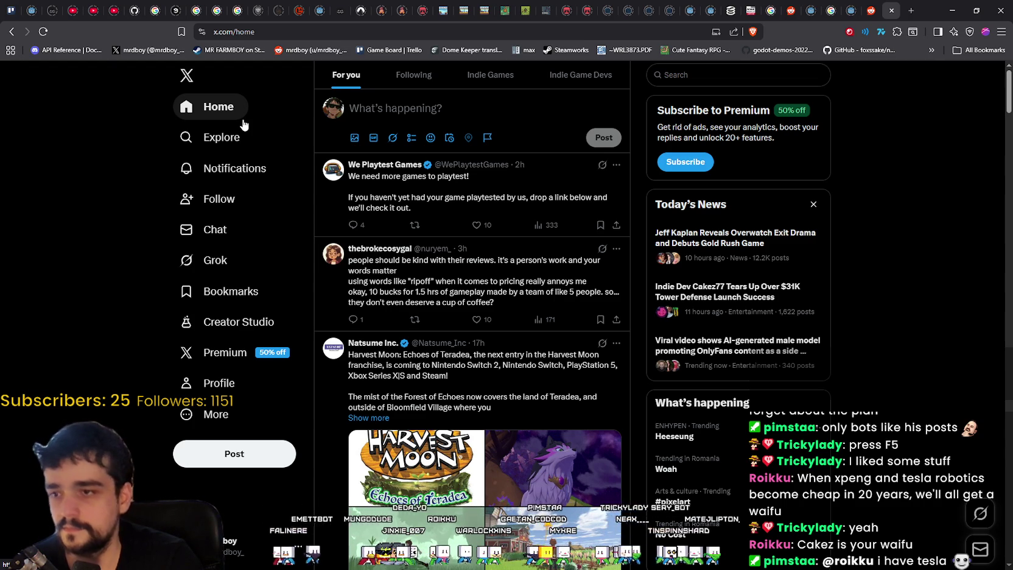
Skim the home feed and view the Harvest Moon post's images full-size, ending on the farm image.
mouse_move(360, 168)
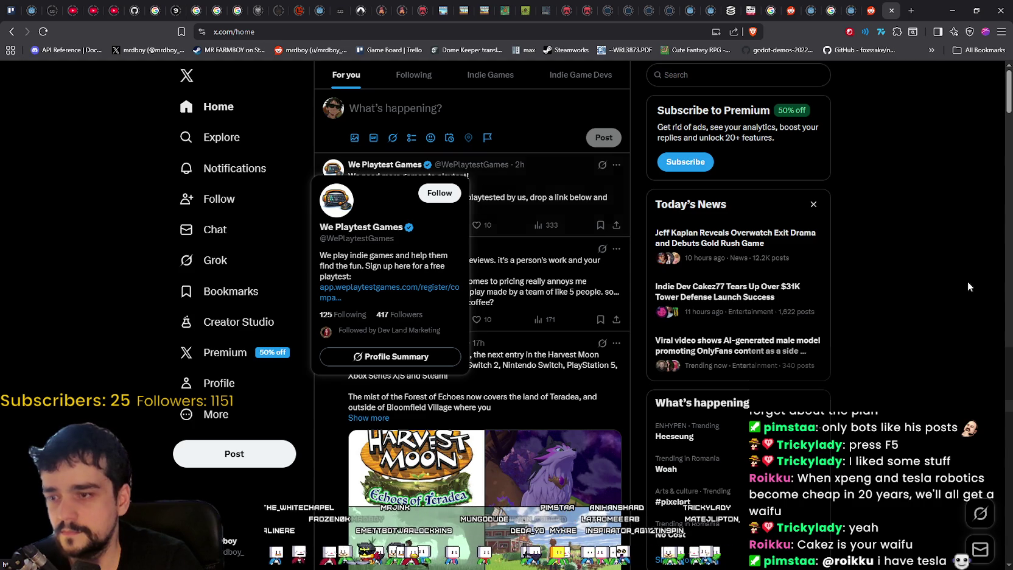
scroll(965, 275, "down", 3)
scroll(907, 271, "up", 2)
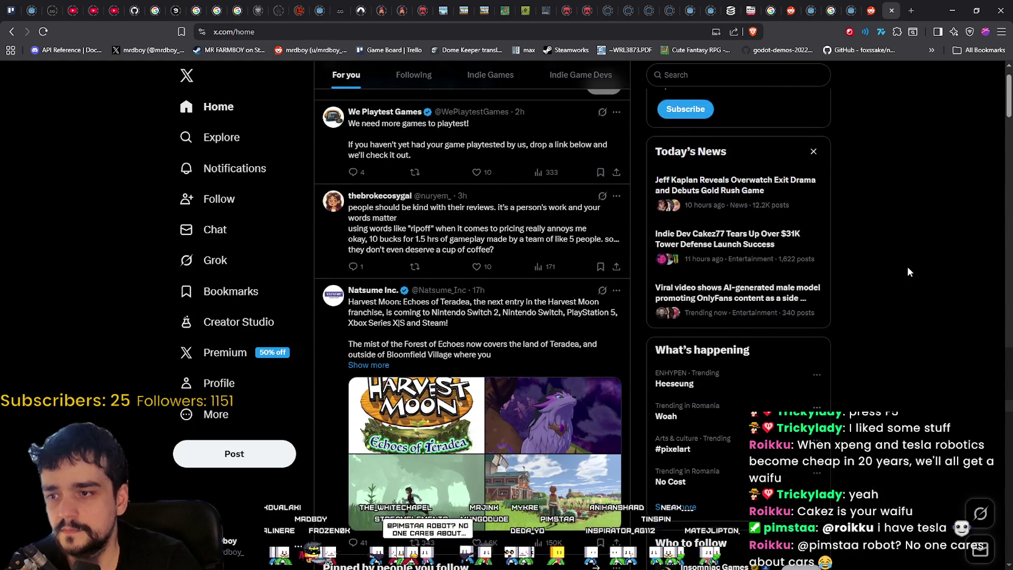
scroll(906, 272, "down", 2)
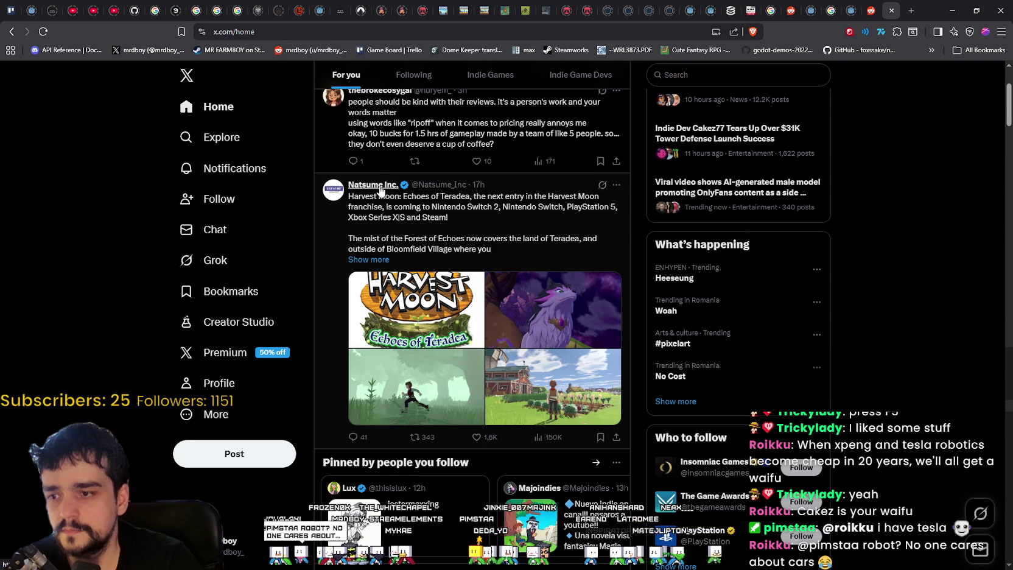
mouse_move(377, 192)
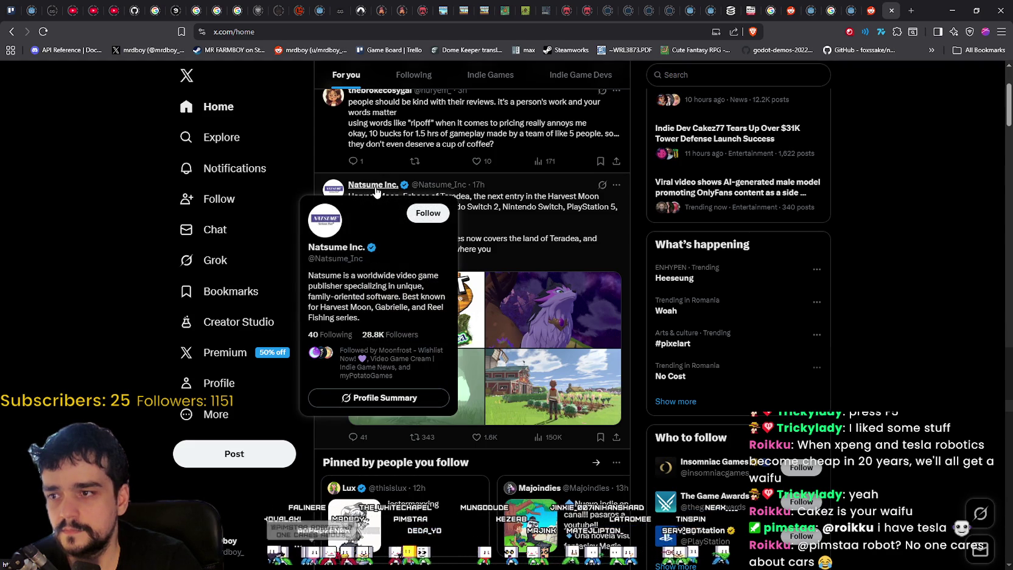
left_click(472, 283)
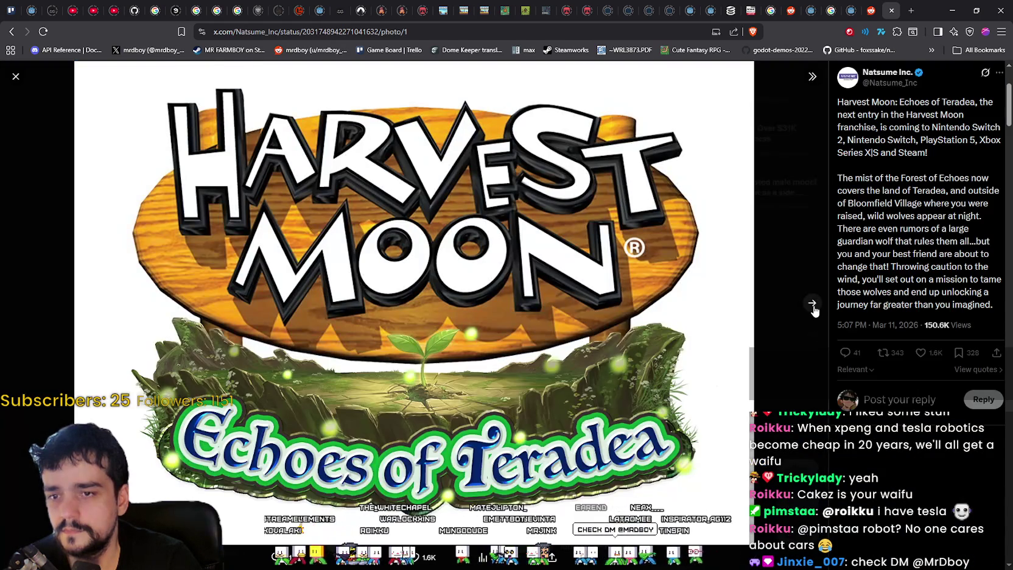
left_click(812, 303)
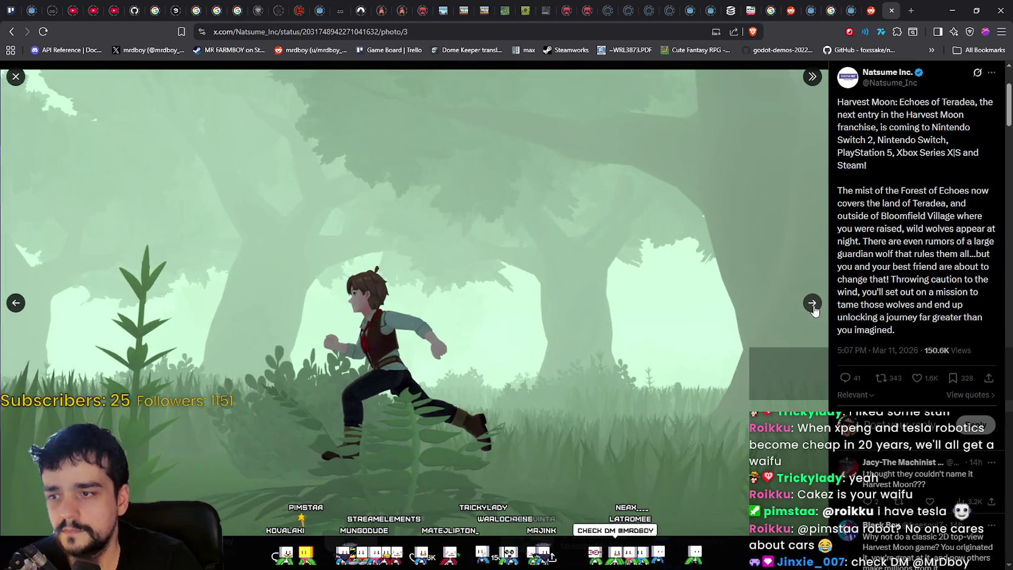
left_click(813, 305)
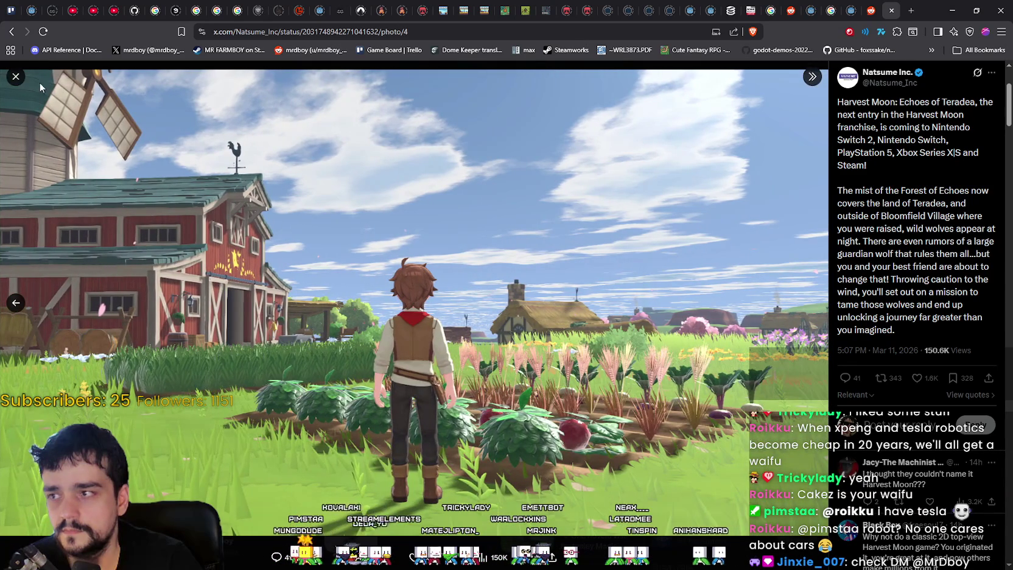
left_click(14, 78)
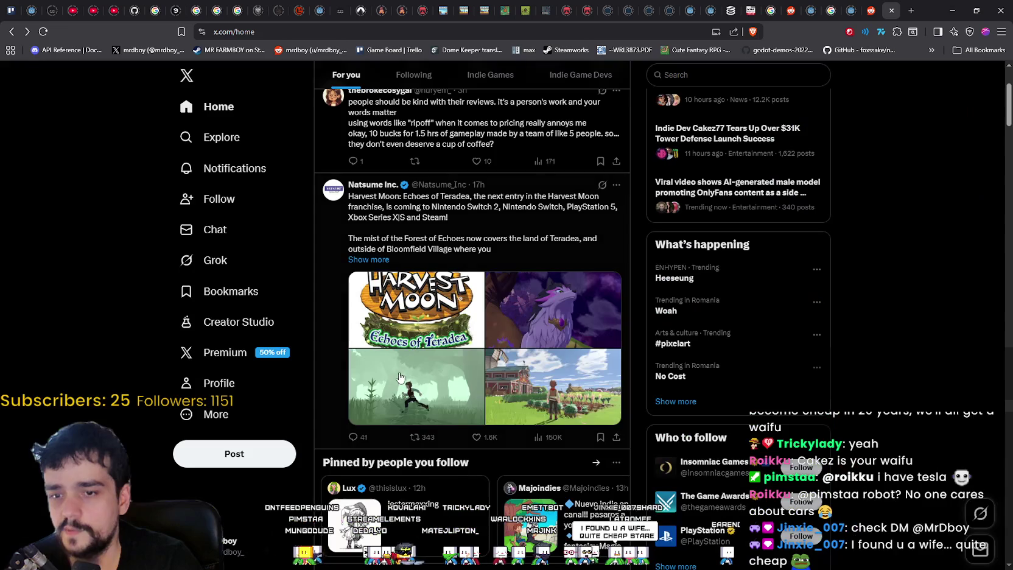
Scroll the feed, open your own profile, and minimize the browser to reveal the running game.
scroll(443, 311, "down", 5)
scroll(442, 310, "down", 3)
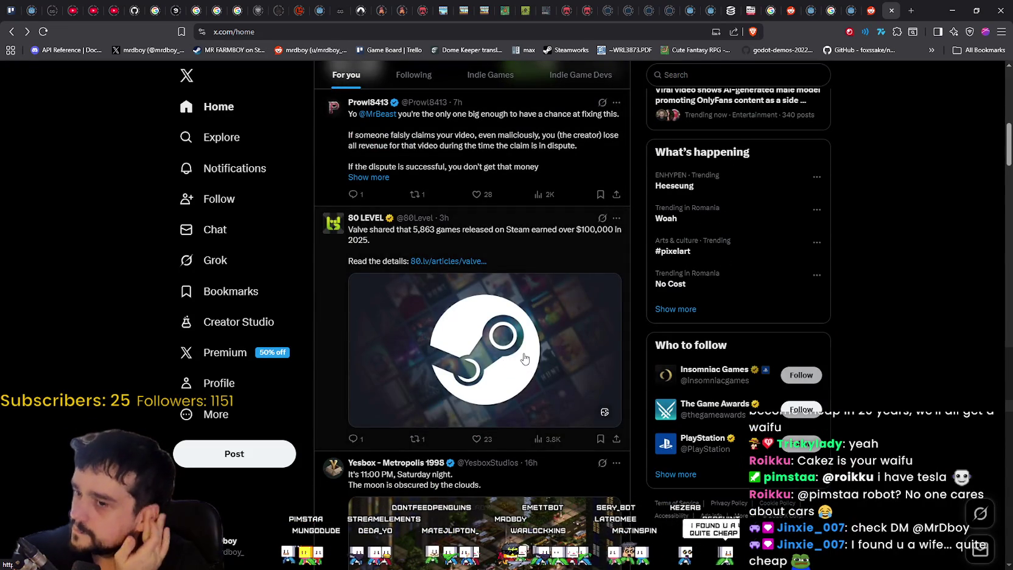
scroll(524, 359, "up", 6)
left_click(234, 384)
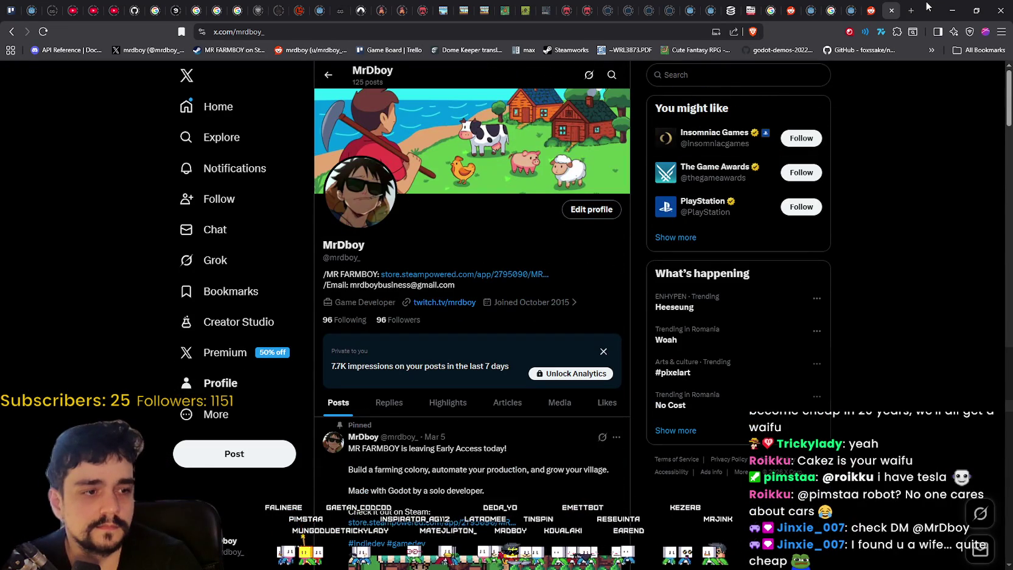
left_click(952, 10)
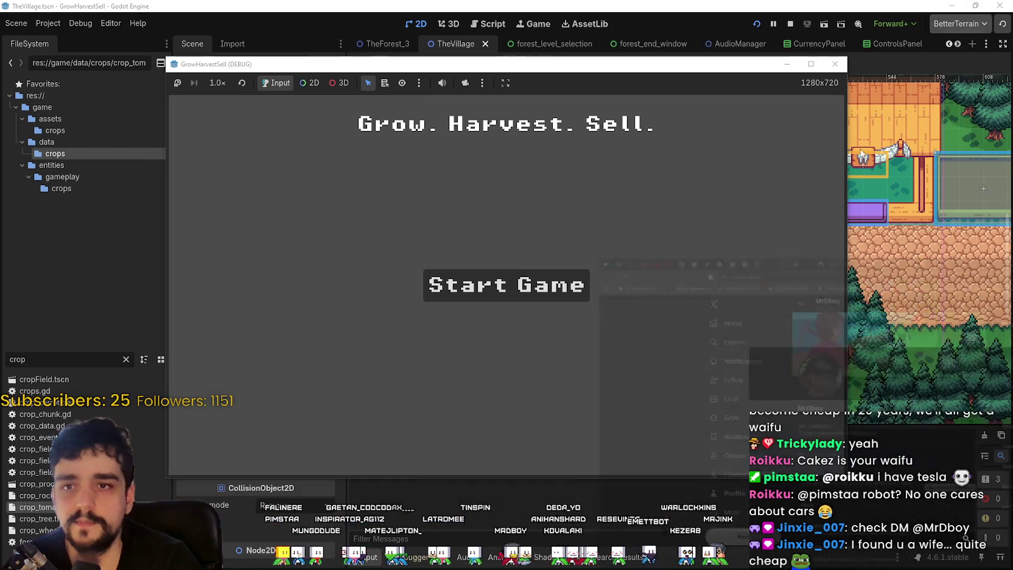
Start the game into The Village, walk the player right and left, then enlarge the wedding-dress image.
key("Return")
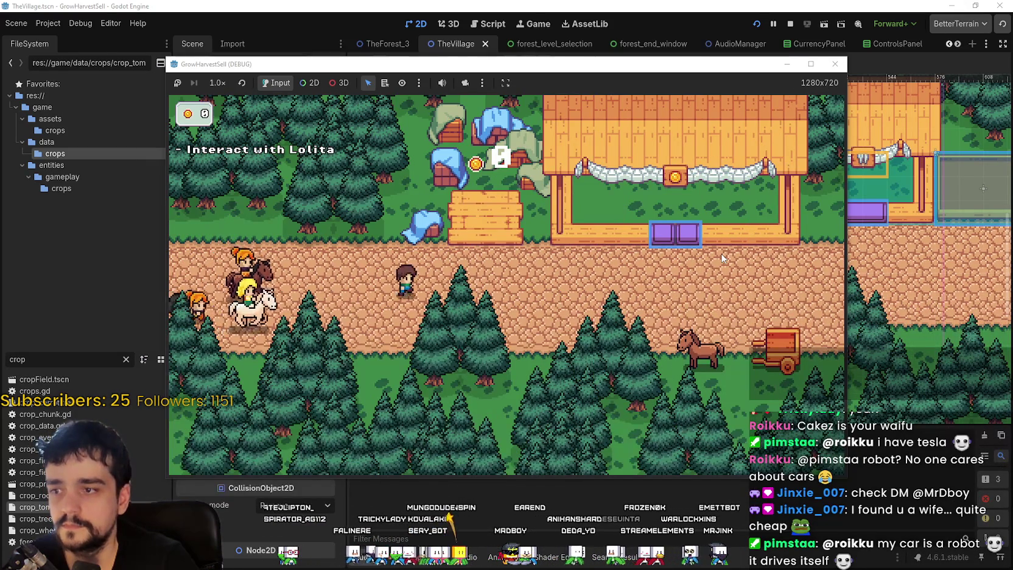
key("d")
key("a")
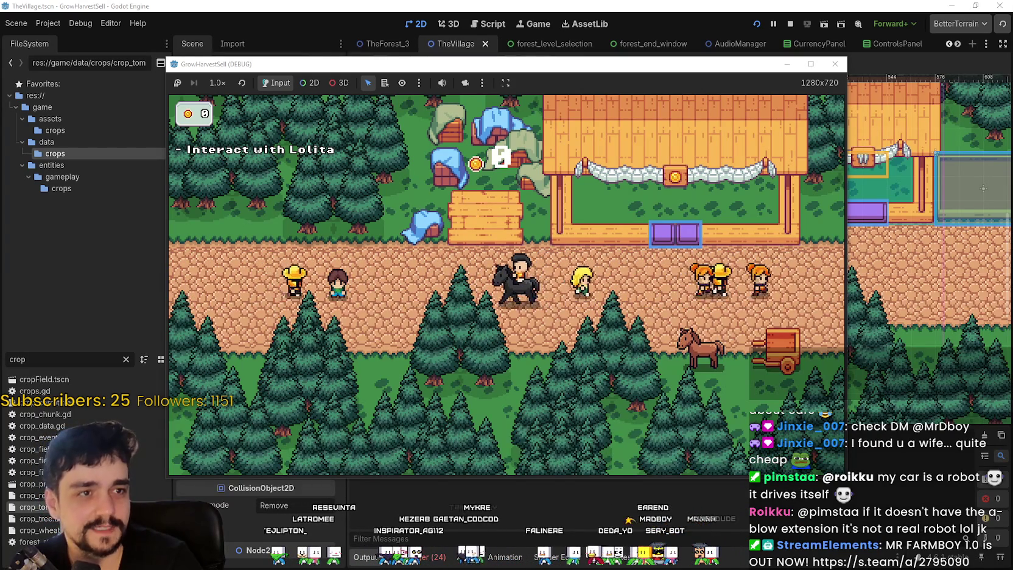
left_click(736, 124)
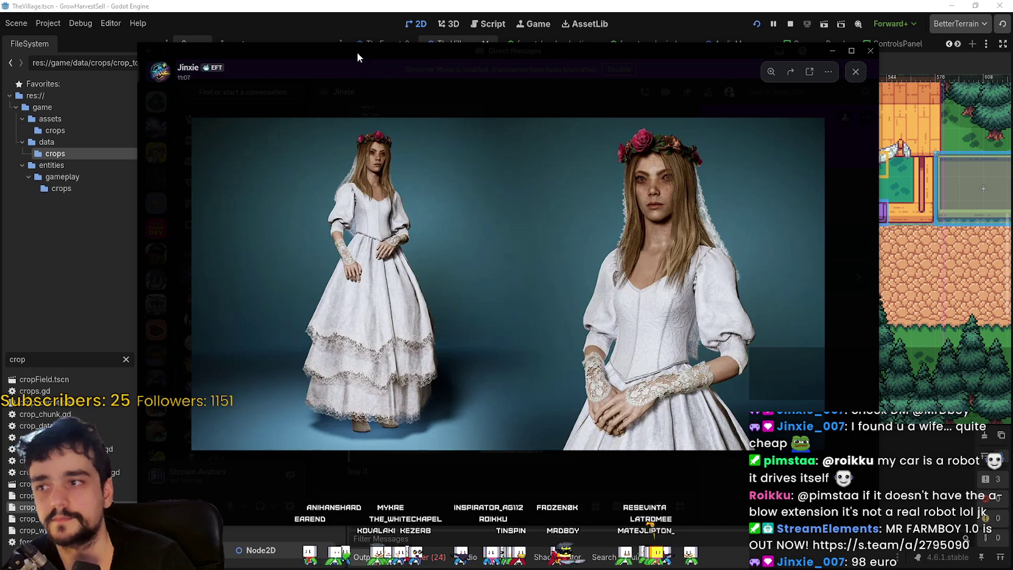
Leave the Discord image for the game window, then stop the running game.
key("alt+Tab")
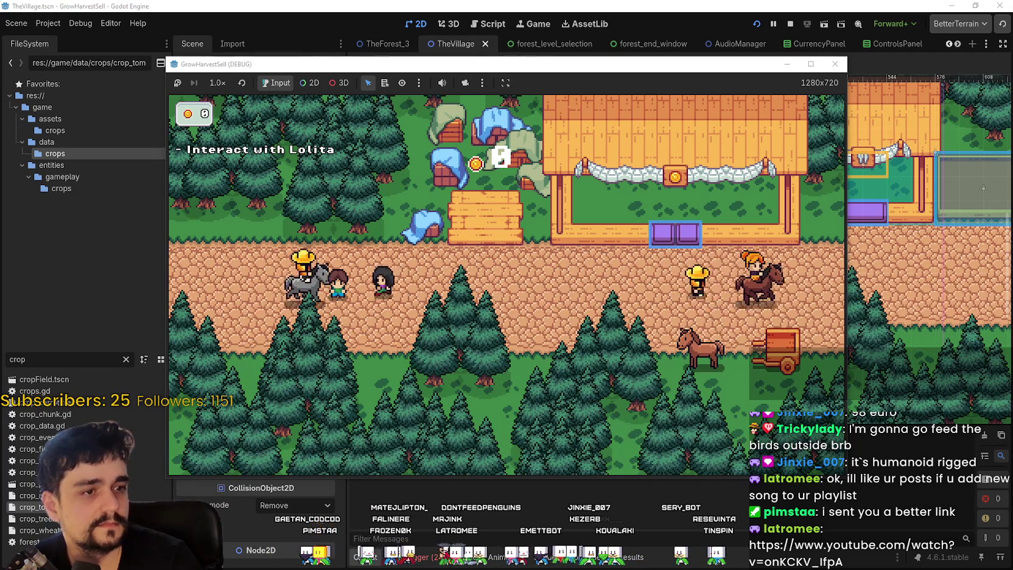
left_click(790, 24)
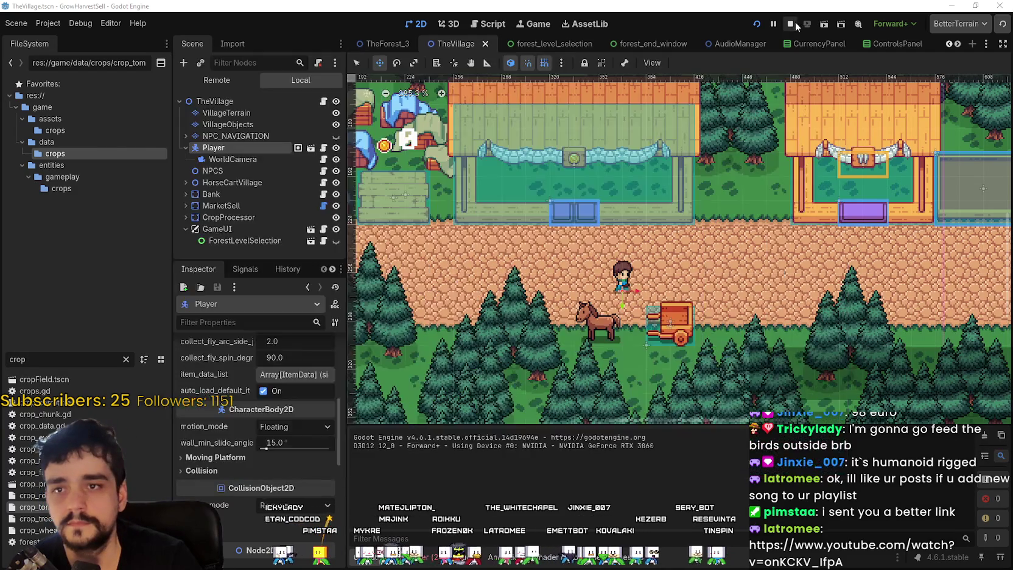
Relaunch the project so the Grow. Harvest. Sell. title screen shows again.
left_click(756, 24)
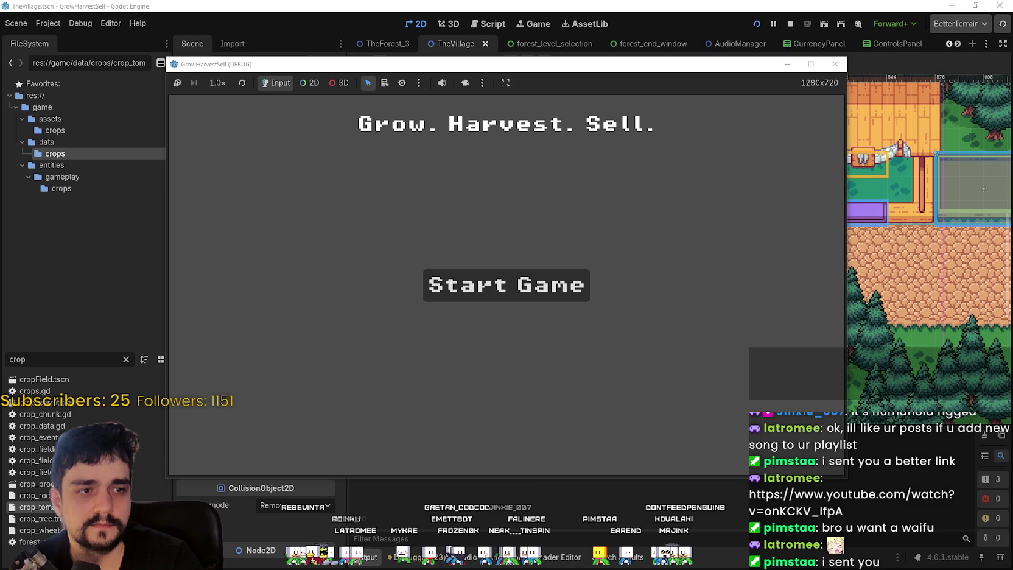
Start the game into The Village, maximize its window, and switch to the browser.
left_click(563, 271)
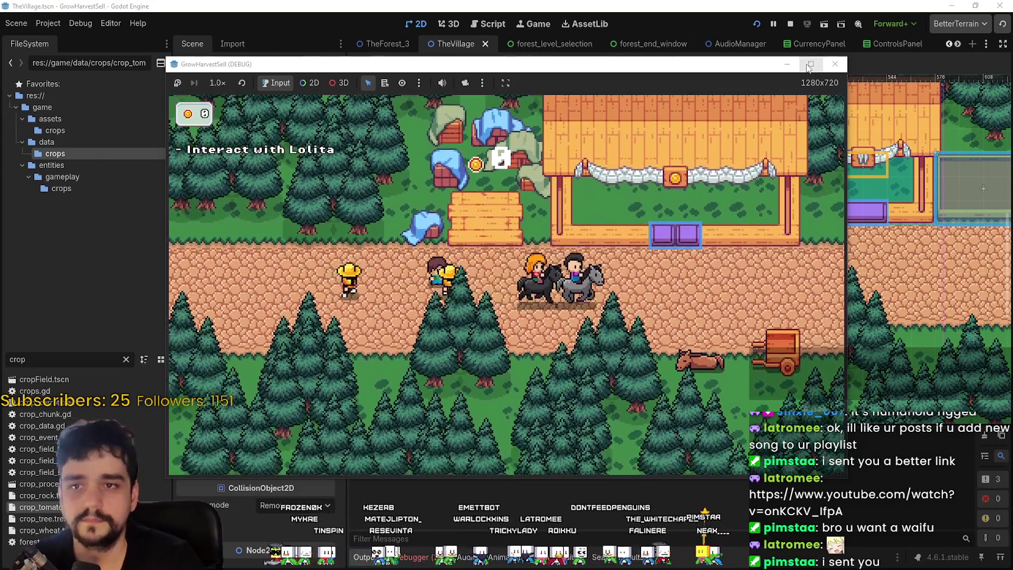
left_click(810, 63)
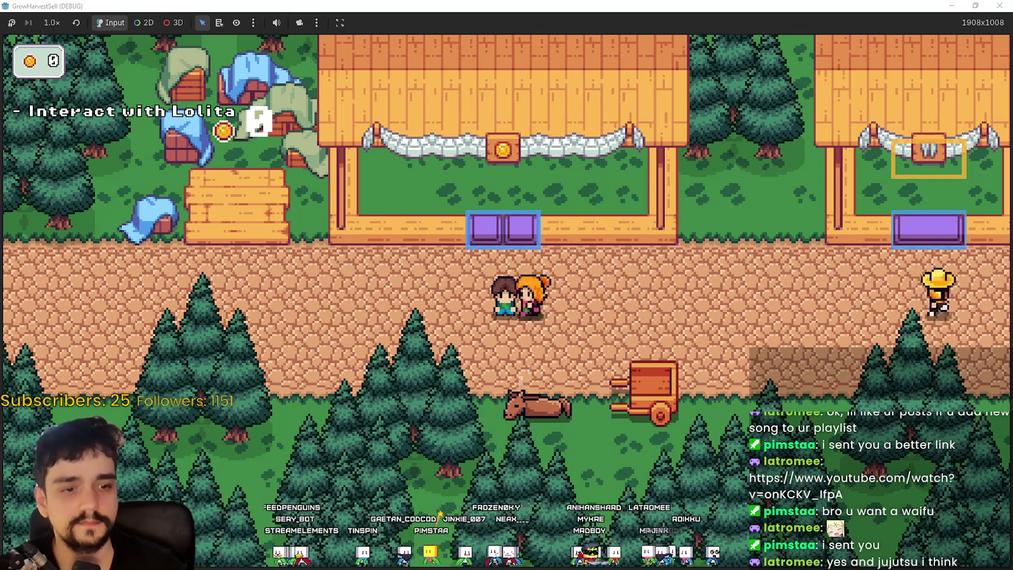
key("alt+Tab")
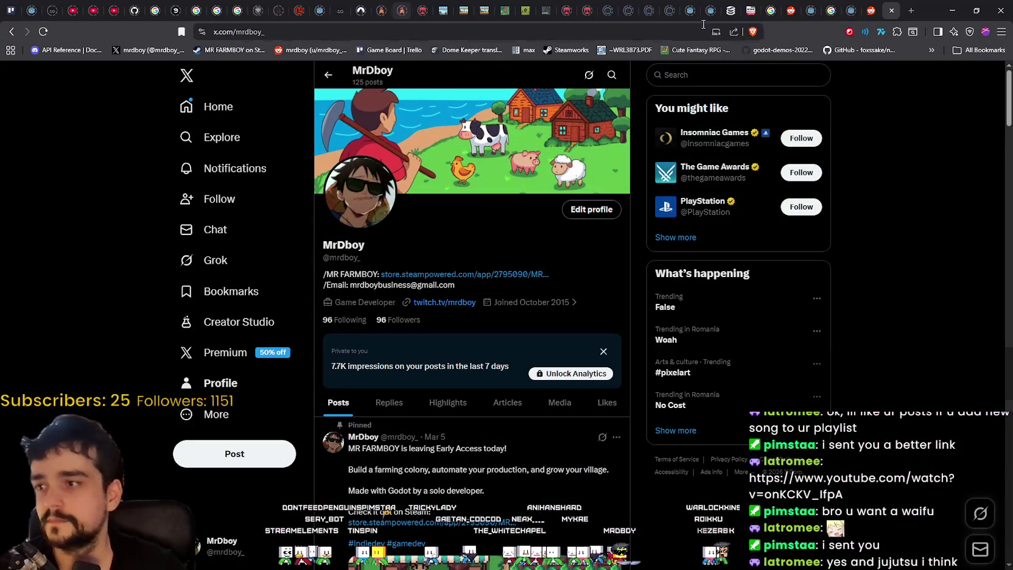
Reload the SteamDB MR FARMBOY charts (68 players, 104 peak) and restore the game view.
left_click(737, 7)
scroll(179, 290, "up", 3)
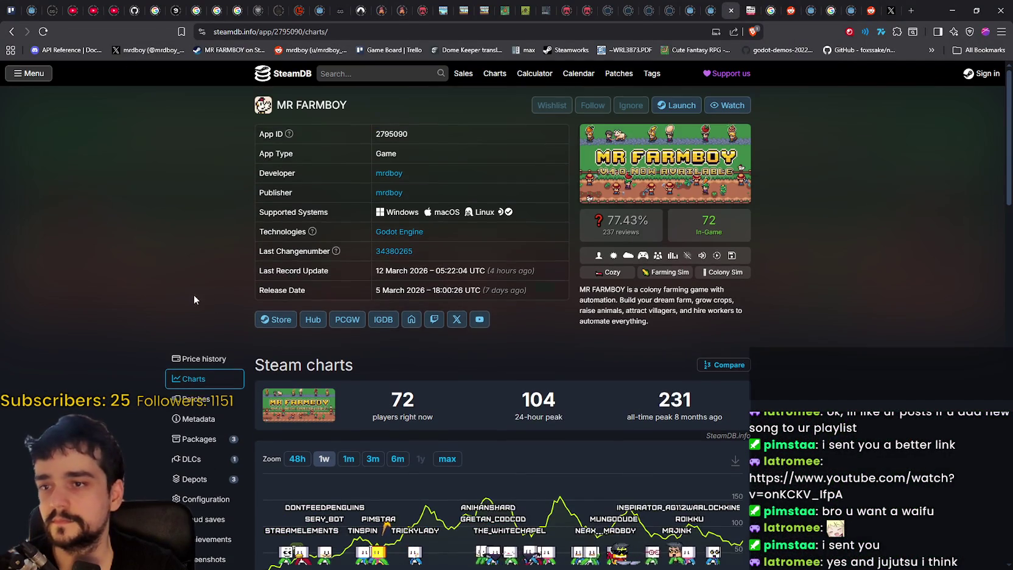
right_click(805, 268)
left_click(883, 304)
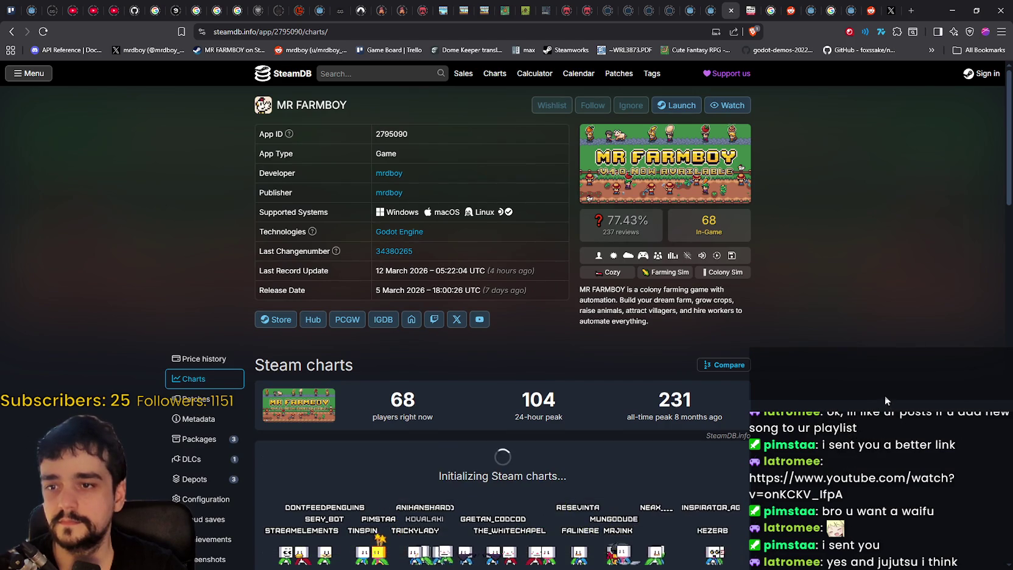
scroll(828, 381, "down", 2)
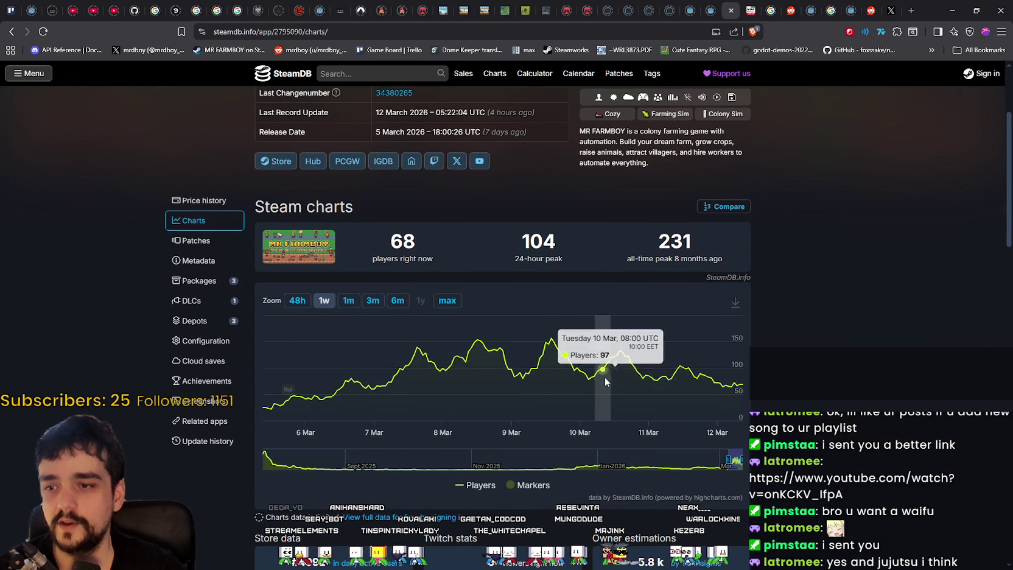
scroll(809, 393, "up", 2)
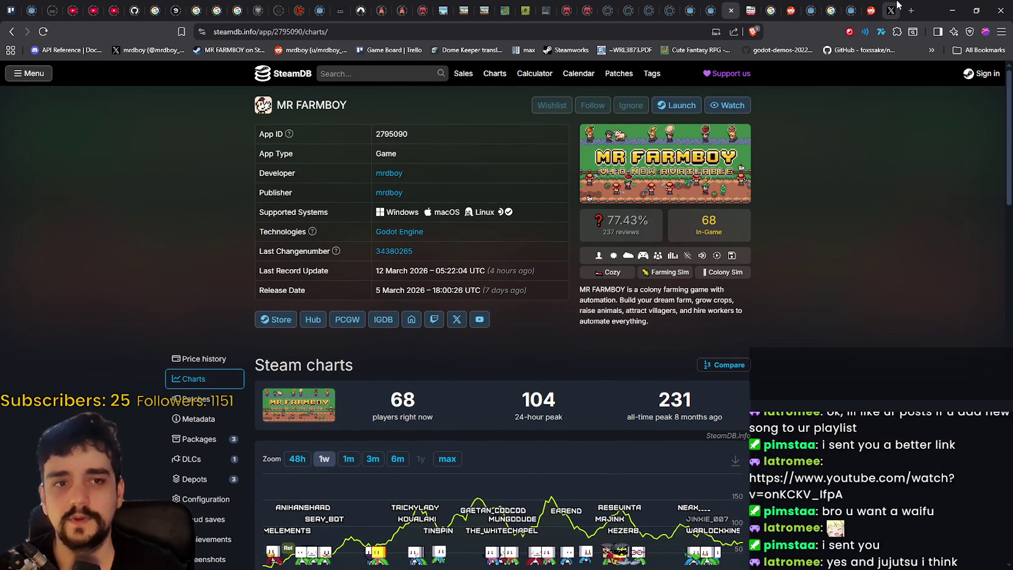
left_click(974, 11)
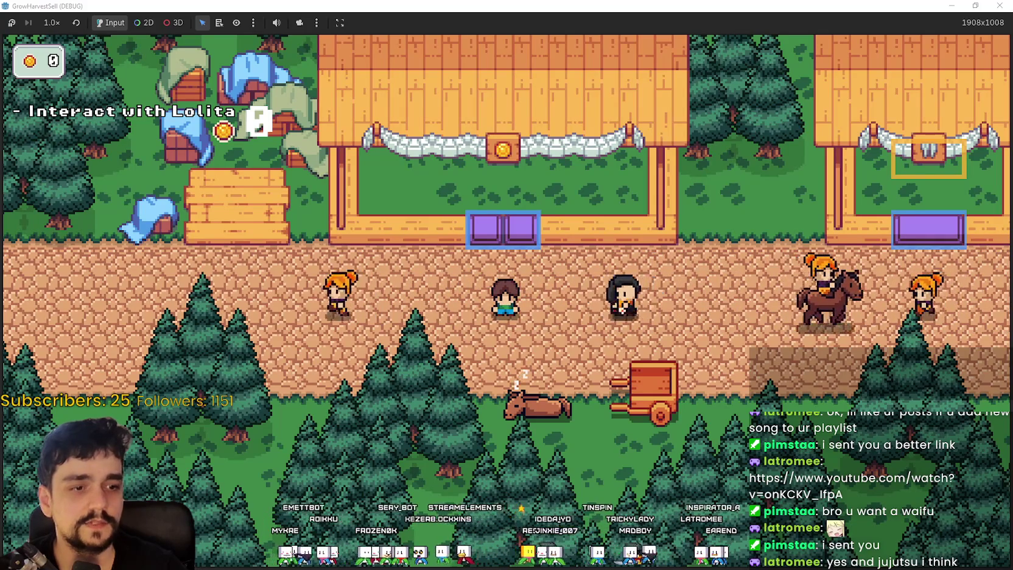
Bring up the Tangy TD and MR FARMBOY prediction lists and close Aseprite covering them.
key("alt+Tab")
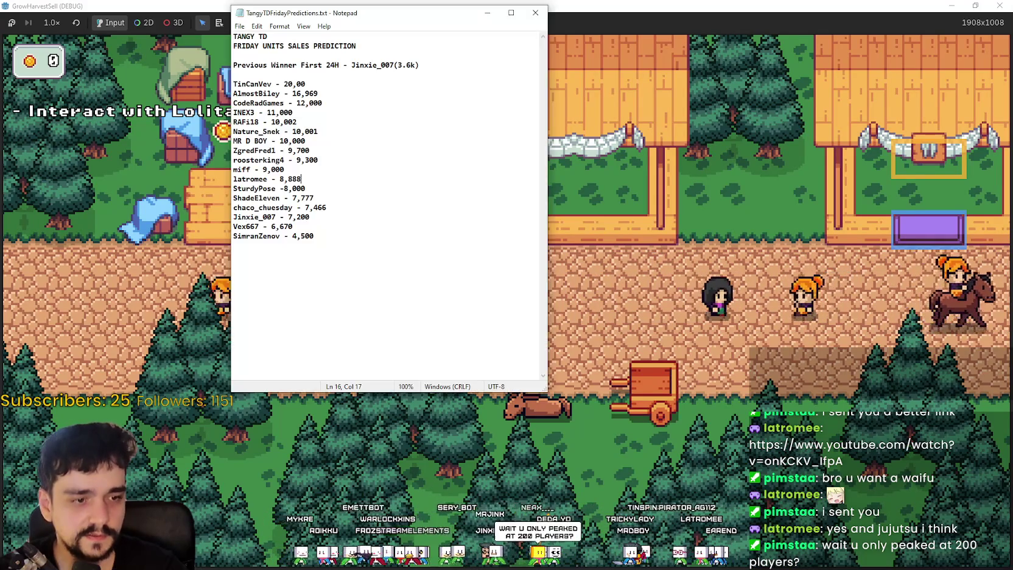
key("alt+Tab")
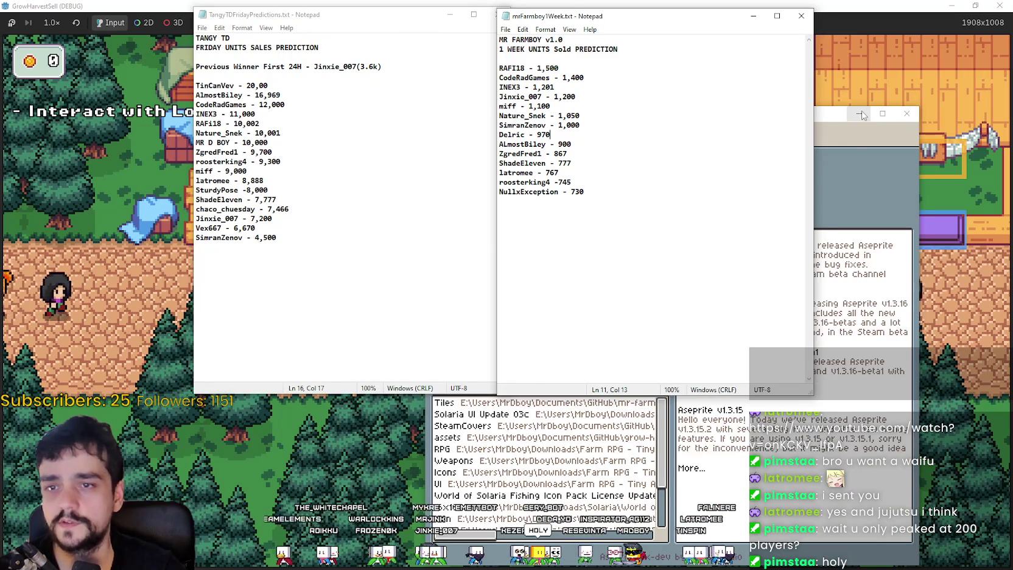
left_click(914, 113)
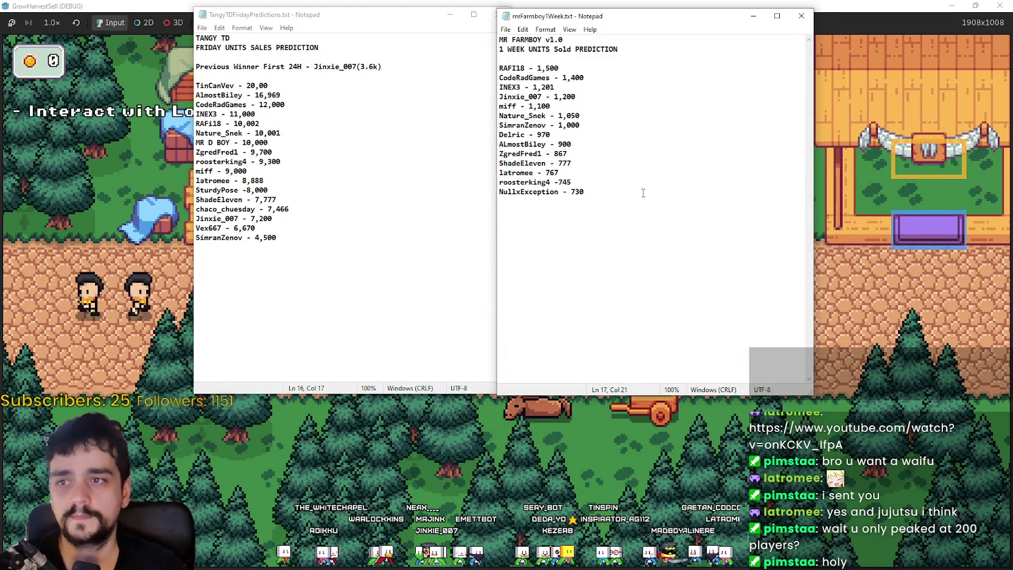
Enlarge the text in both Notepad lists and arrange the two windows side by side.
scroll(616, 128, "up", 8, "ctrl")
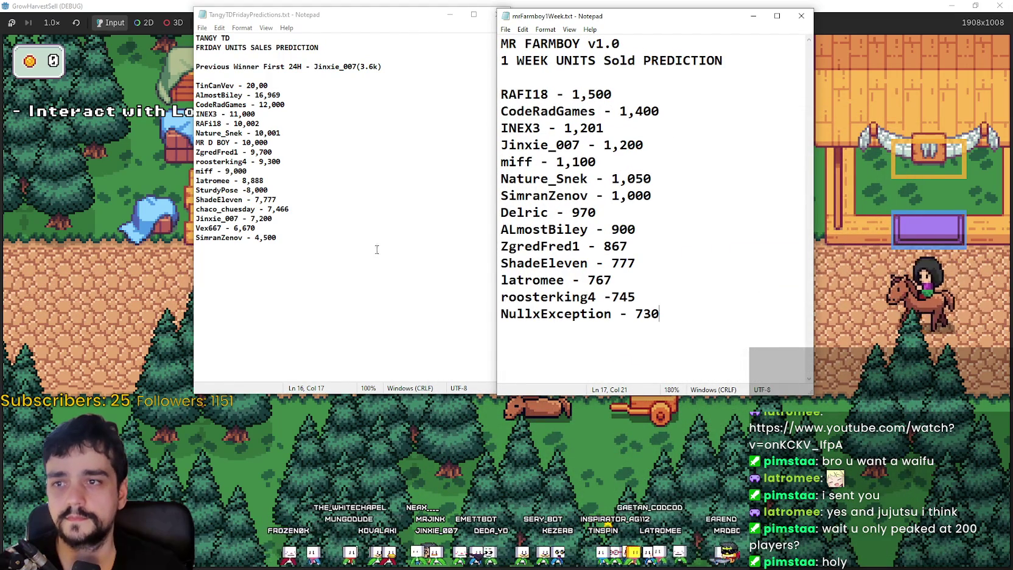
left_click(394, 236)
scroll(371, 192, "up", 5, "ctrl")
left_click_drag(356, 7, 342, 10)
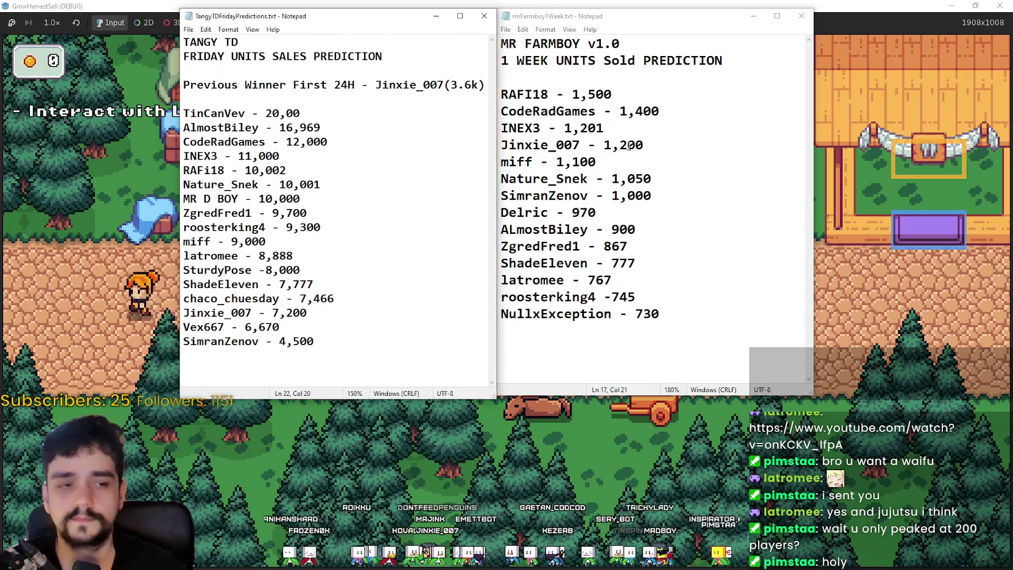
left_click(627, 145)
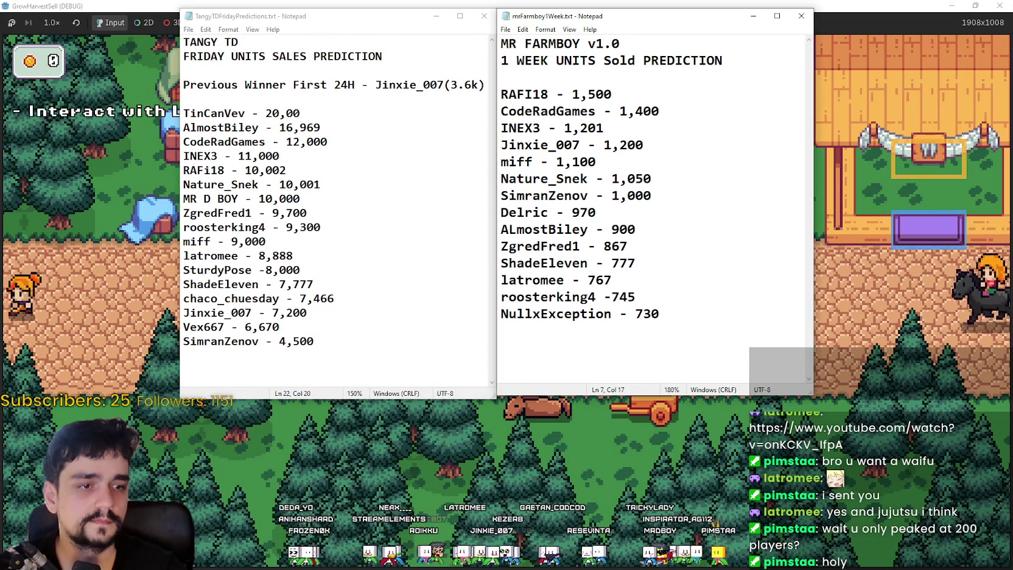
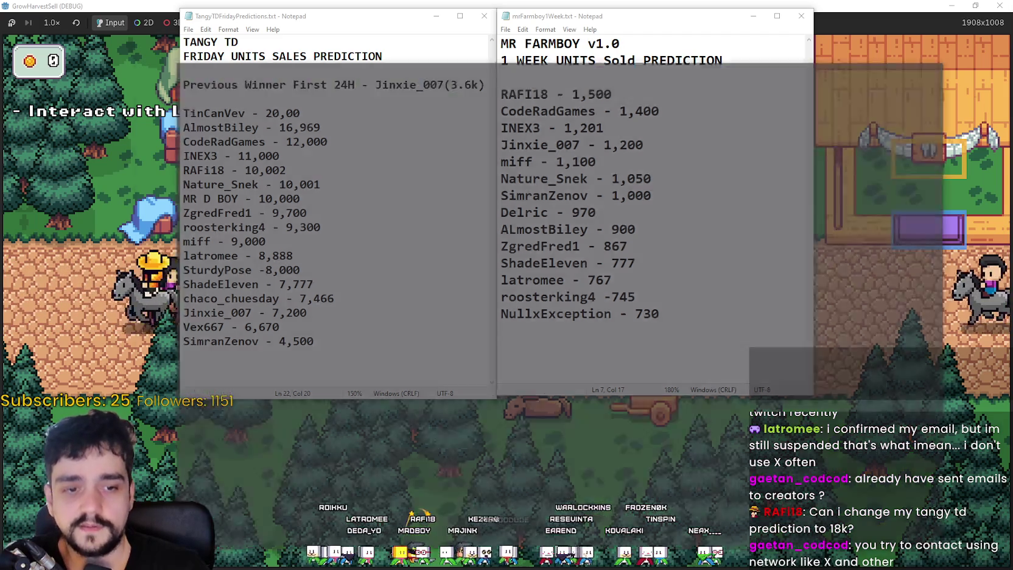
Bring the browser forward and switch to the developer's X profile tab.
key("alt+Tab")
left_click(778, 33)
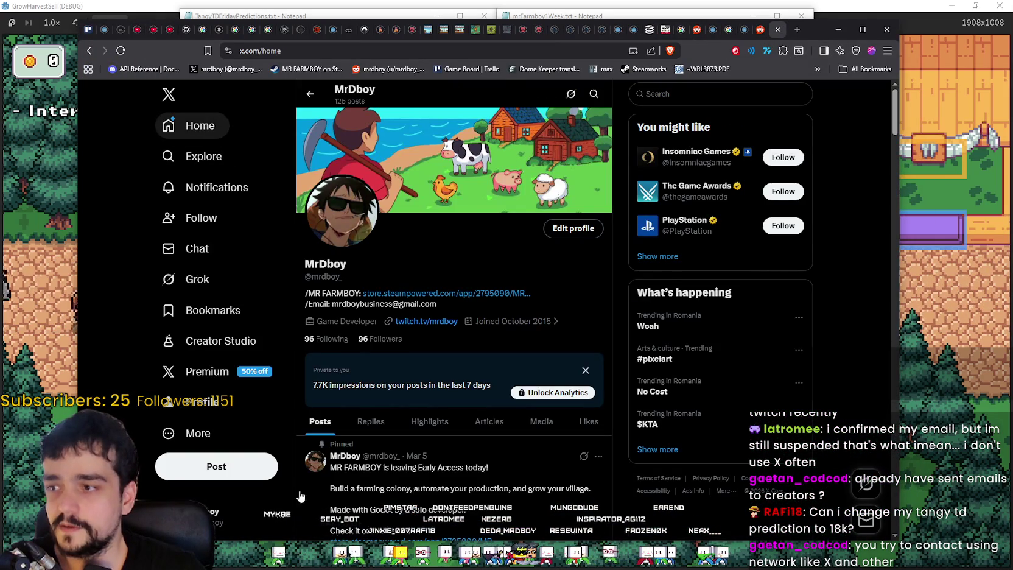
Browse the X home feed and scroll the posts, then bring the GrowHarvestSell window forward.
left_click(224, 122)
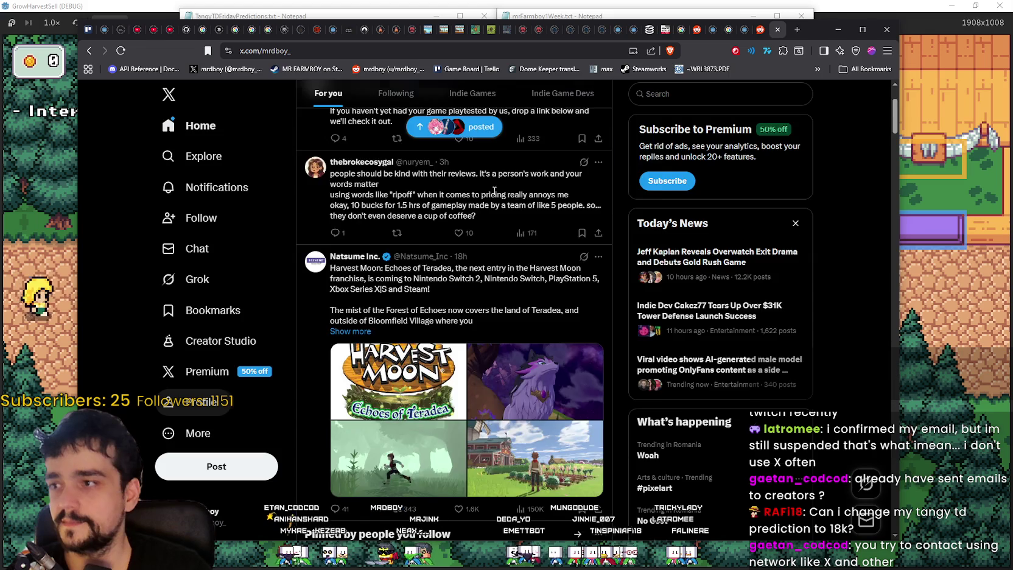
scroll(617, 309, "down", 15)
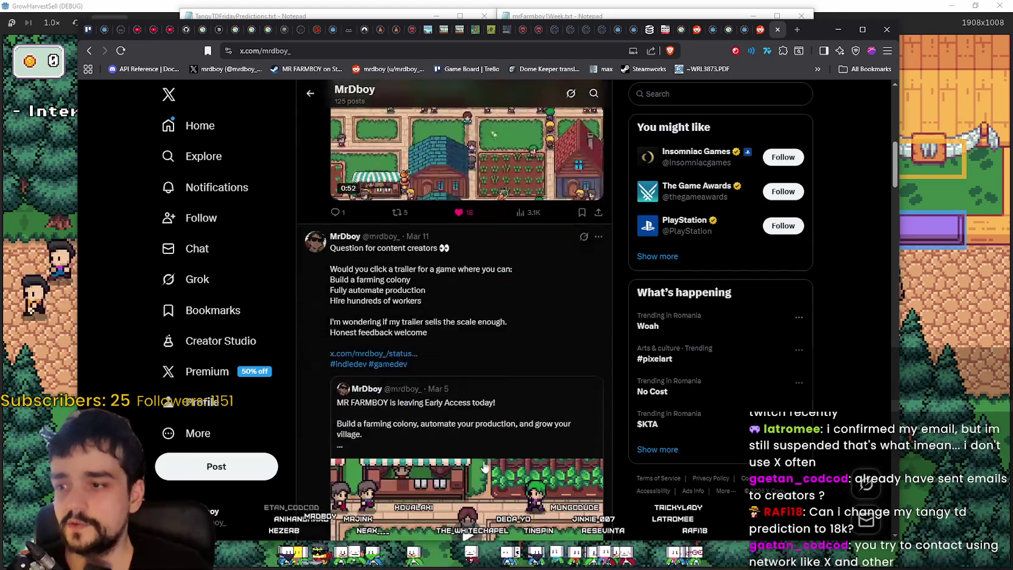
left_click(908, 216)
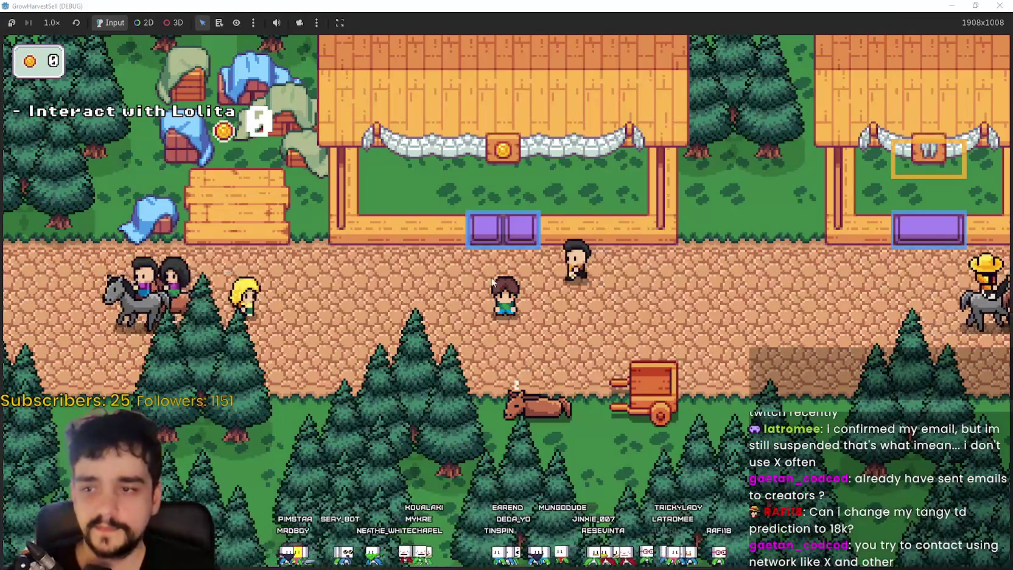
Walk the farmer left along the road and right past the purple stall, then switch to the notes.
key("s")
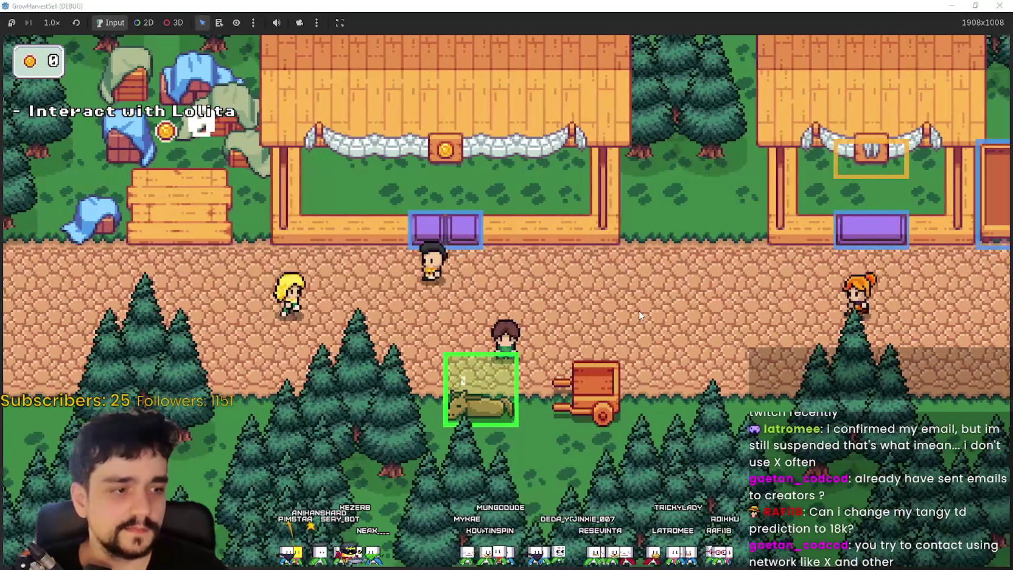
key("a")
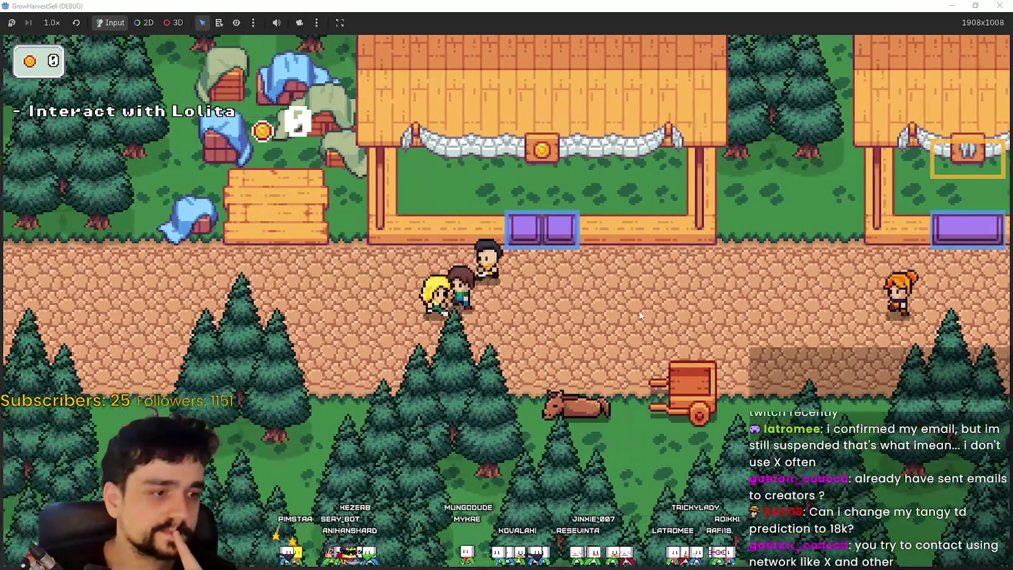
key("a")
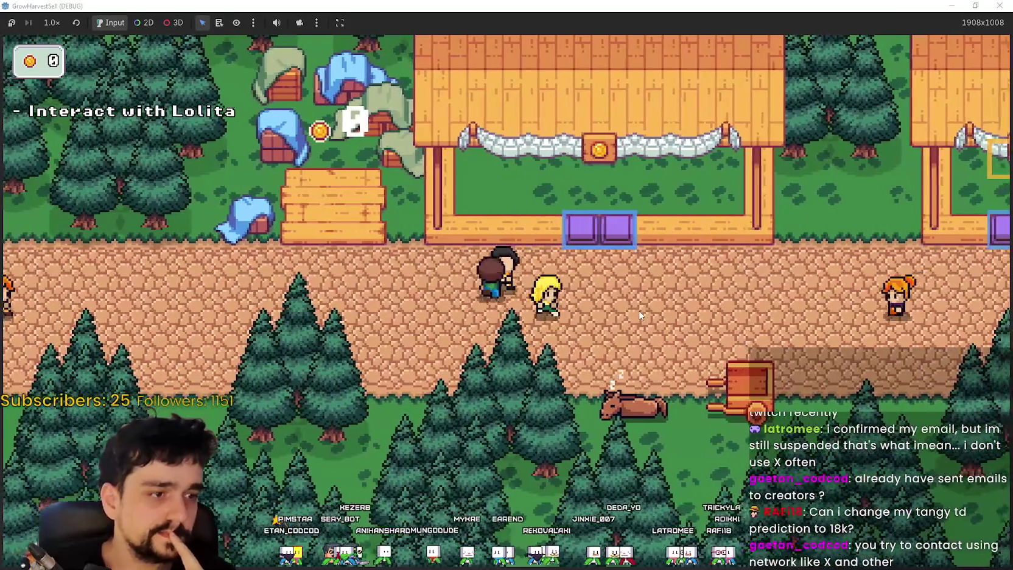
key("a")
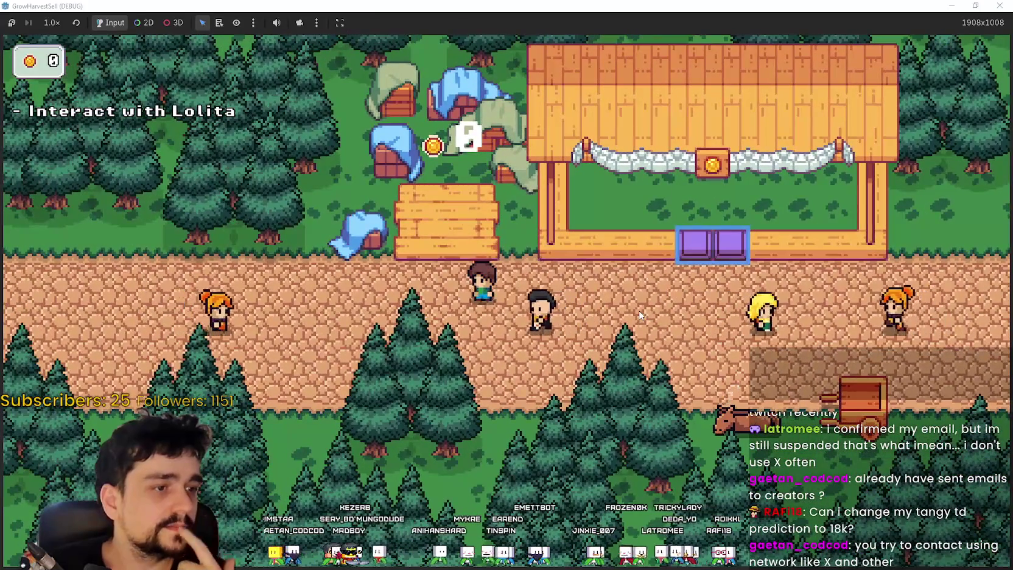
key("d")
key("w")
key("d")
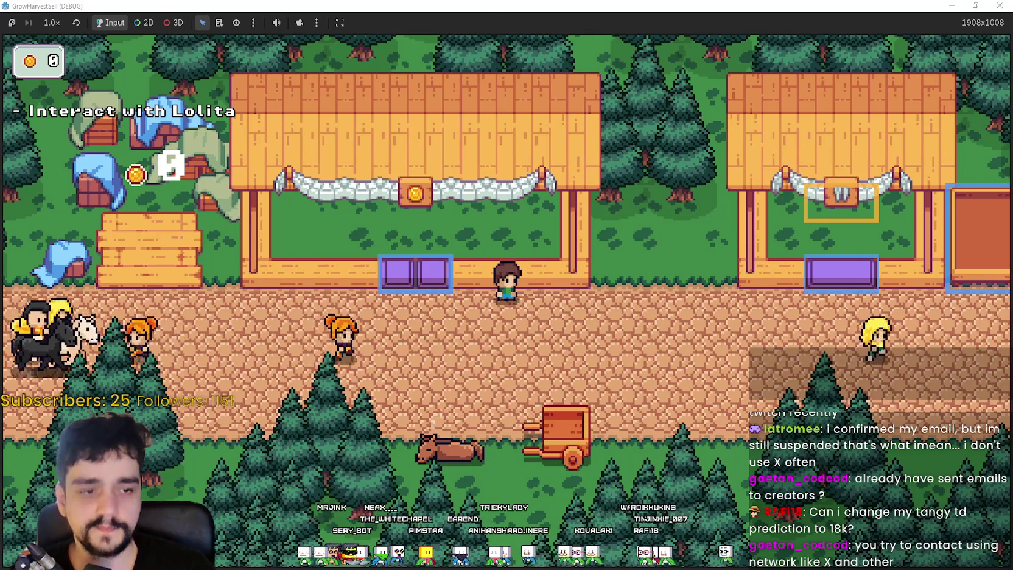
key("alt+Tab")
key("alt+Tab")
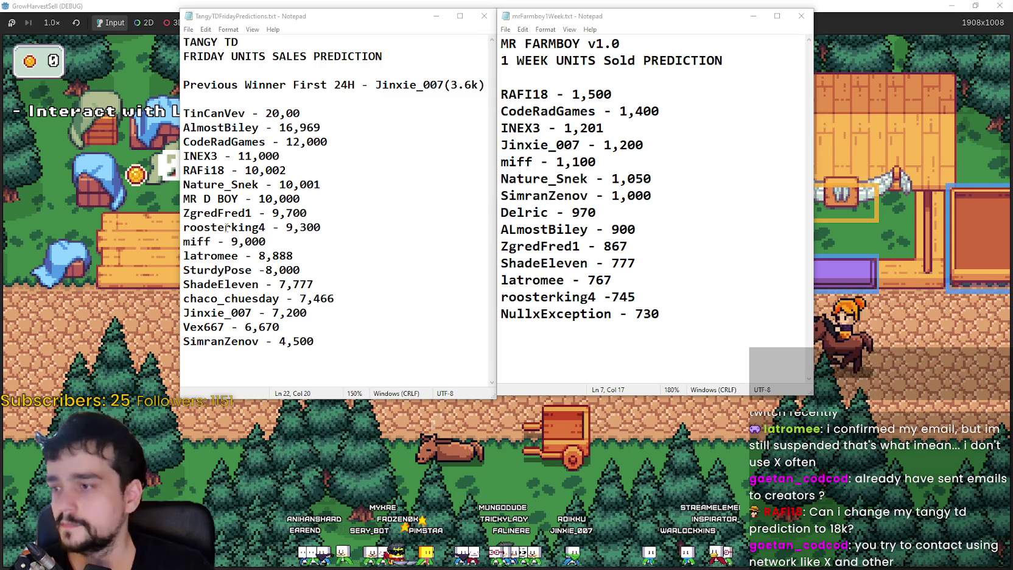
Change the 10,002 Tangy TD prediction to 18,000 and move that line into second place.
left_click_drag(299, 174, 238, 173)
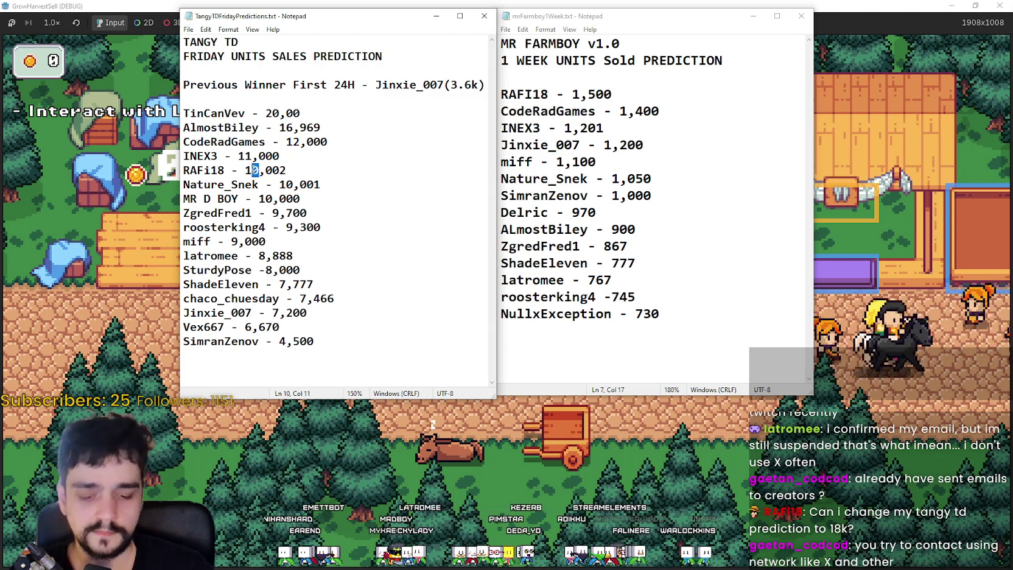
type("8")
left_click_drag(293, 170, 265, 170)
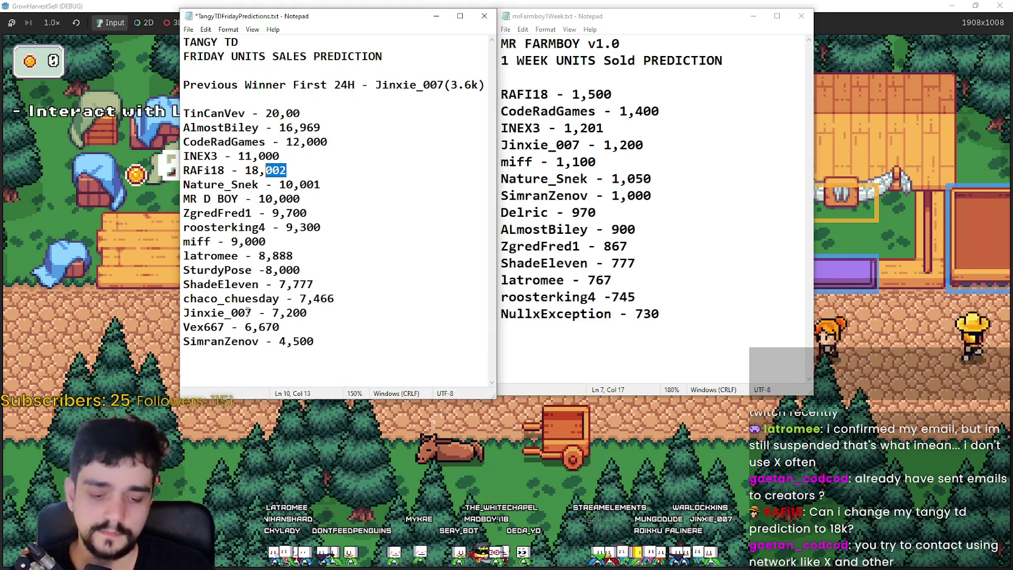
key("shift+Home")
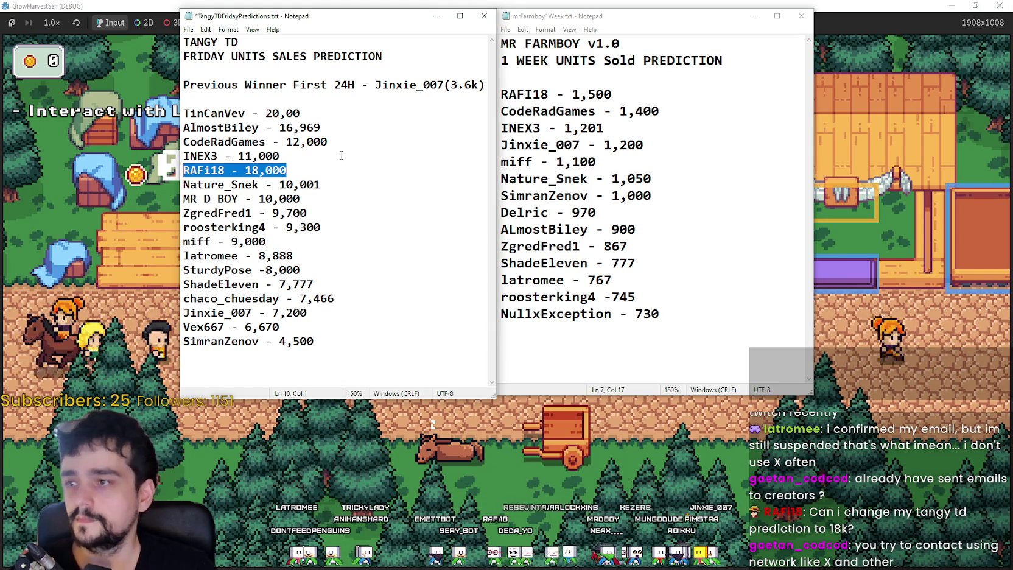
key("ctrl+x")
key("BackSpace")
left_click(304, 113)
key("Return")
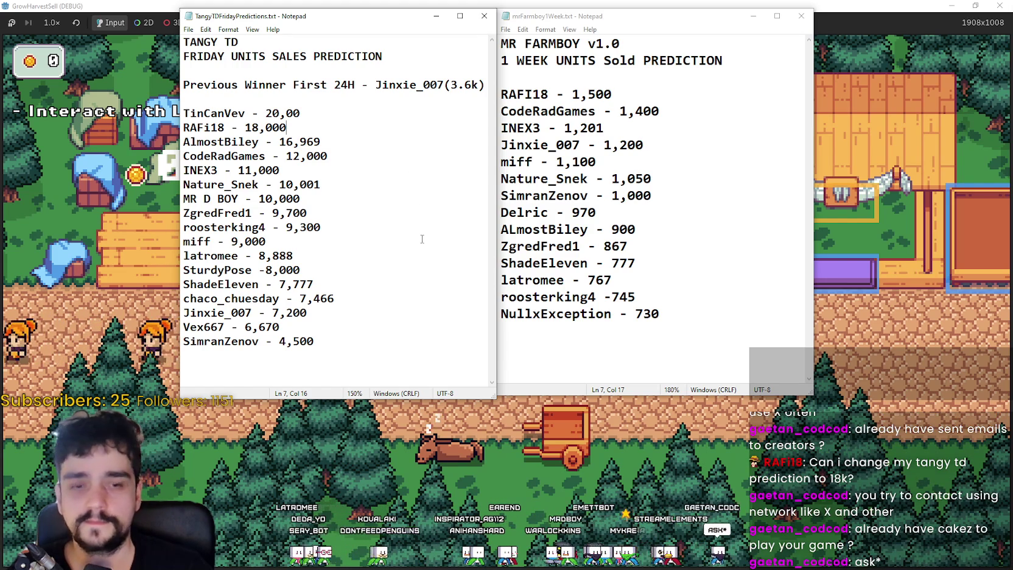
Resize the Tangy TD notes window and shift the MR FARMBOY notes slightly right.
mouse_move(495, 221)
left_mouse_down()
mouse_move(435, 211)
mouse_move(481, 207)
left_mouse_up()
left_click_drag(478, 397, 497, 391)
left_click_drag(549, 13, 589, 20)
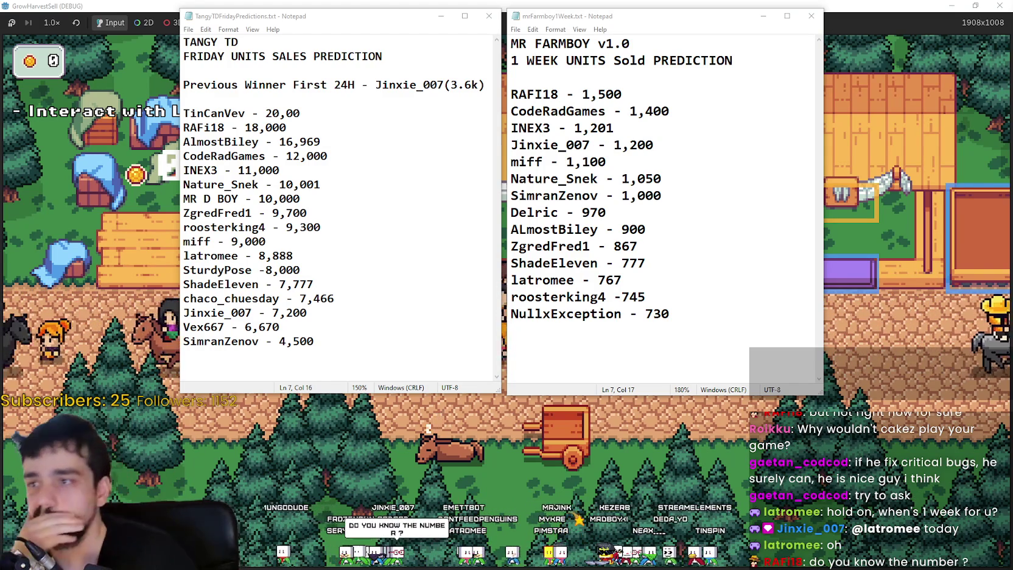
left_click(624, 79)
left_click(605, 77)
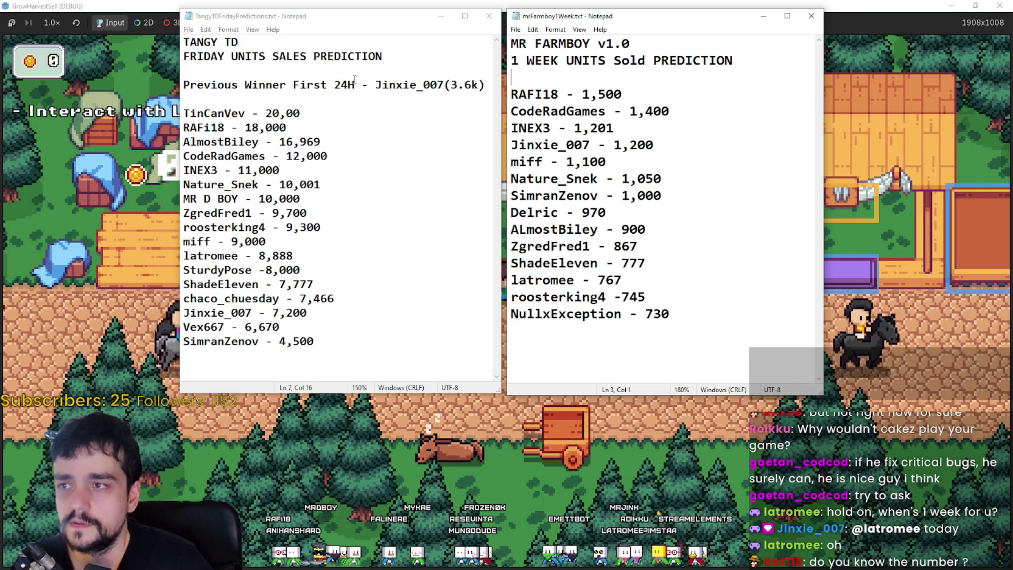
Paste the 'Previous Winner First 24H' label into mrFarmboy1Week, add two past winners' names, and save.
left_click_drag(354, 85, 197, 72)
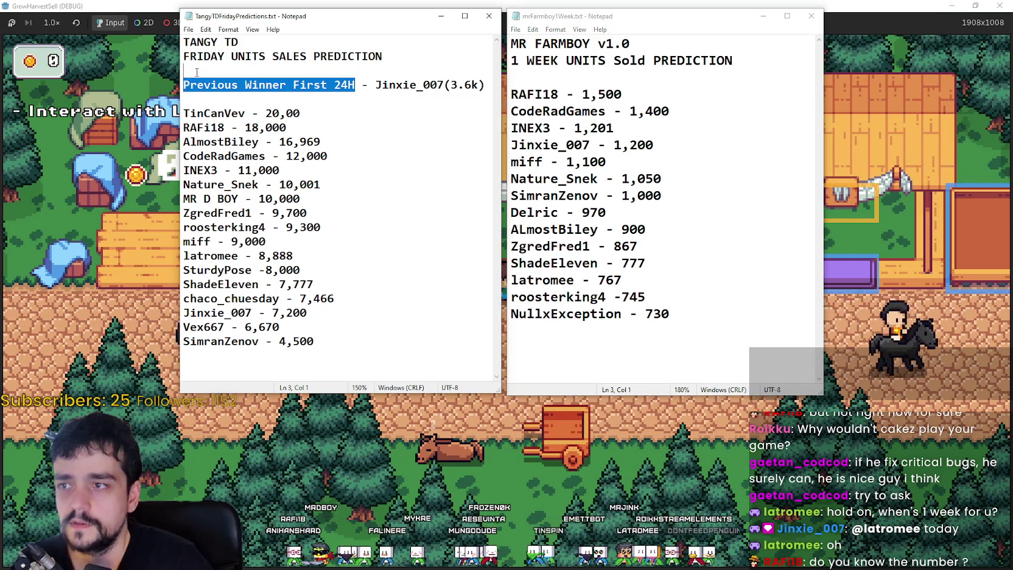
left_click(579, 73)
key("ctrl+v")
key("Return")
left_click(763, 65)
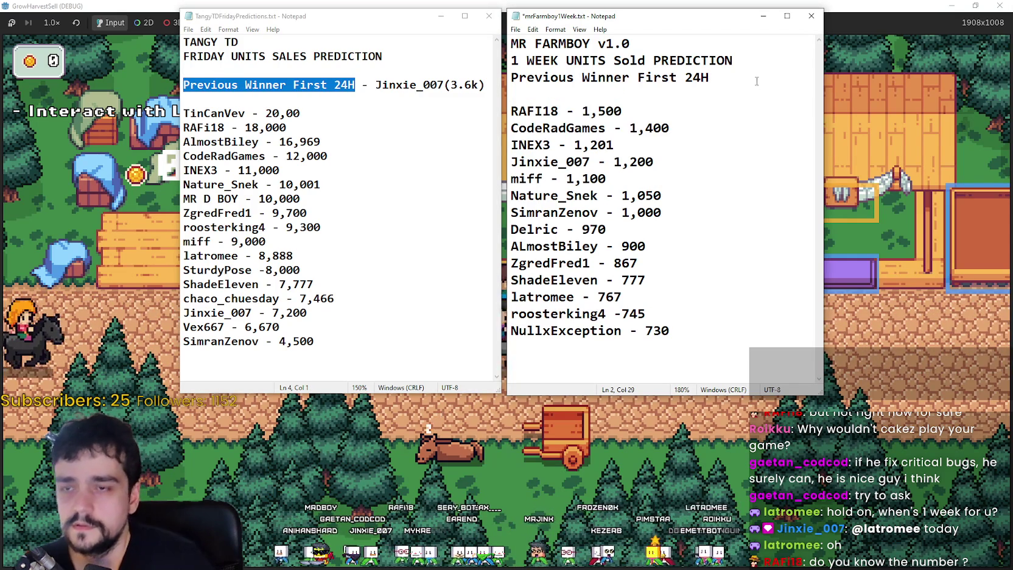
key("Return")
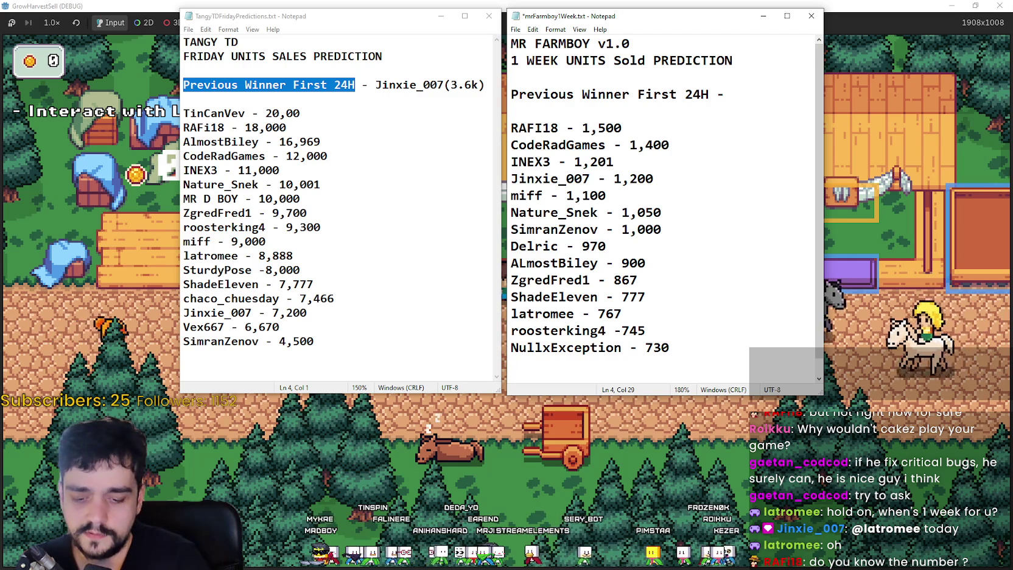
type("cyanfinger, nu")
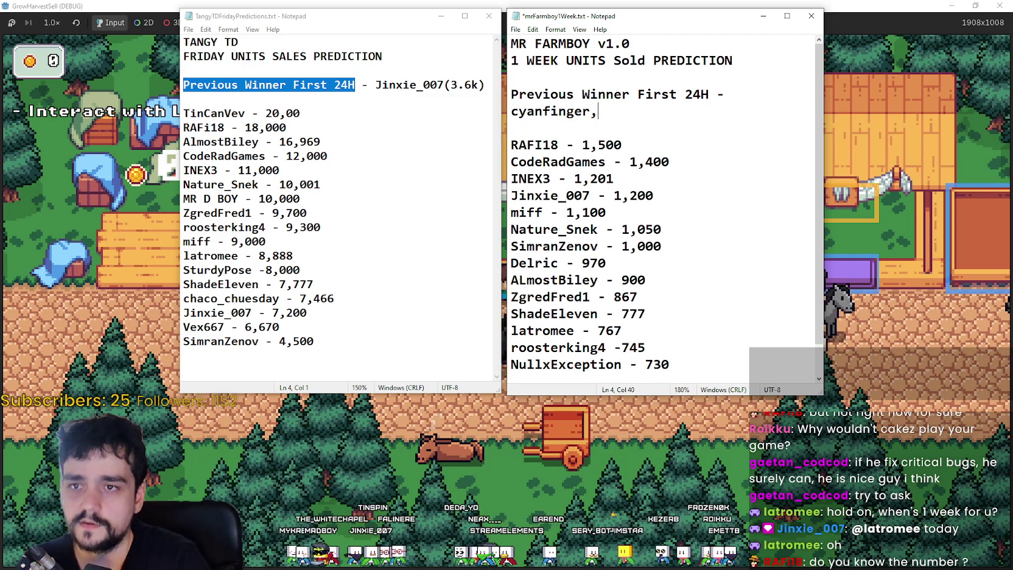
type("llx")
key("ctrl+s")
Make the MR FARMBOY notes window taller and narrower, then select and deselect its prediction list.
left_click(601, 127)
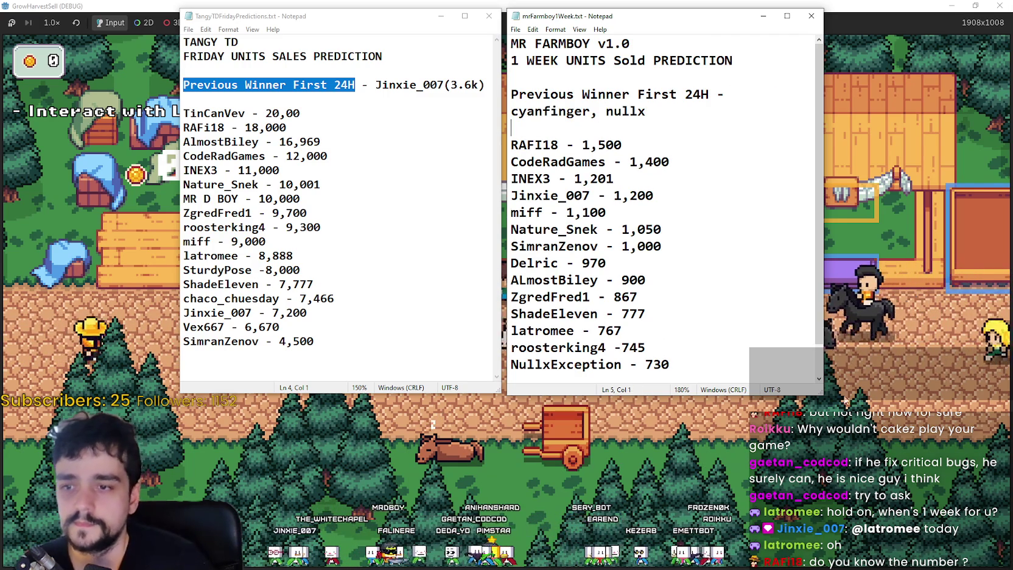
mouse_move(822, 393)
left_mouse_down()
mouse_move(818, 433)
mouse_move(782, 462)
left_mouse_up()
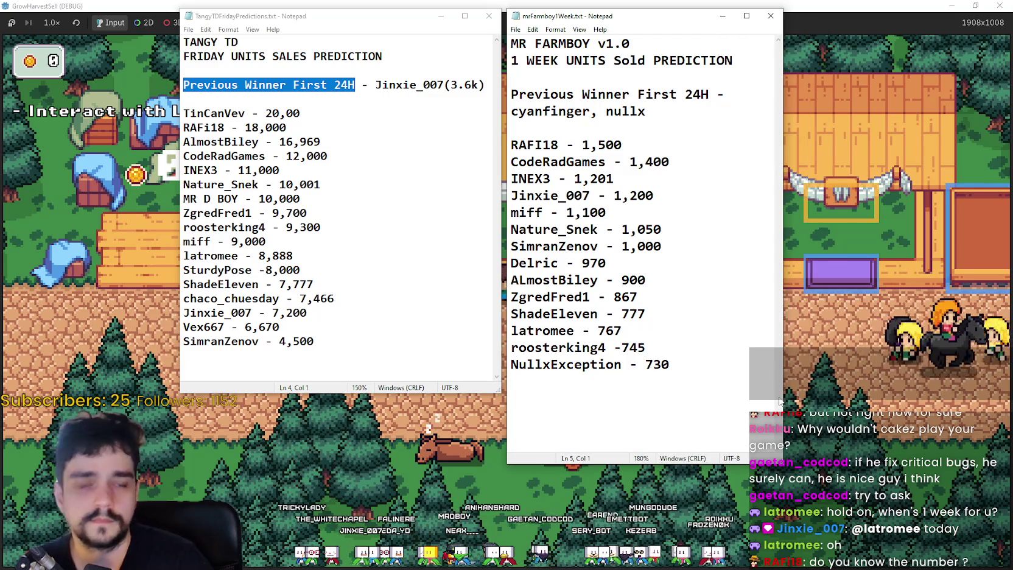
left_click(737, 259)
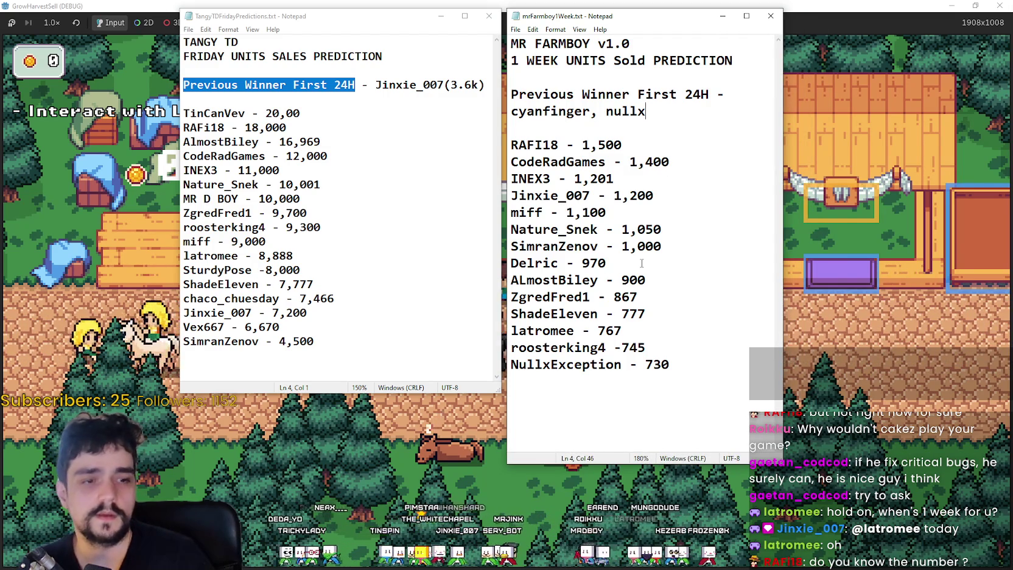
mouse_move(676, 368)
left_mouse_down()
mouse_move(599, 230)
mouse_move(512, 138)
left_mouse_up()
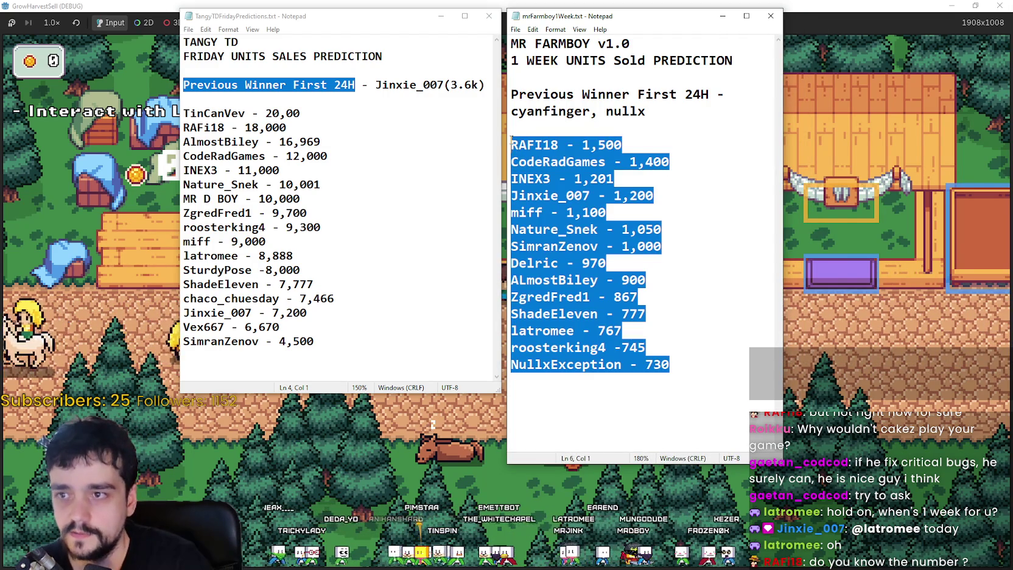
left_click(537, 124)
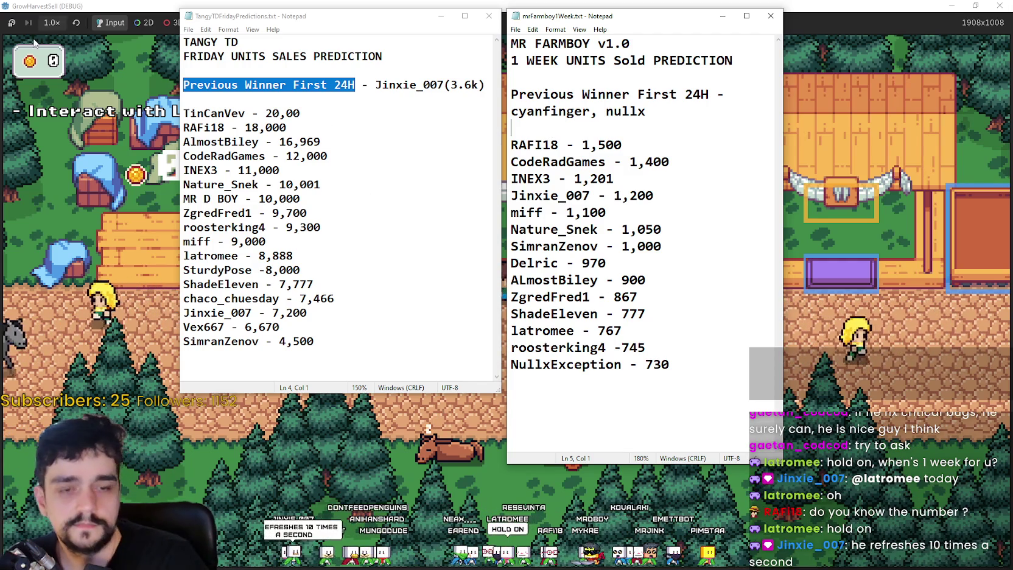
Highlight the entries in both prediction lists, clear the selections, and return to the game.
left_click(347, 242)
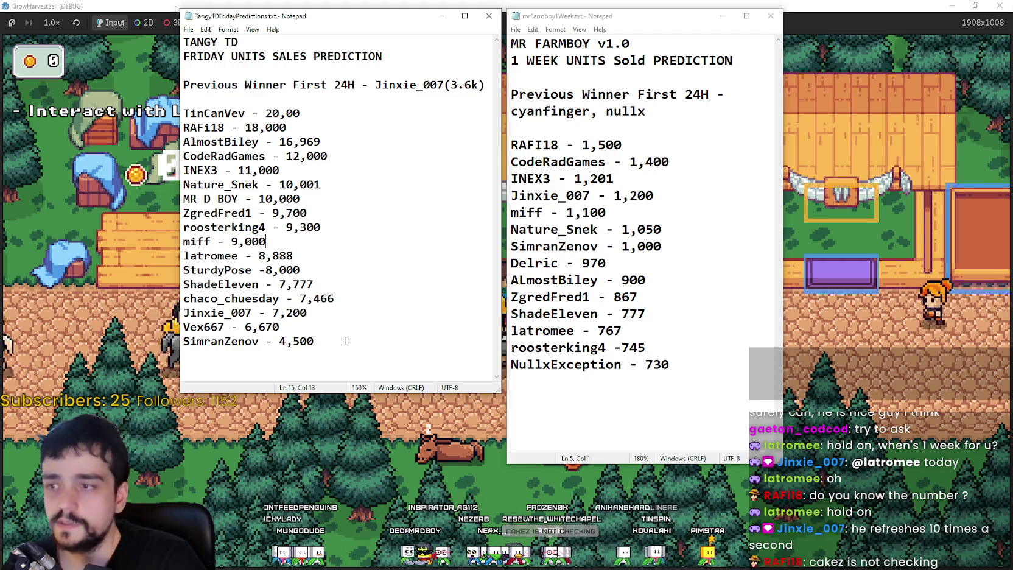
left_click_drag(341, 341, 169, 94)
left_click(729, 369)
key("ctrl+a")
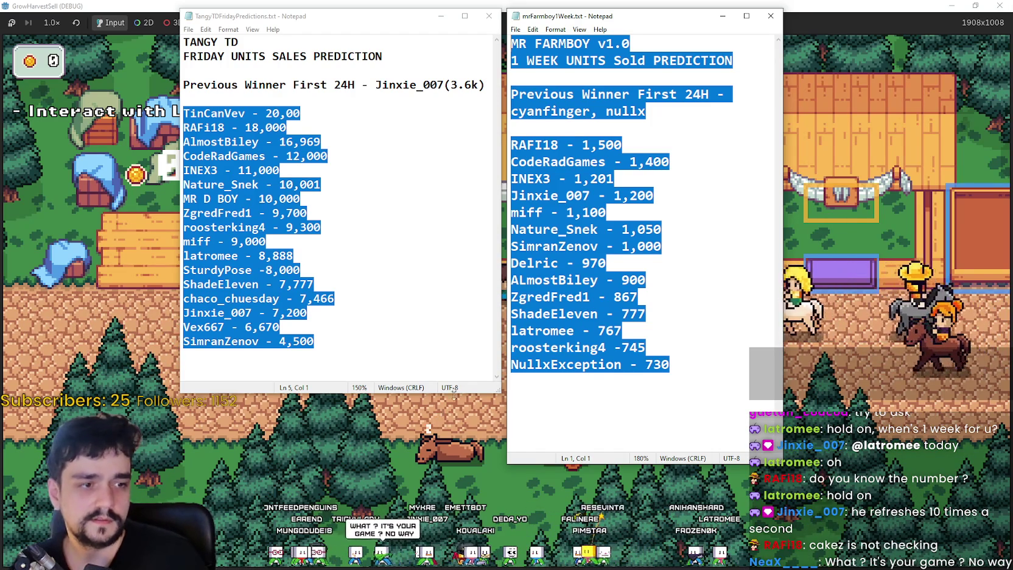
left_click(622, 365)
left_click(595, 314)
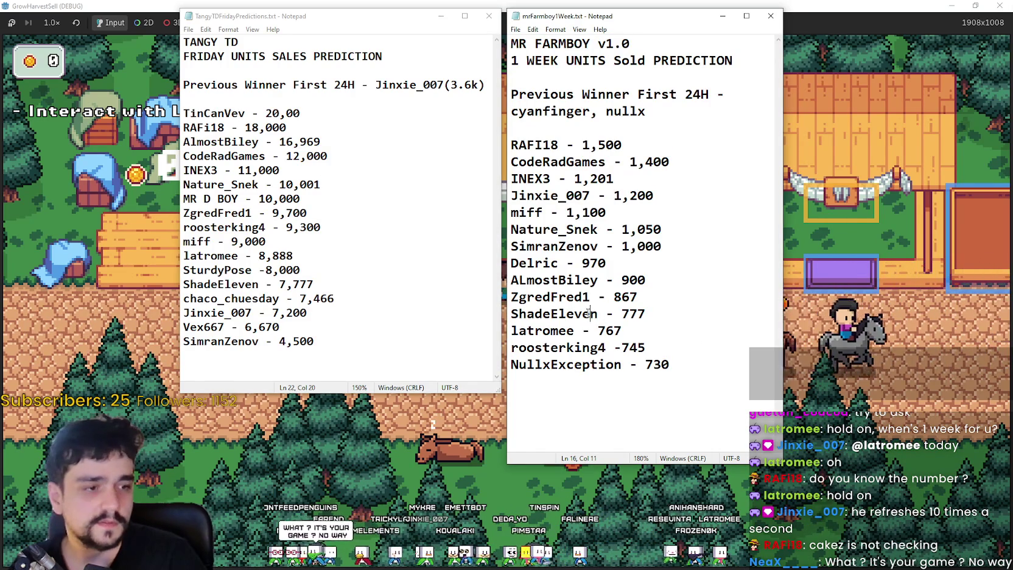
left_click(735, 467)
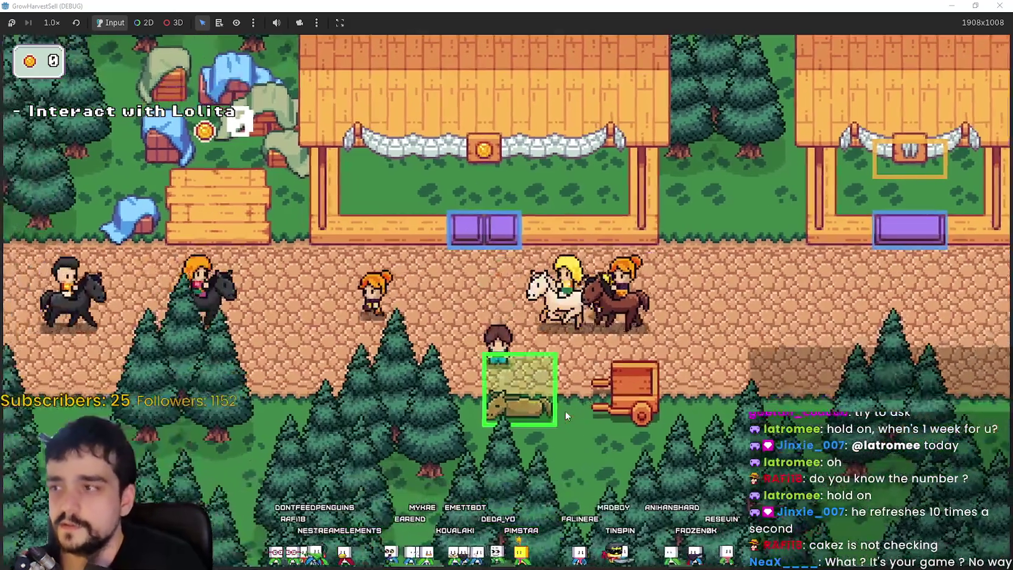
View the Prestige Lv 0 skill tree from the stage menu, then start Stage 1 in The Forest.
left_click(564, 409)
left_click(237, 408)
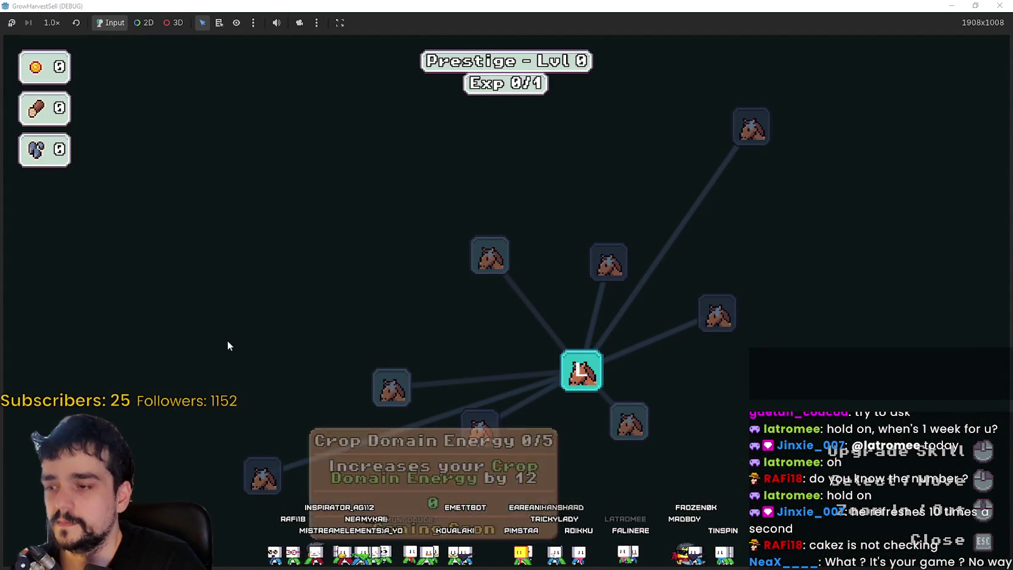
key("Escape")
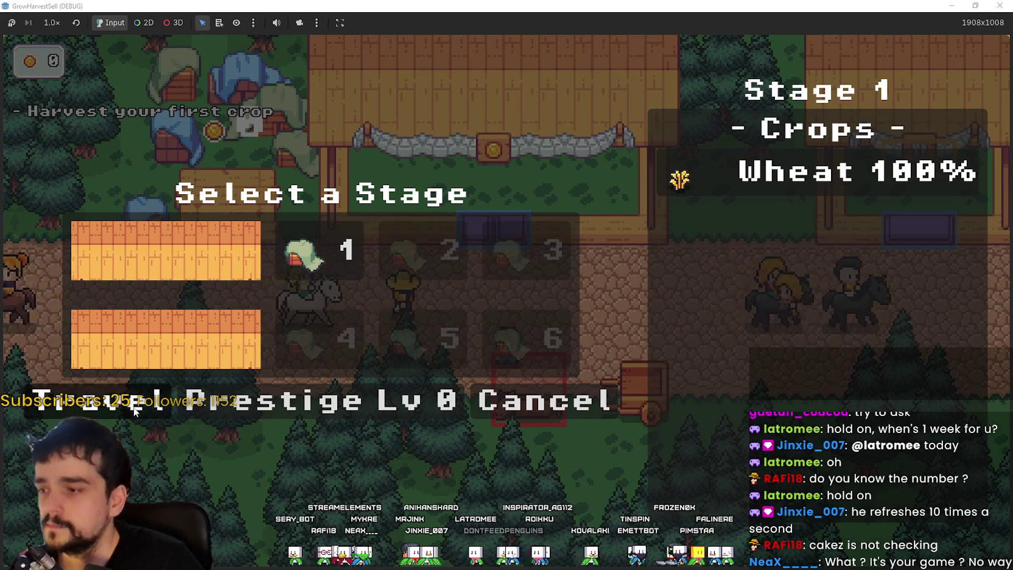
left_click(320, 249)
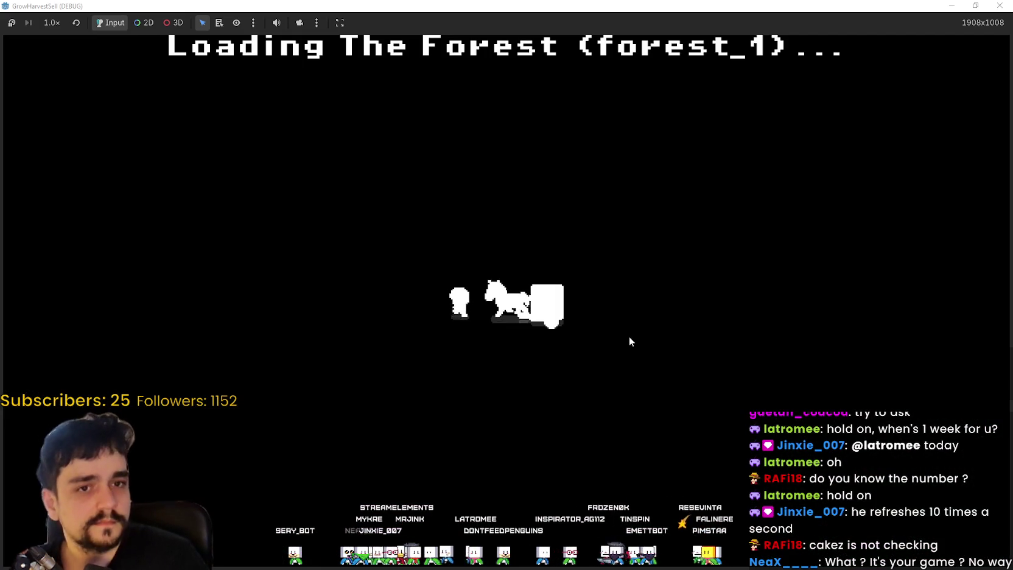
Walk the farmer back and forth across the Forest field while the wheat grows.
key("s")
key("d")
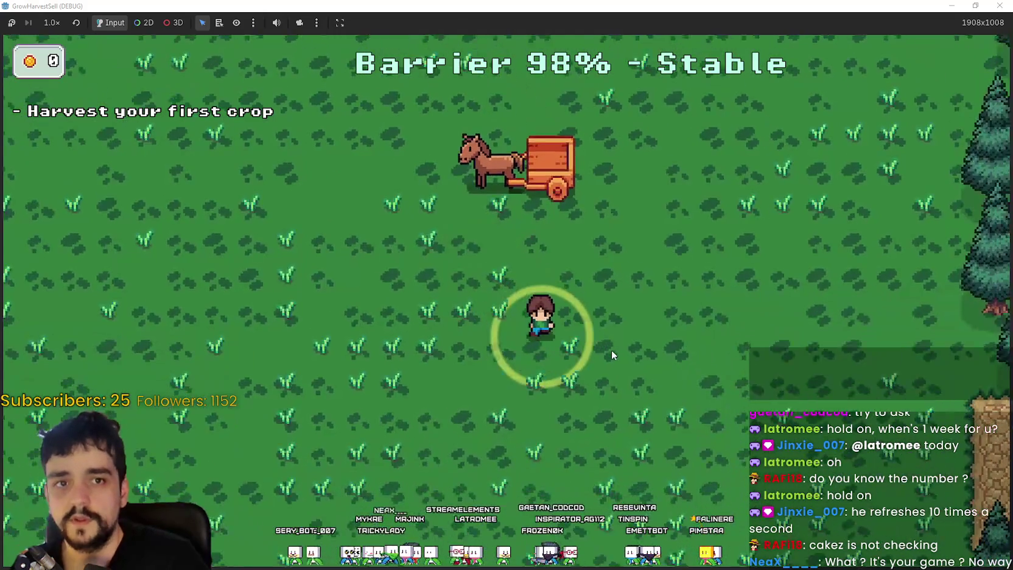
key("a")
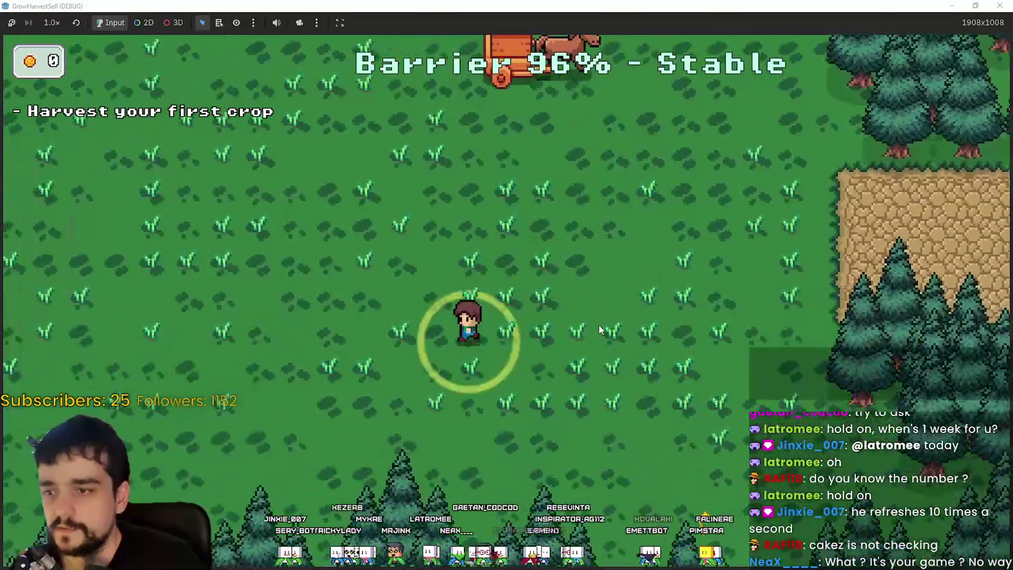
key("d")
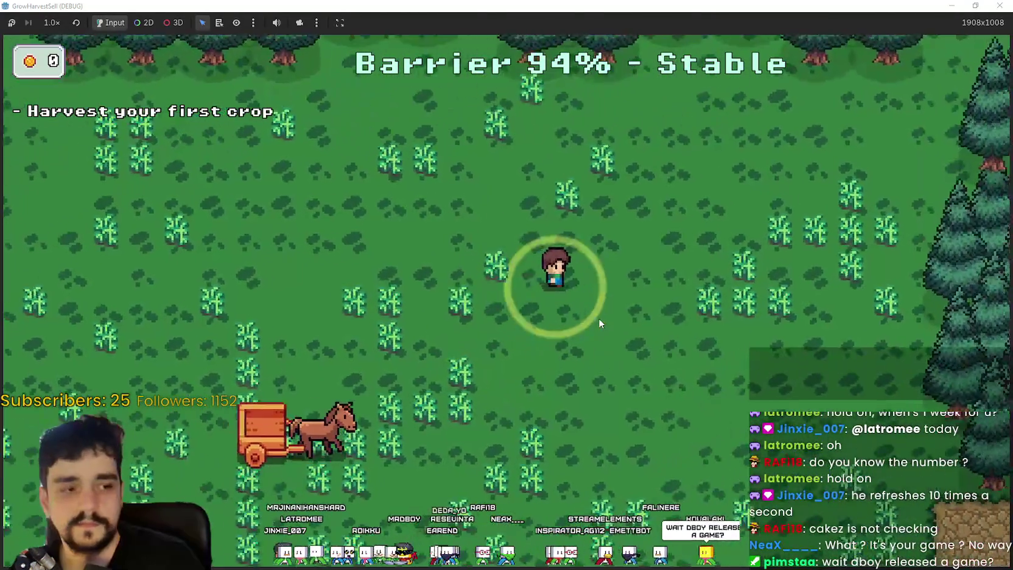
key("s")
key("a")
key("d")
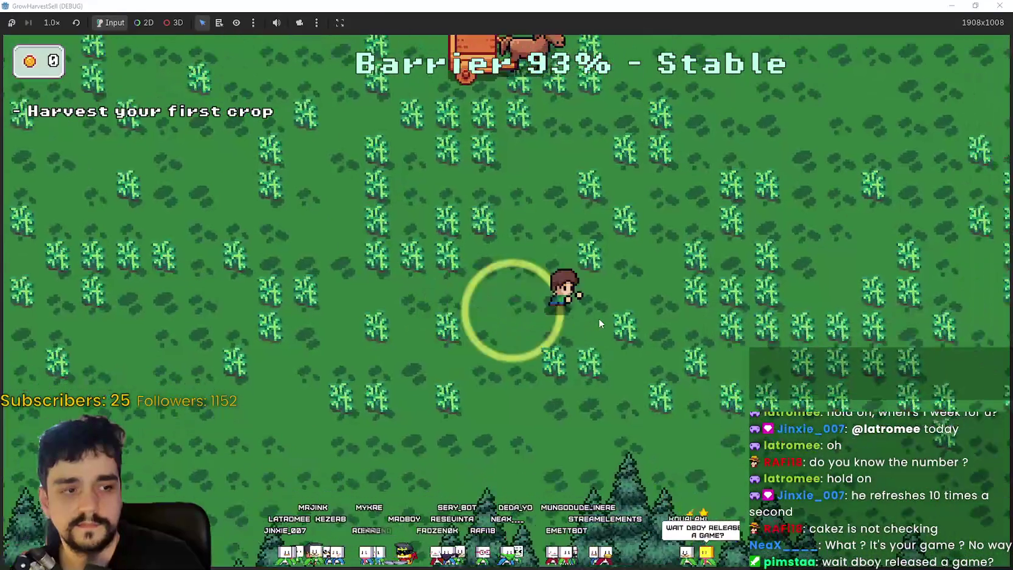
key("w")
key("a")
key("s")
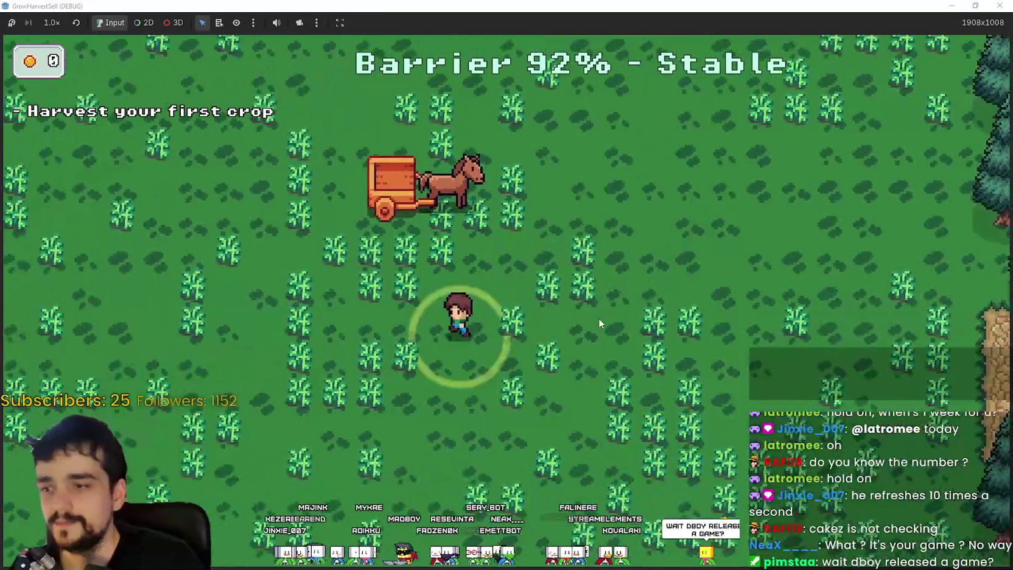
key("d")
key("a")
key("w")
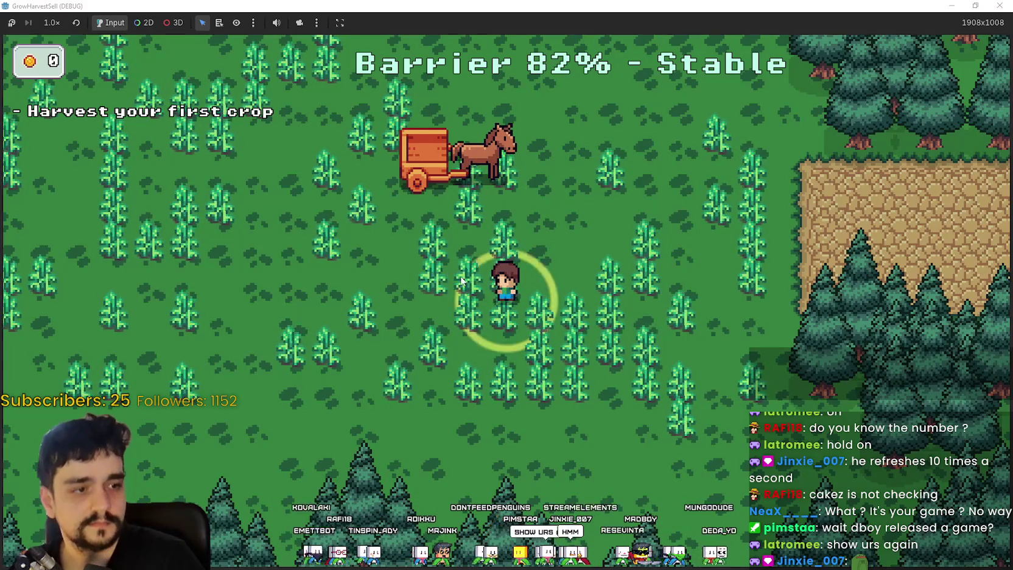
Keep walking until the wheat ripens, then pause the game and bring up the Tangy TD notes.
key("a")
key("w")
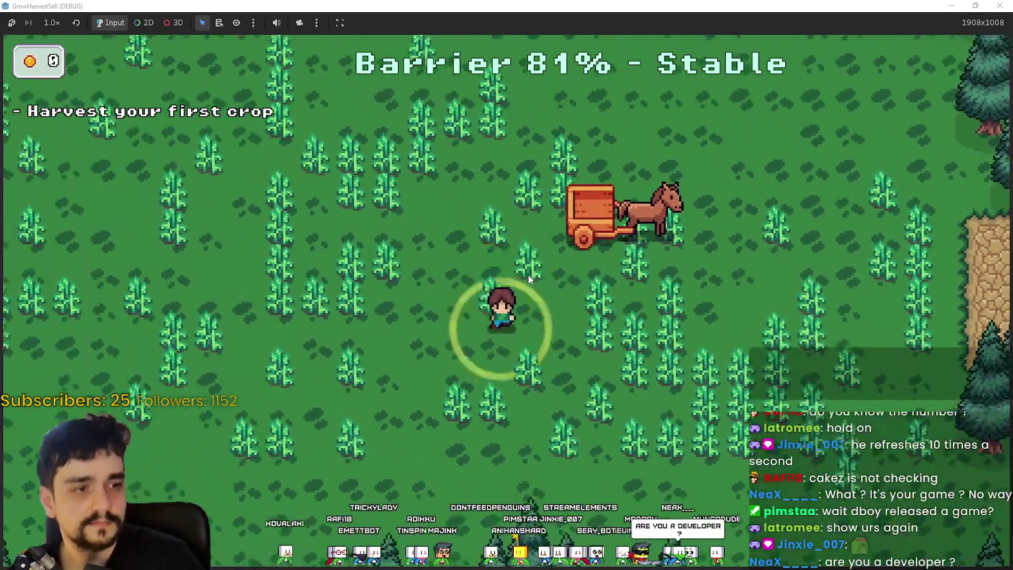
key("s")
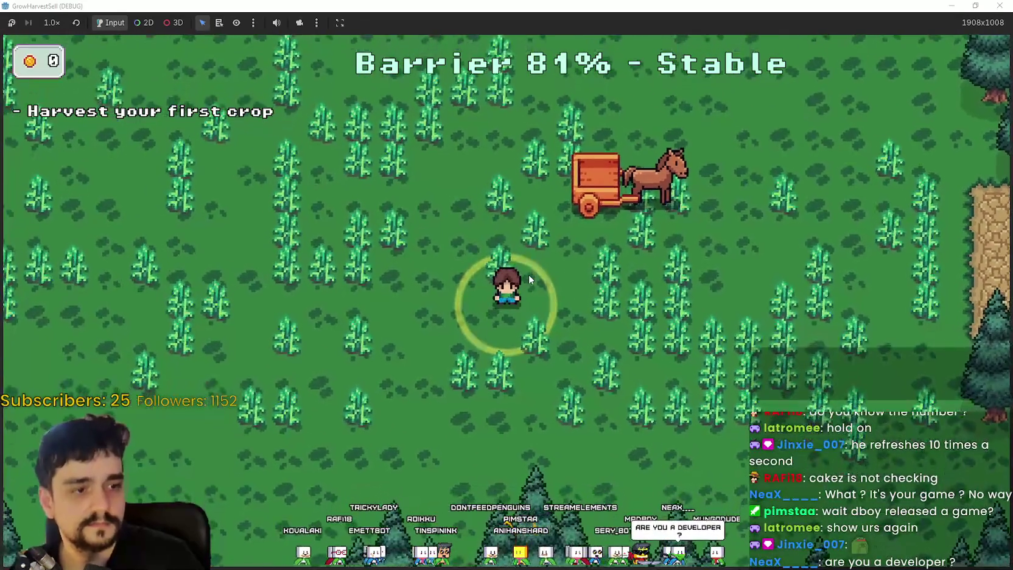
key("d")
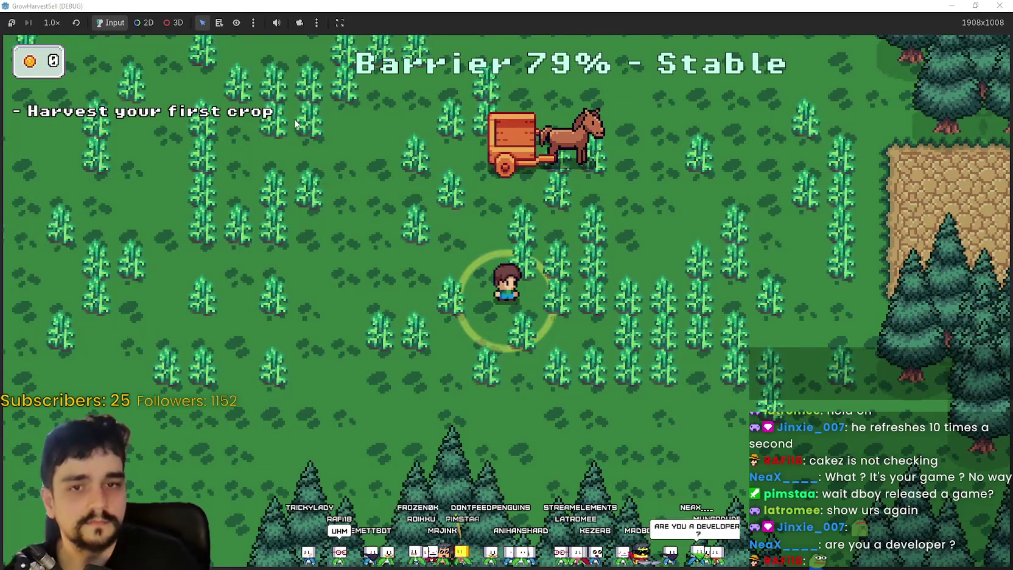
left_click(13, 24)
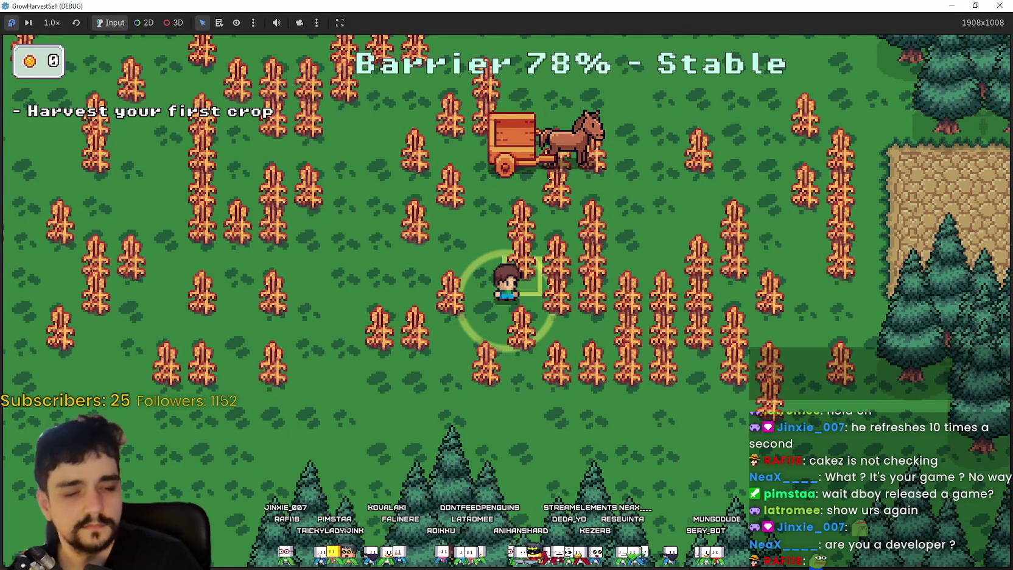
key("alt+Tab")
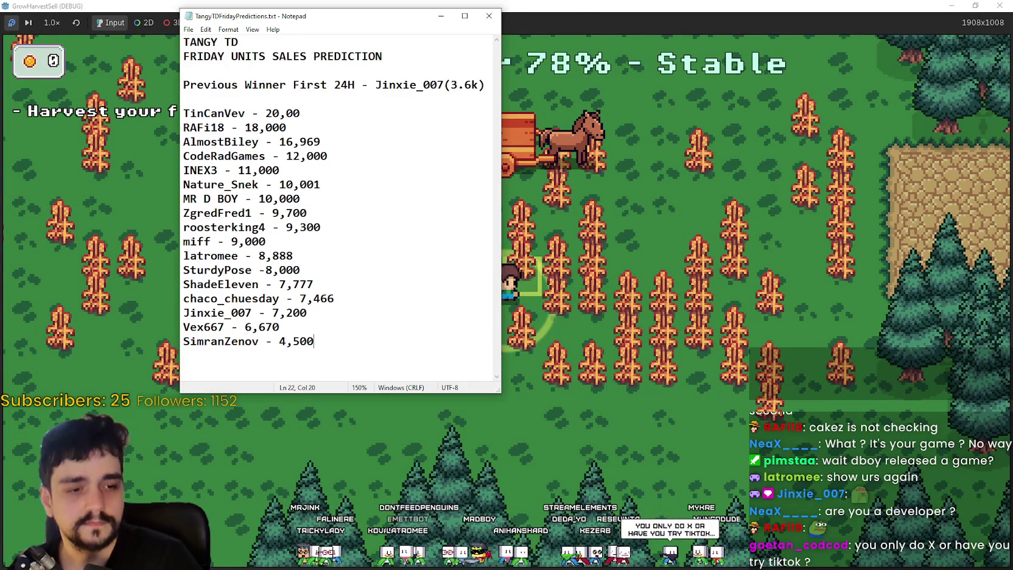
Add a viewer's 1,167 prediction on a new line below the 1,200 entry in mrFarmboy1Week, then return to the game.
key("alt+Tab")
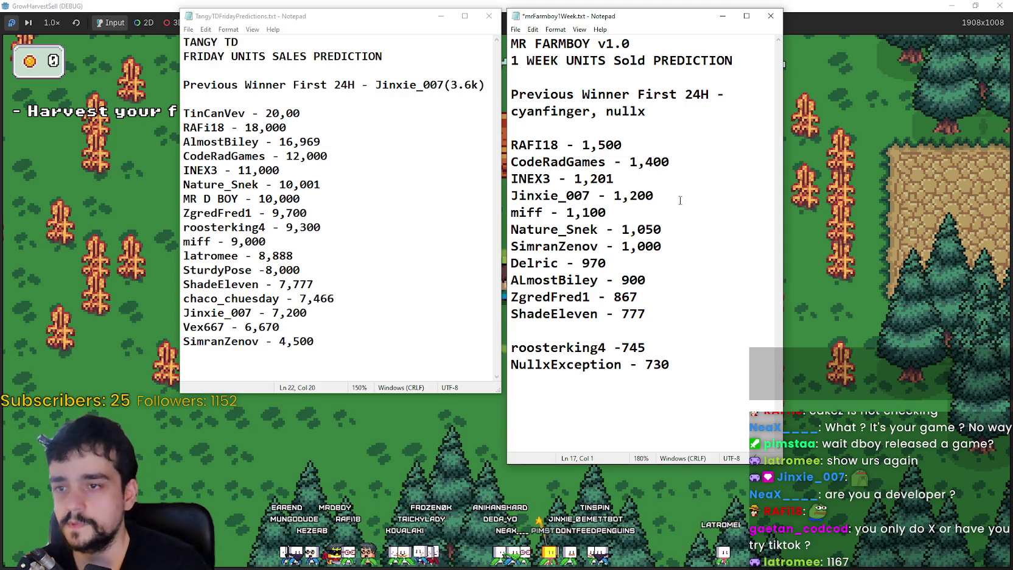
key("Return")
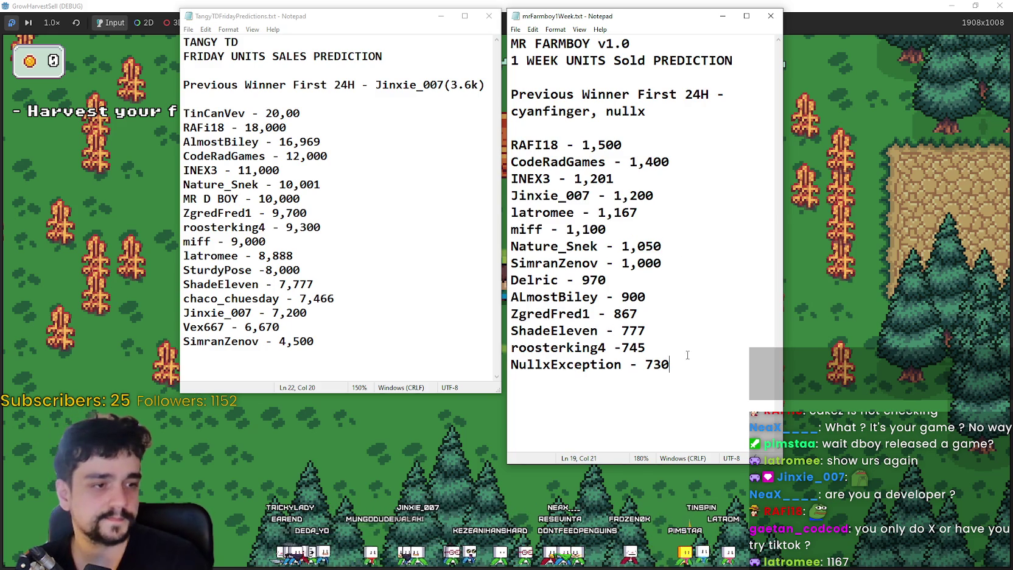
left_click(601, 3)
Harvest the ripe wheat patches while walking right, bringing the barrier down to 74%, then switch to Steam.
key("d")
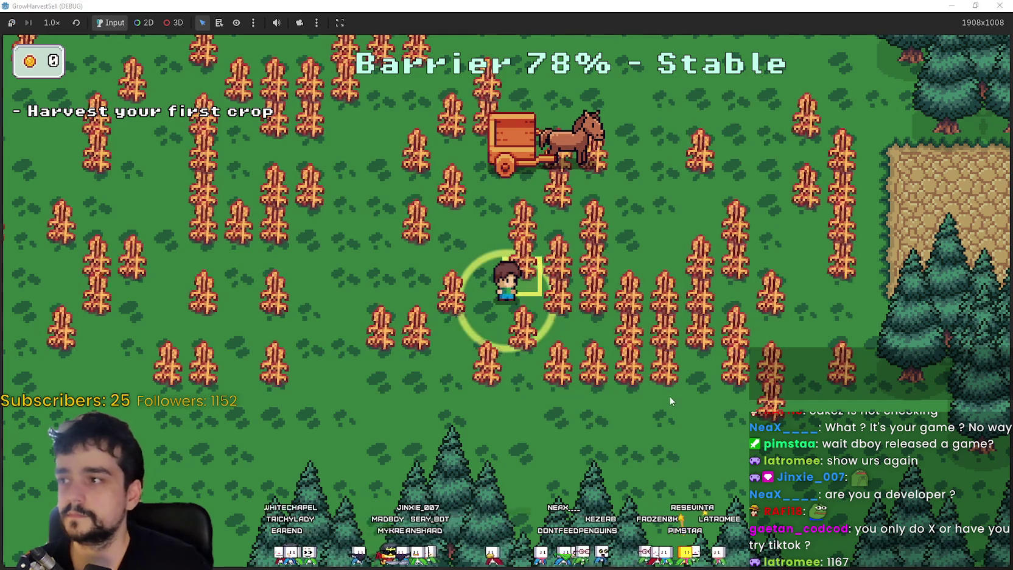
left_click(629, 363)
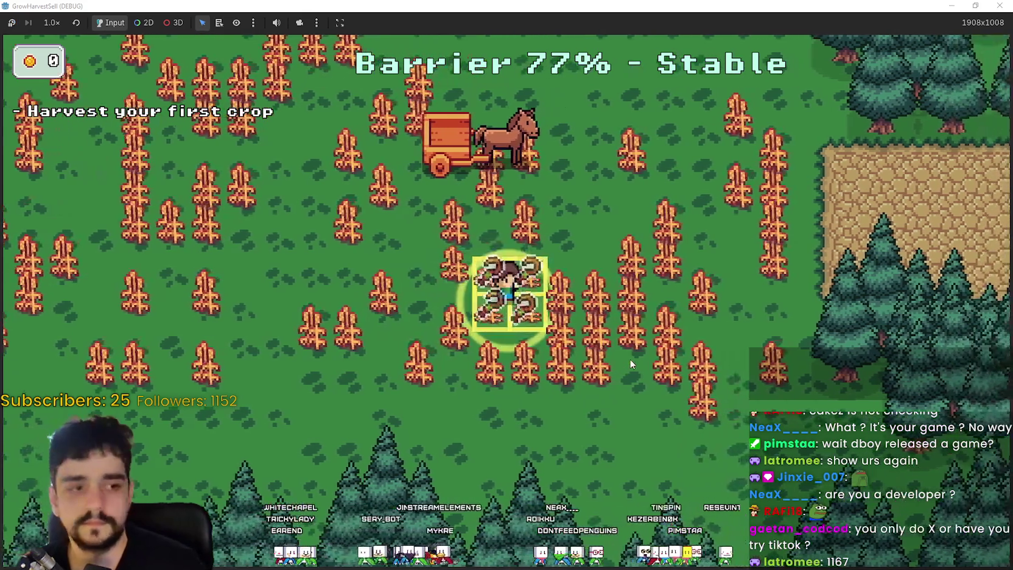
key("d")
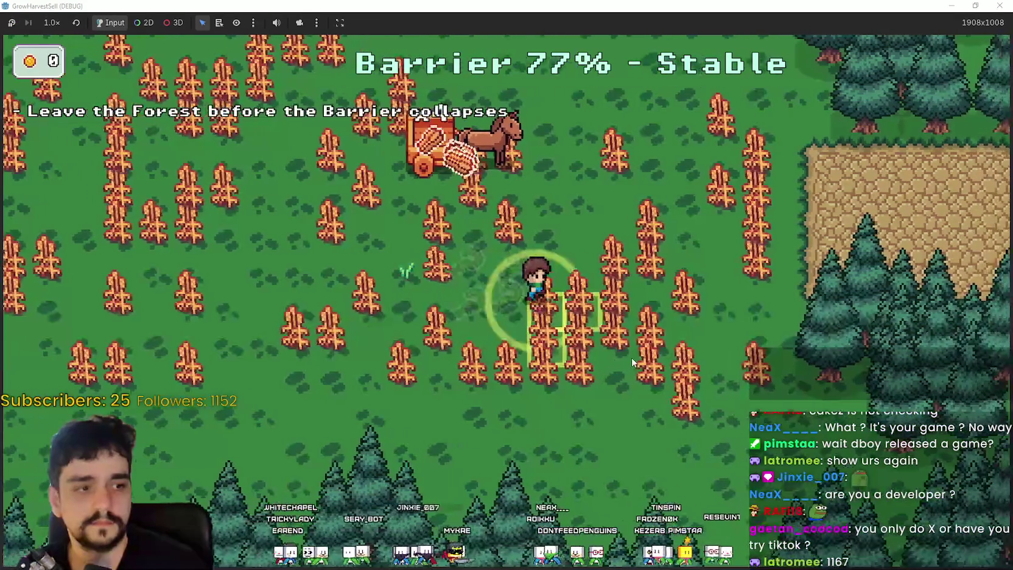
left_click(631, 357)
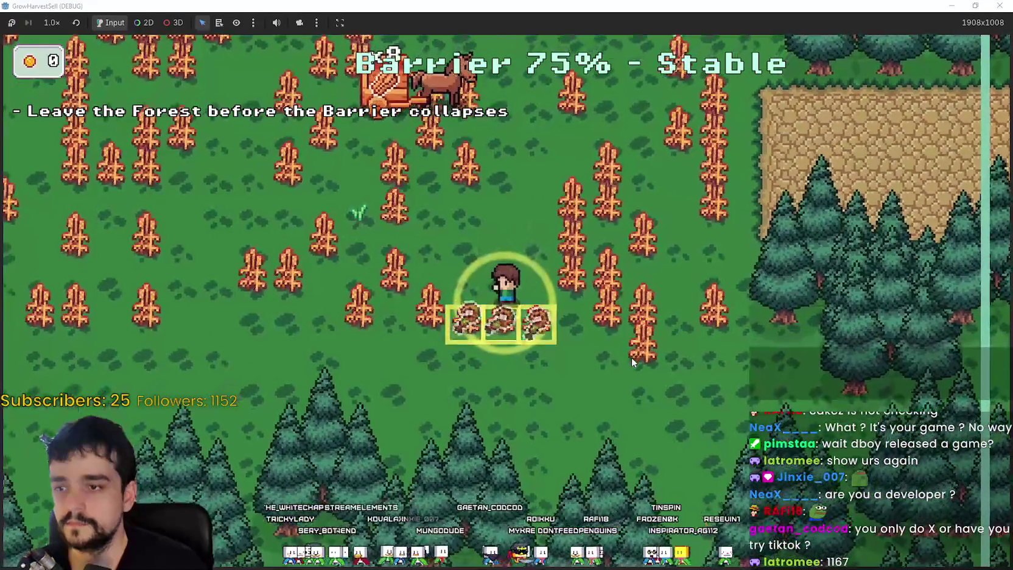
key("d")
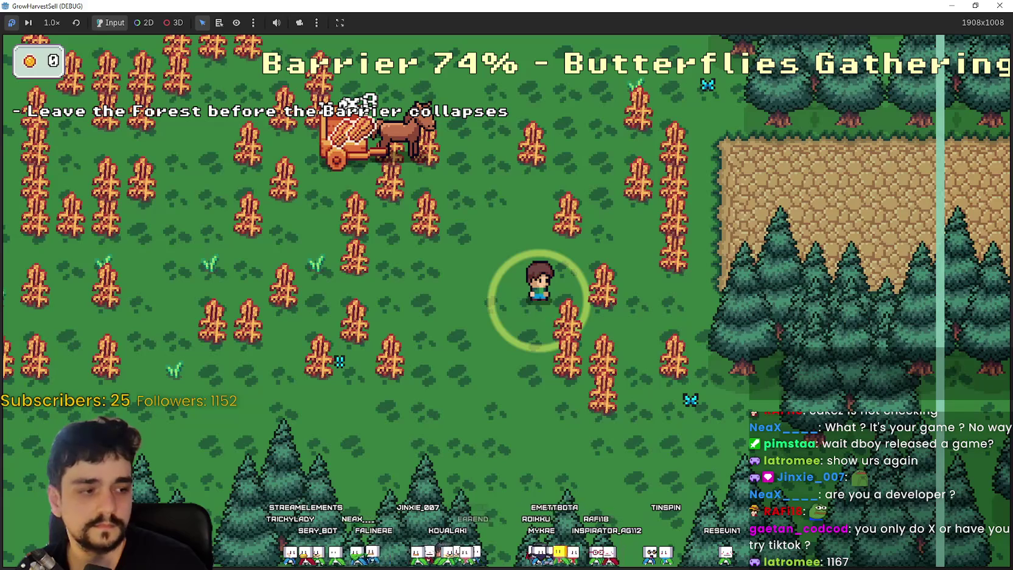
key("alt+Tab")
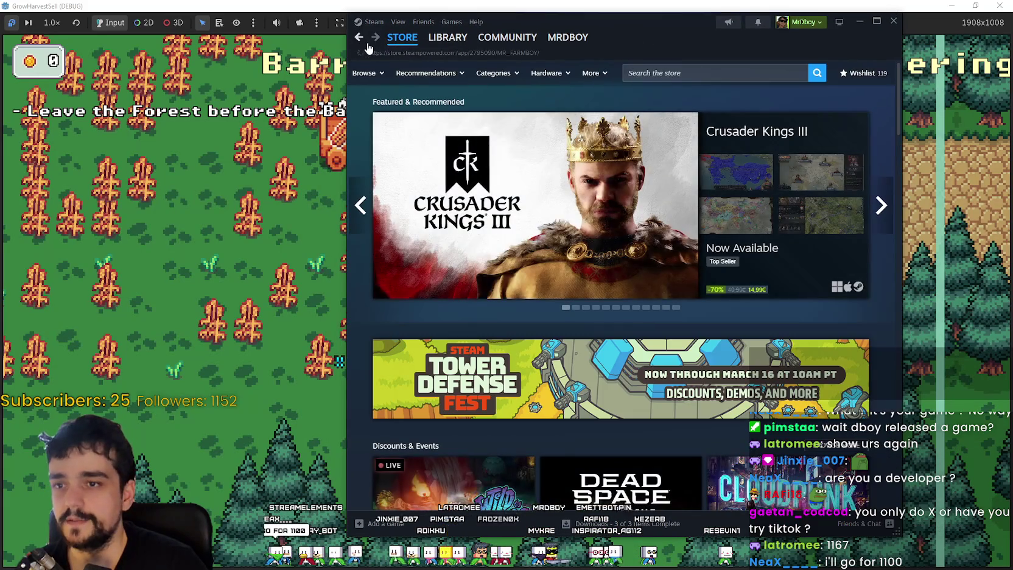
Go back to the MR FARMBOY Steam store page and scroll it, then bring the prediction list forward.
left_click(359, 38)
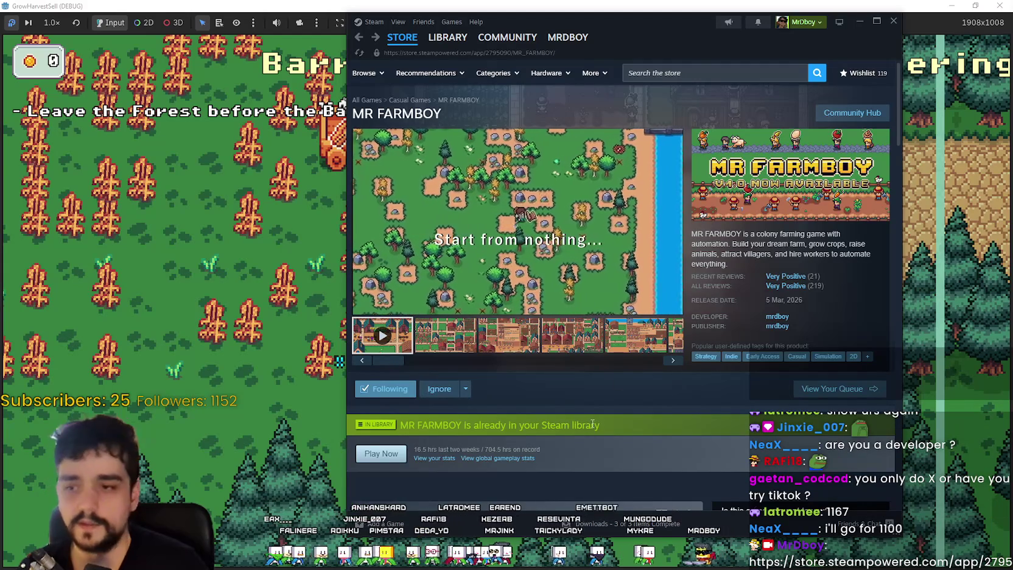
scroll(548, 359, "down", 3)
scroll(548, 359, "up", 3)
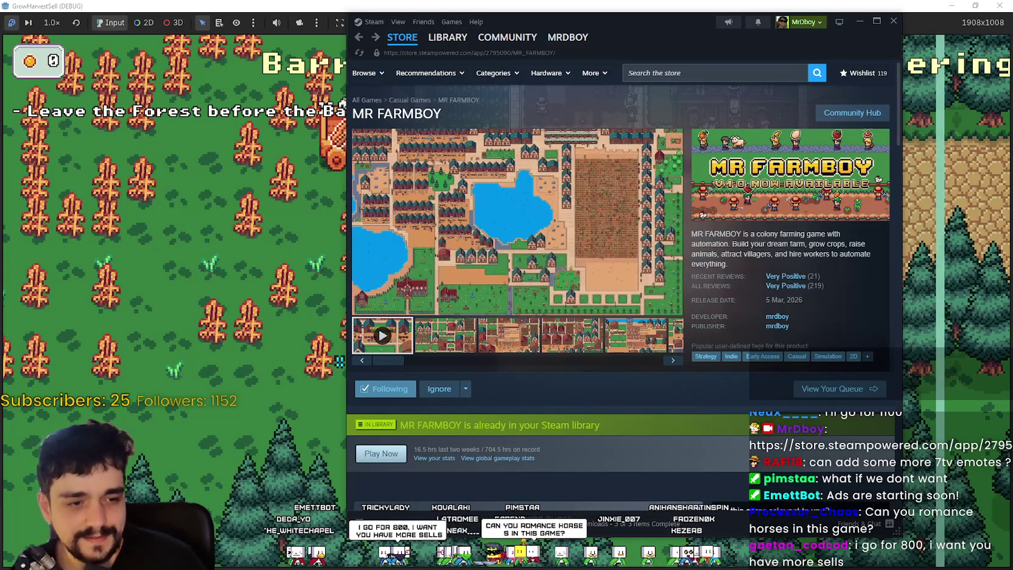
key("alt+Tab")
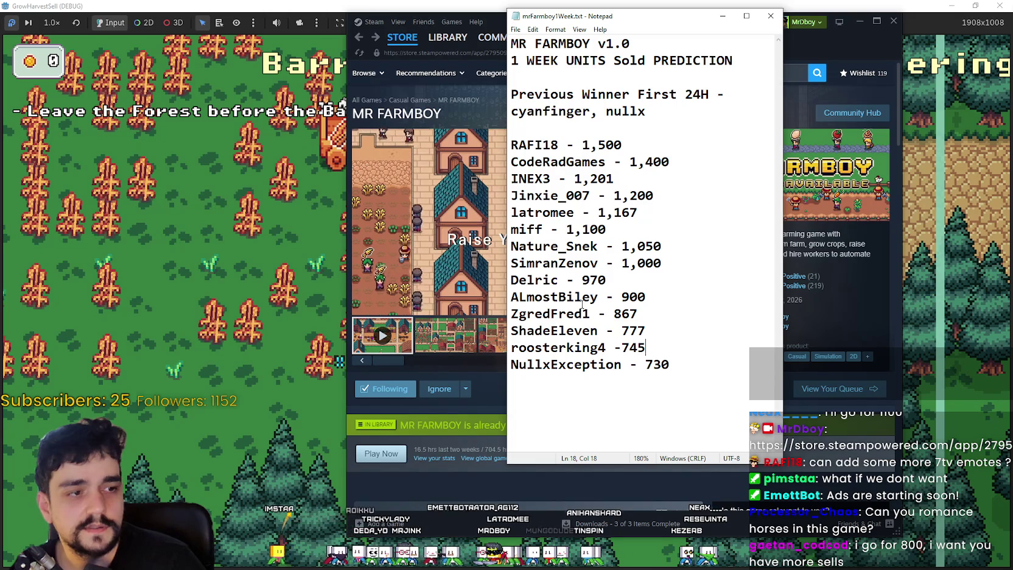
Add a viewer's 1,101 guess on a new line below the 1,167 entry.
left_click(664, 216)
key("Return")
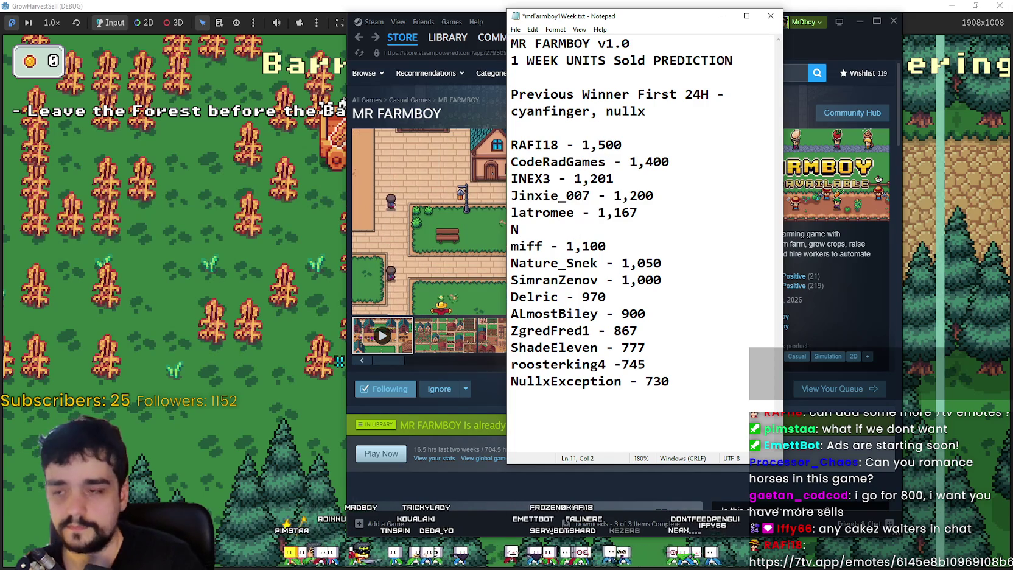
type("Nea")
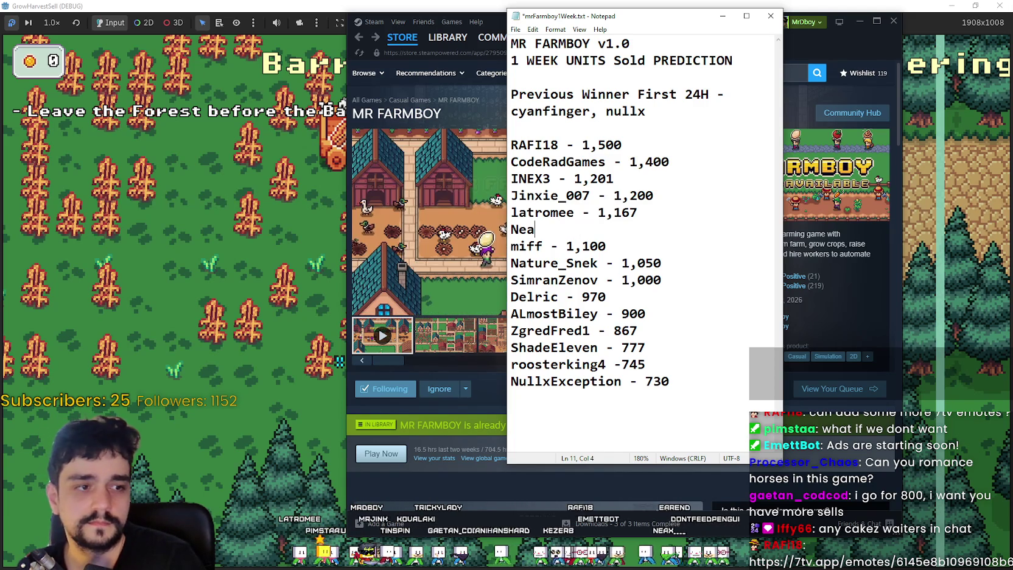
type("X - ")
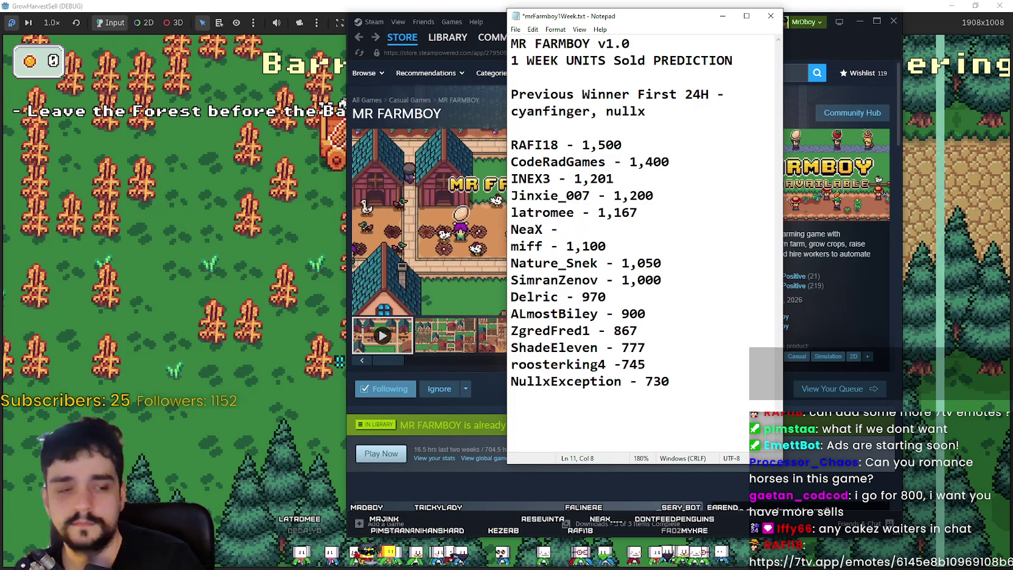
type("1,101")
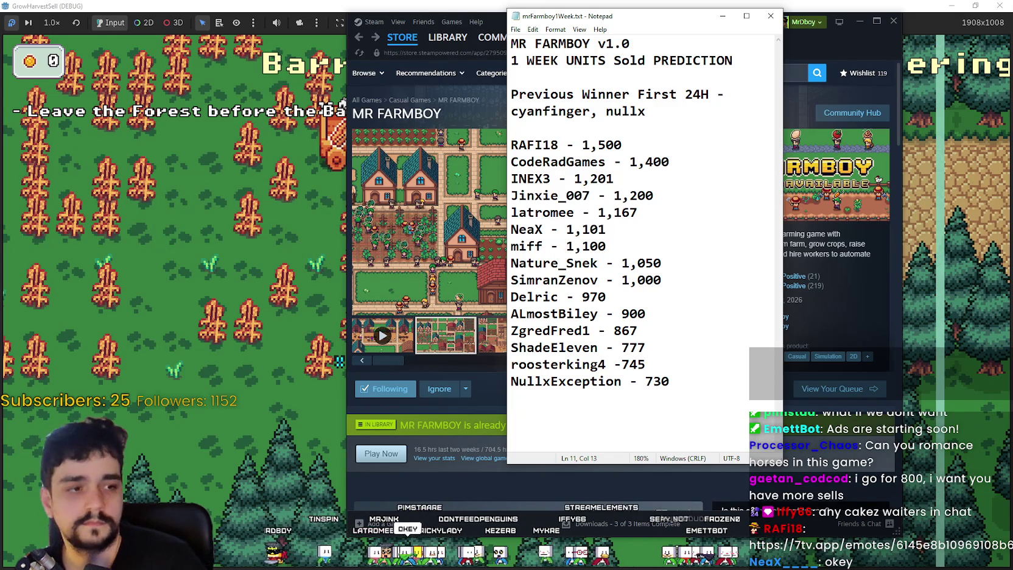
key("alt+Tab")
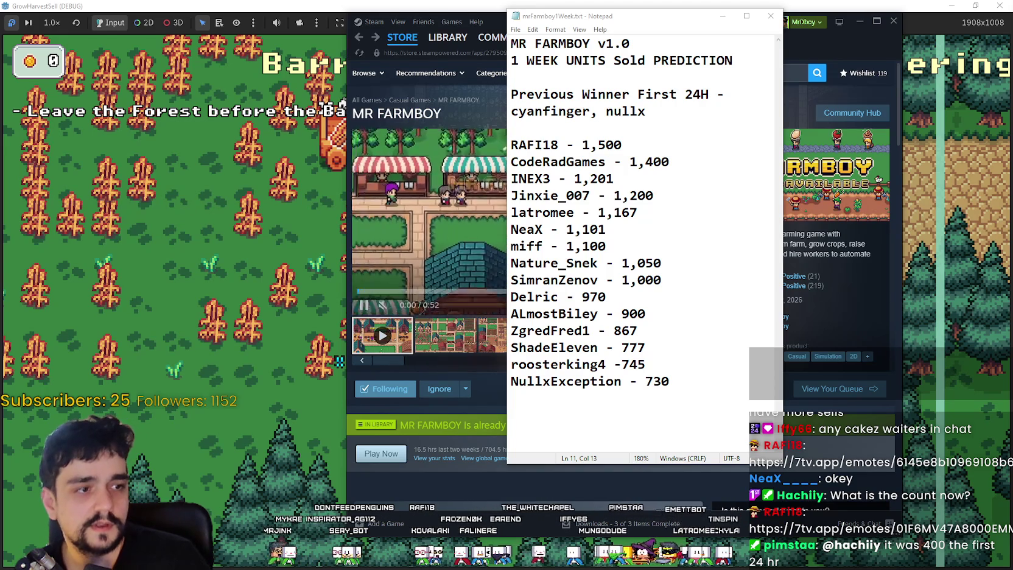
Add another viewer's 800 guess on a new line below the 867 entry.
left_click(667, 332)
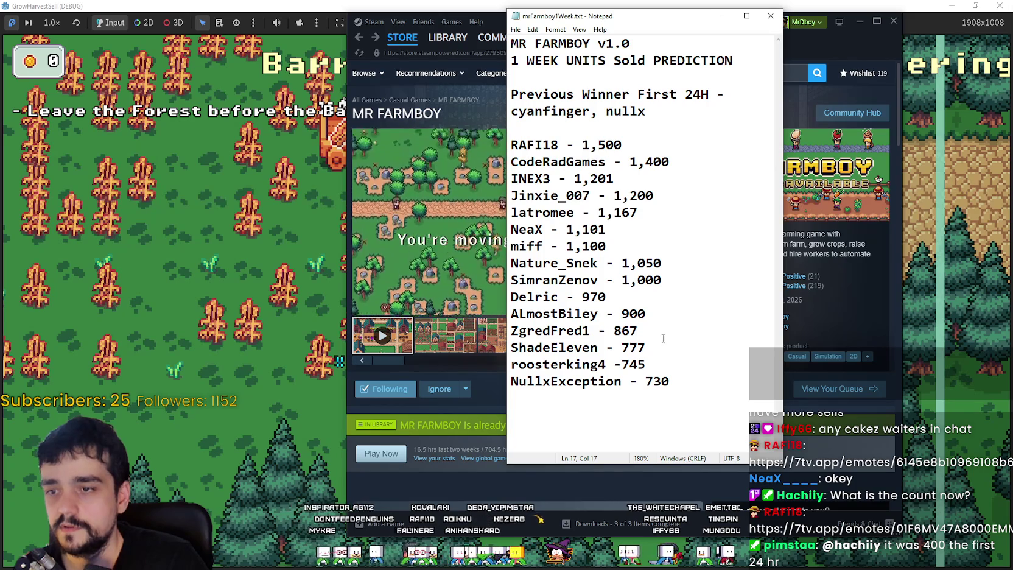
key("Return")
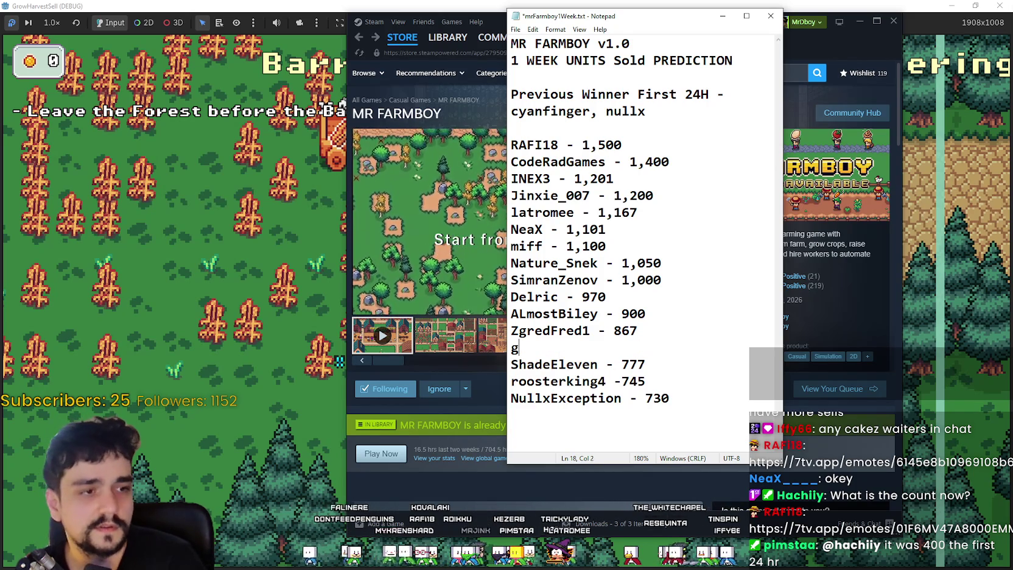
type("gaetan_")
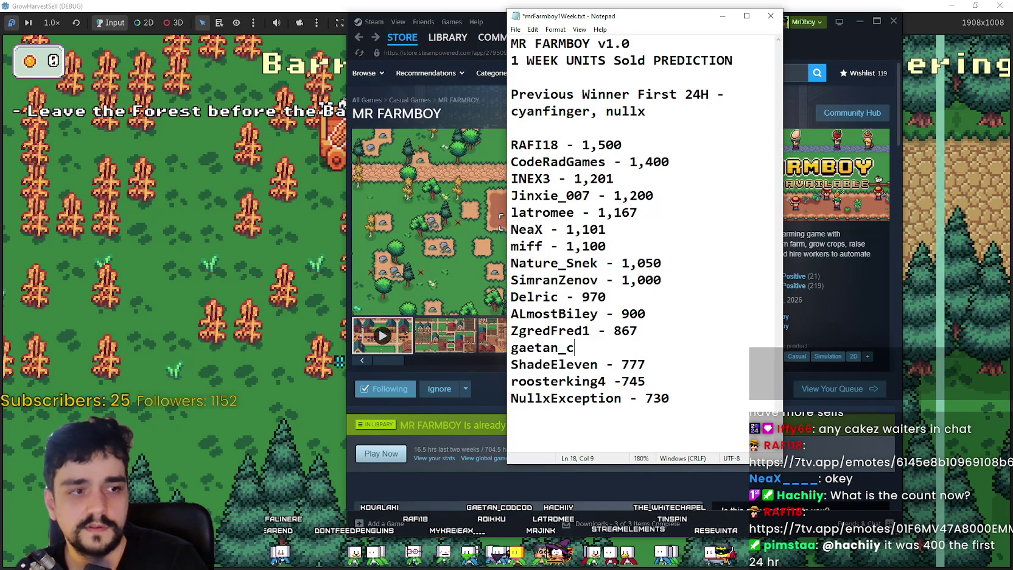
type("codcod - 800")
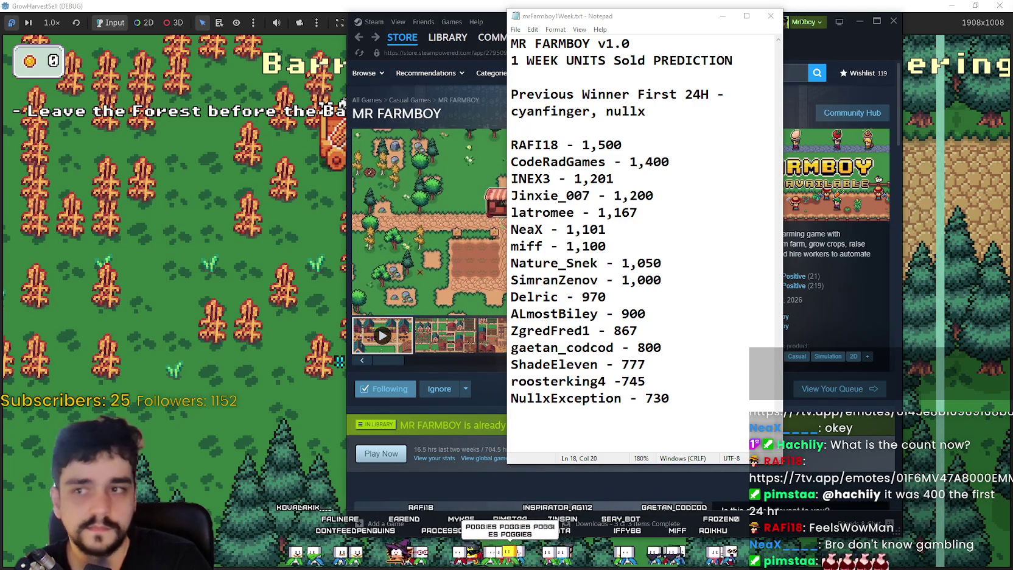
left_click(668, 104)
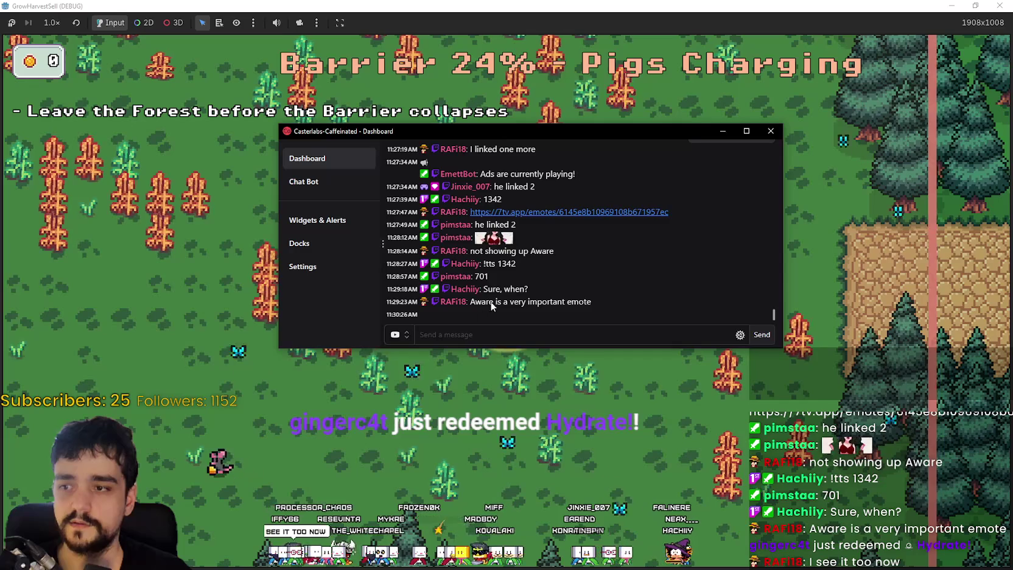
Shift the Casterlabs chat dashboard slightly left, then go back to the game.
mouse_move(577, 143)
left_mouse_down()
mouse_move(654, 134)
mouse_move(491, 133)
left_mouse_up()
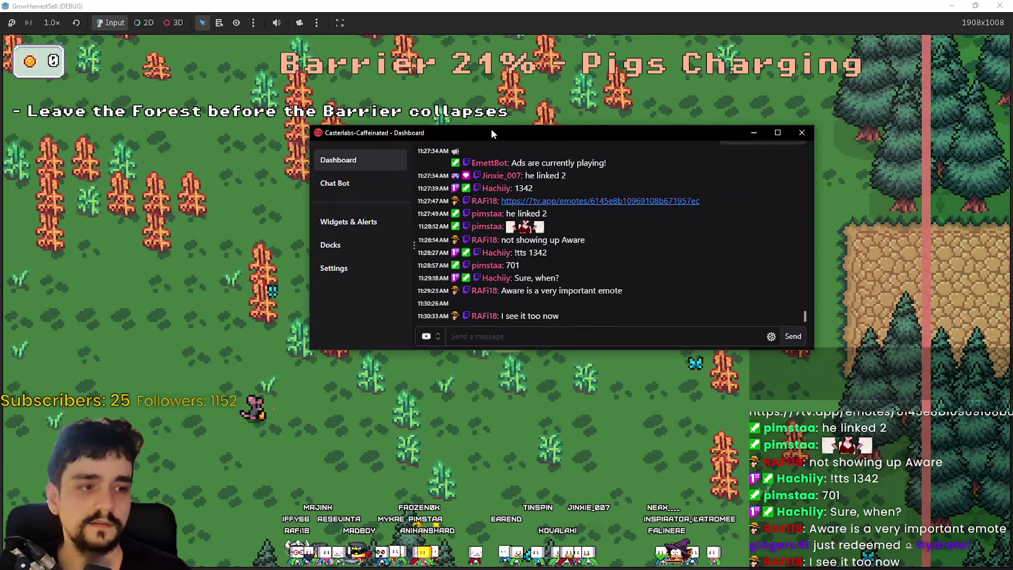
key("alt+Tab")
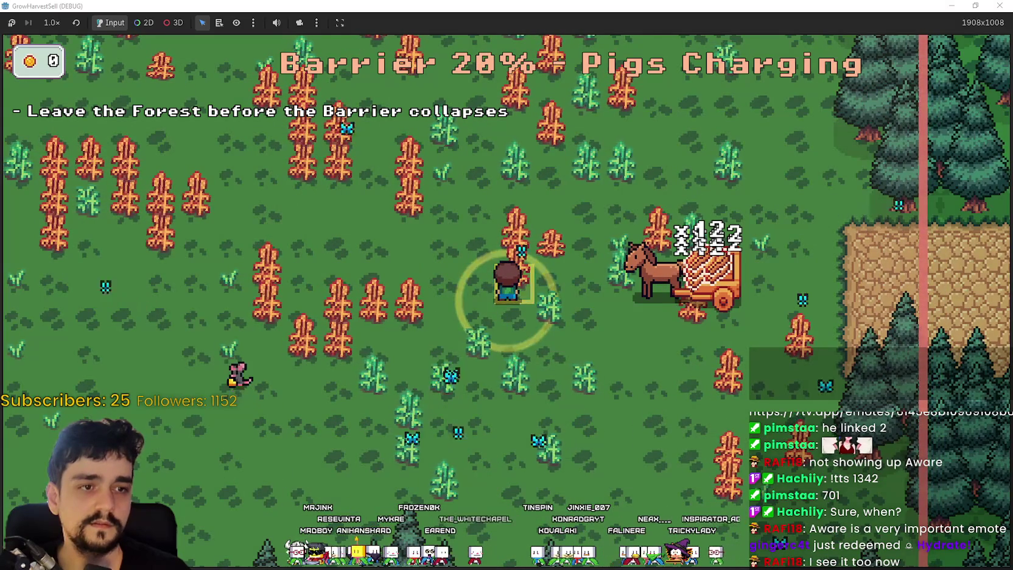
Walk the farmer past the horse cart through the exit and return home with 60 crops.
key("s")
key("w")
key("a")
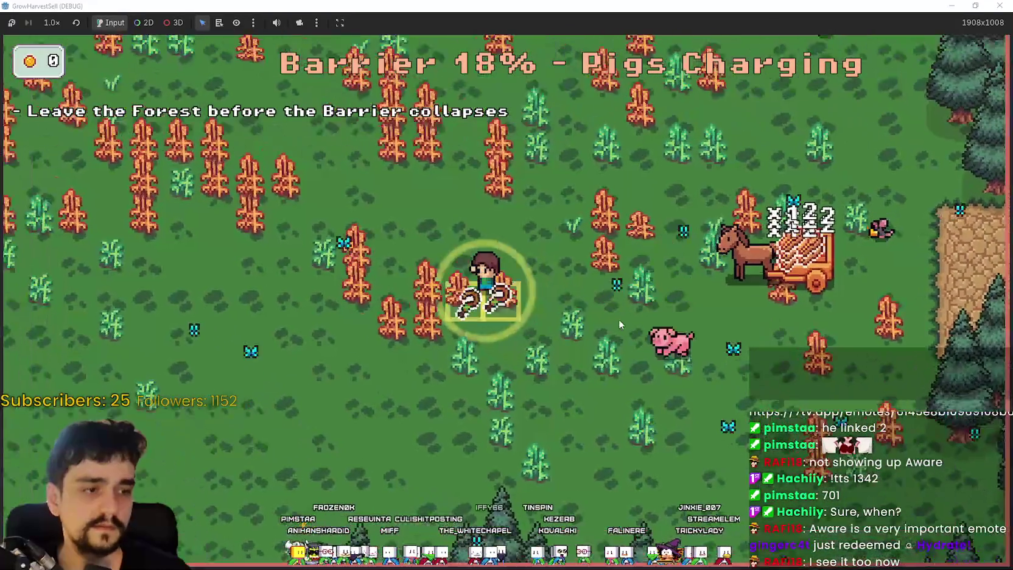
key("d")
key("d")
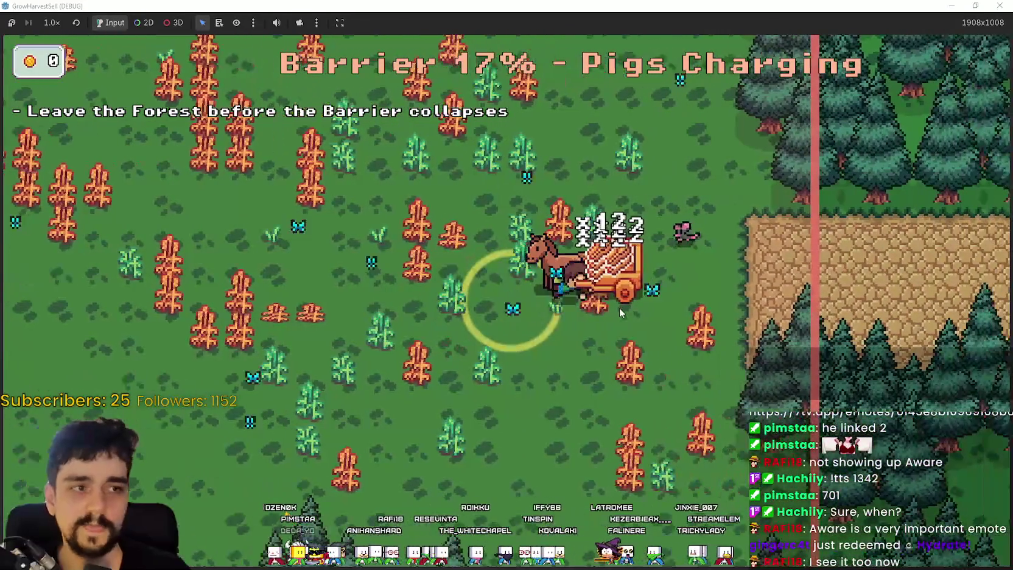
key("w")
key("d")
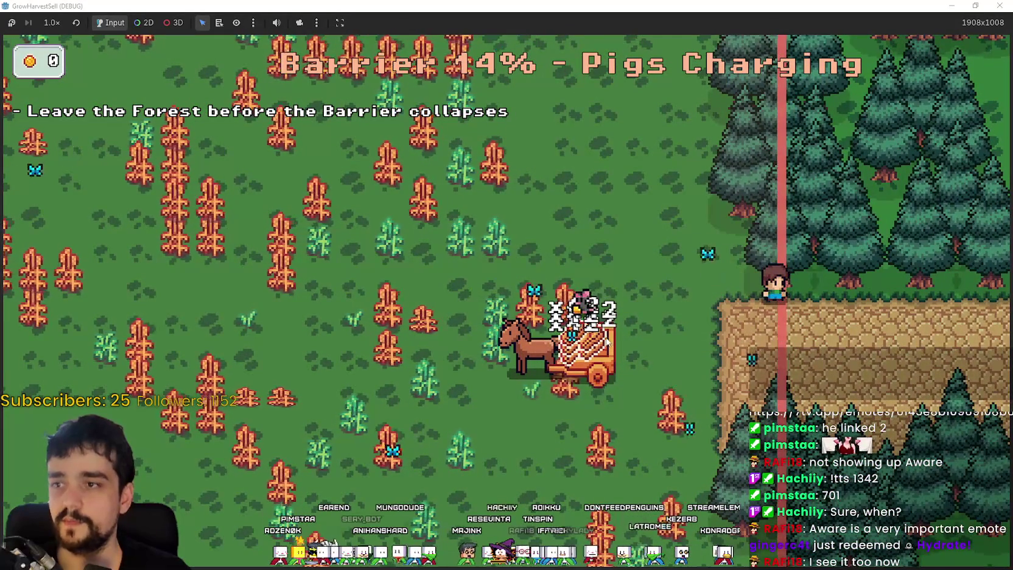
key("d")
key("Return")
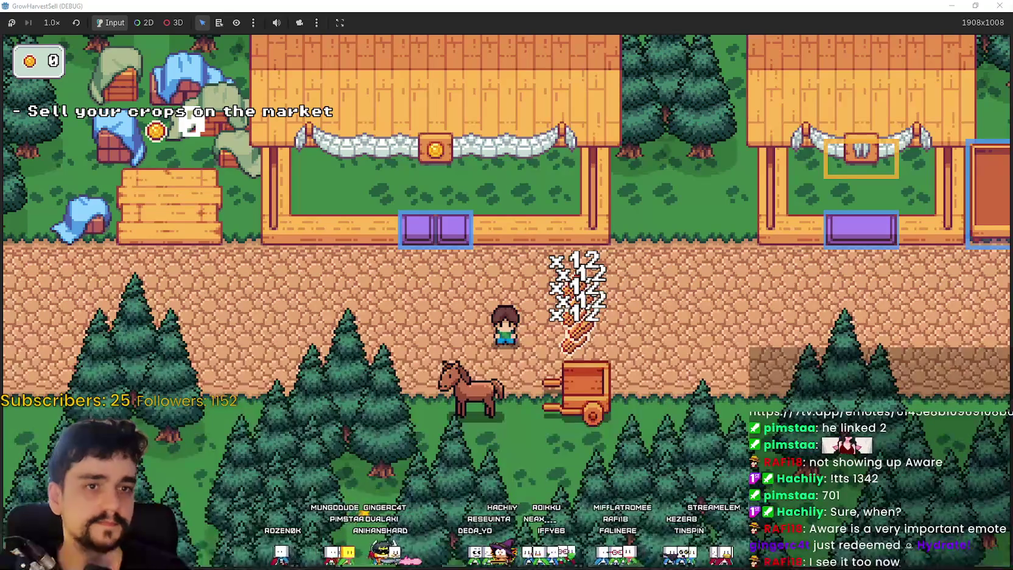
Walk the farmer to the purple market stall and sell the harvest for 216 gold.
key("d")
key("a")
key("w")
key("w")
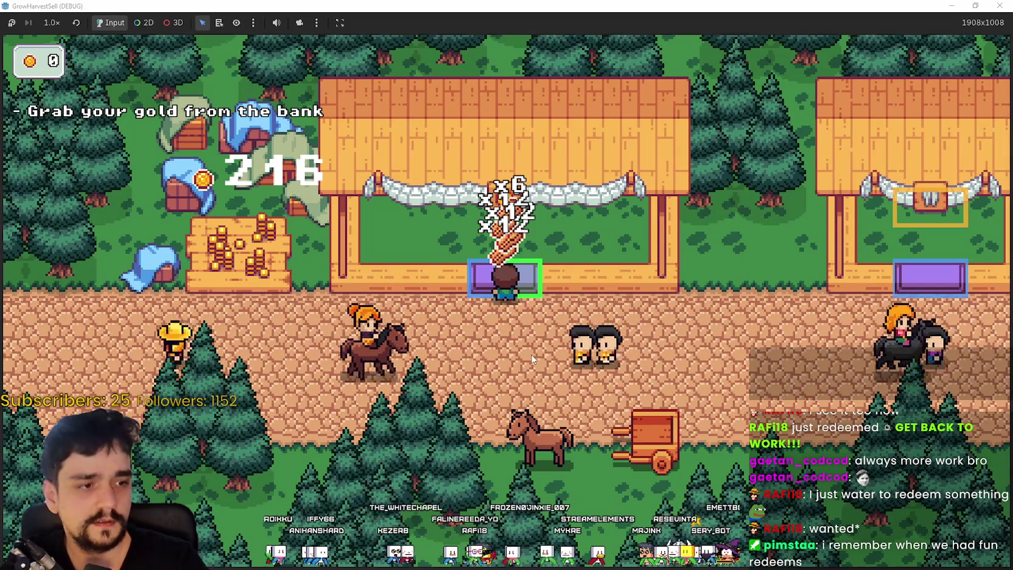
Walk to the bank to collect the gold, bringing the total to 684.
key("a")
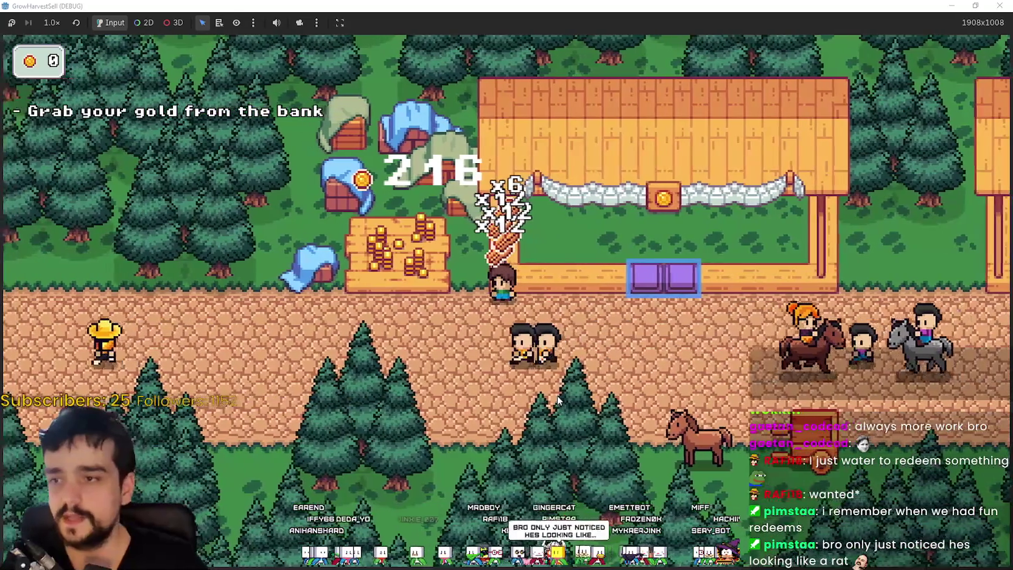
key("d")
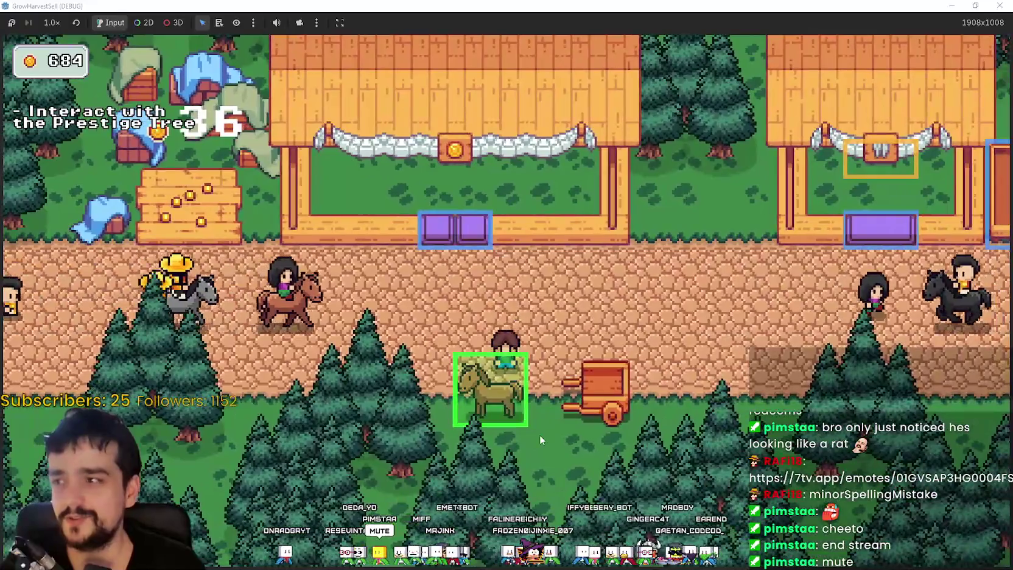
Buy the Crops Value 1/5 upgrade in the prestige skill tree, leaving 561 gold.
key("e")
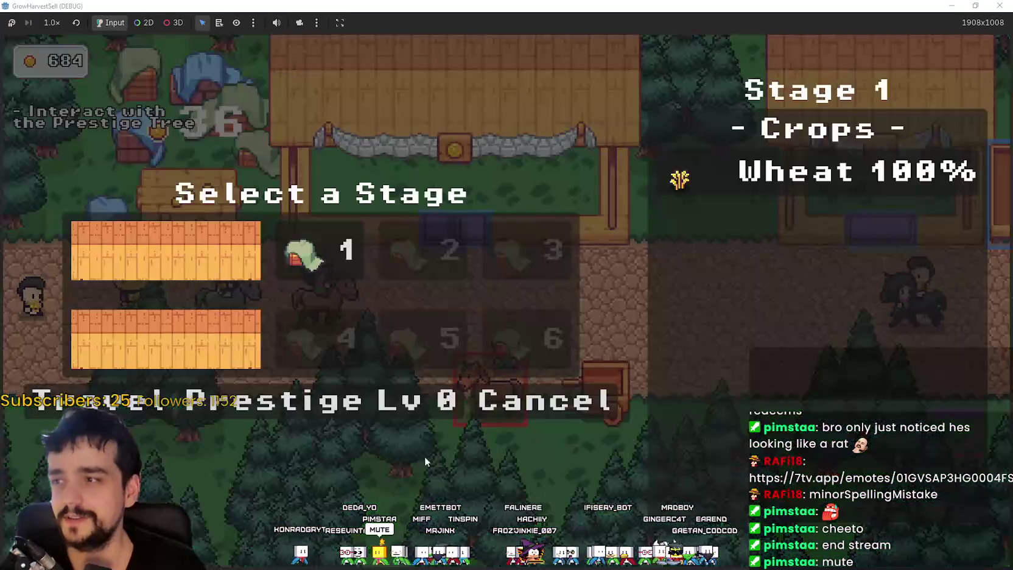
left_click(293, 403)
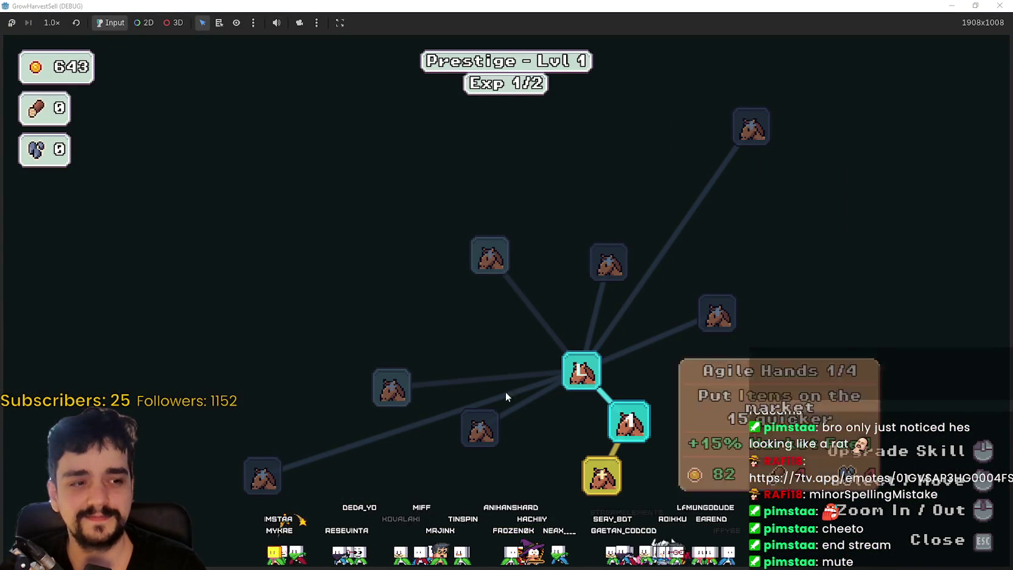
mouse_move(576, 465)
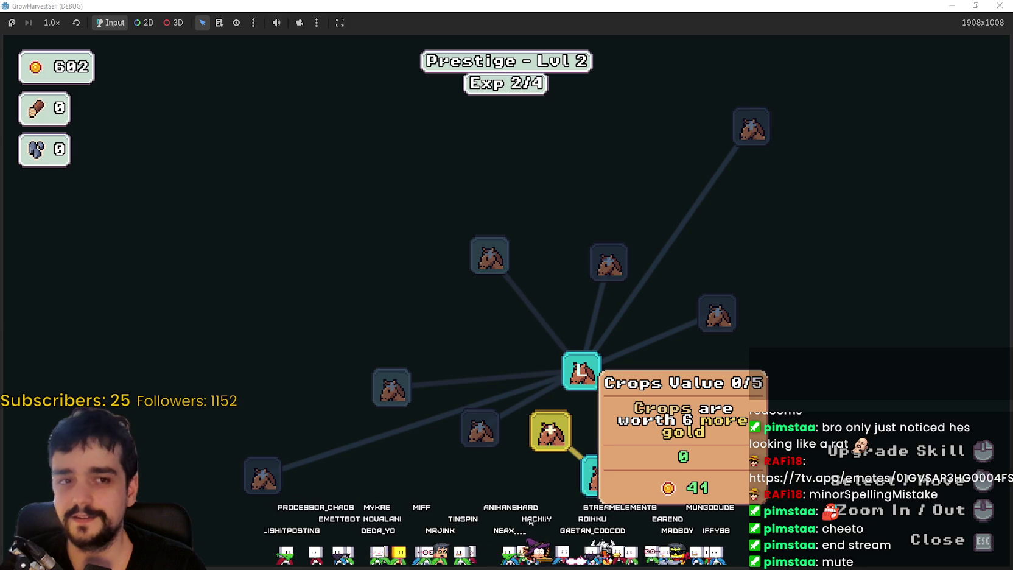
left_click(550, 431)
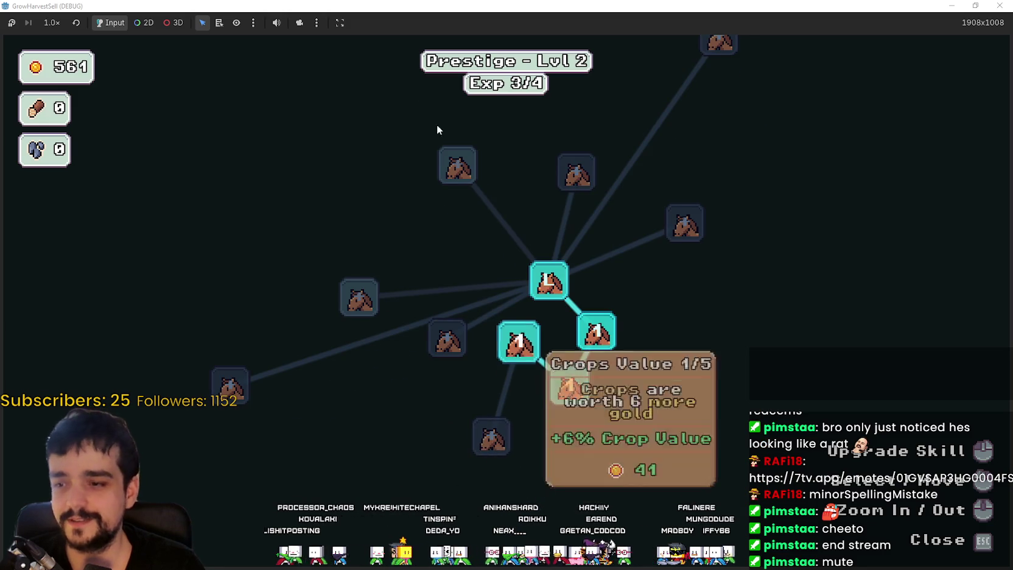
key("Escape")
key("Escape")
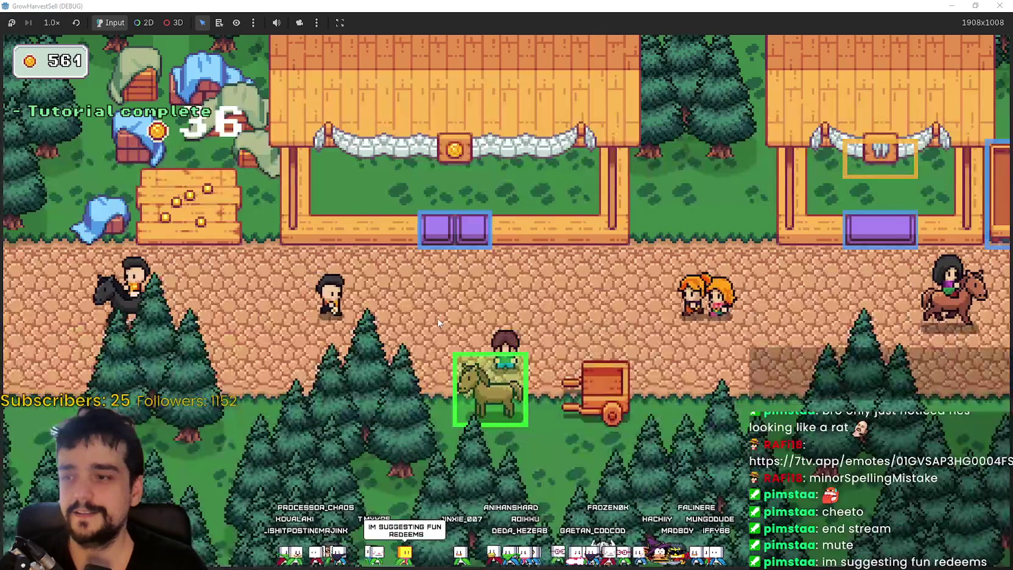
Walk the farmer back to the horse and reopen Select a Stage.
key("a")
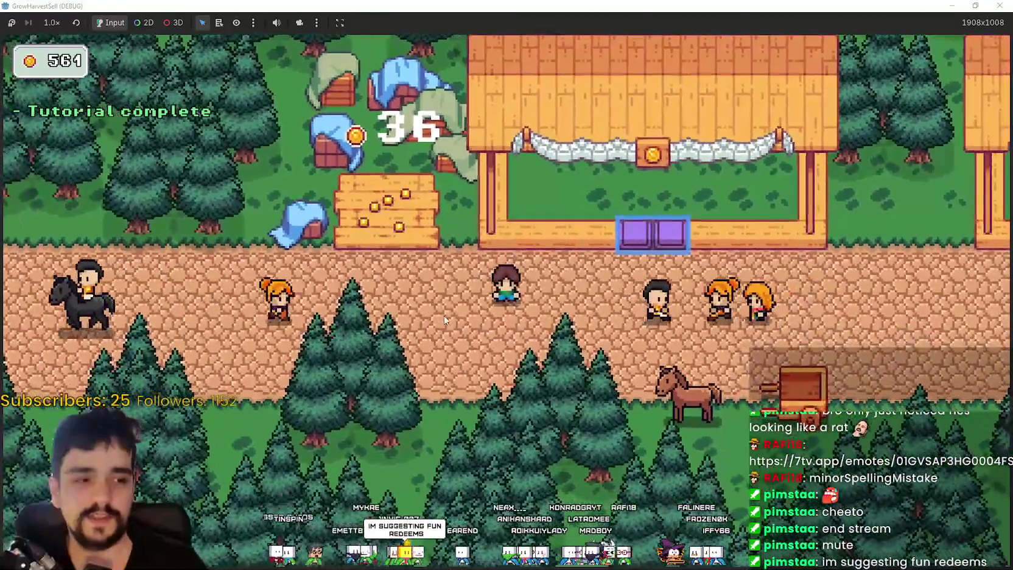
key("d")
key("s")
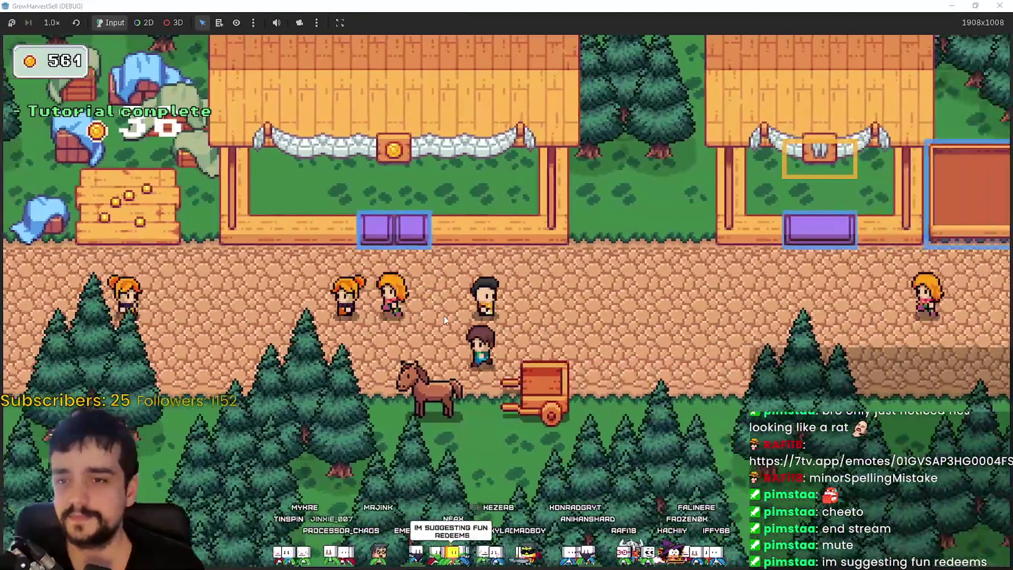
key("a")
key("e")
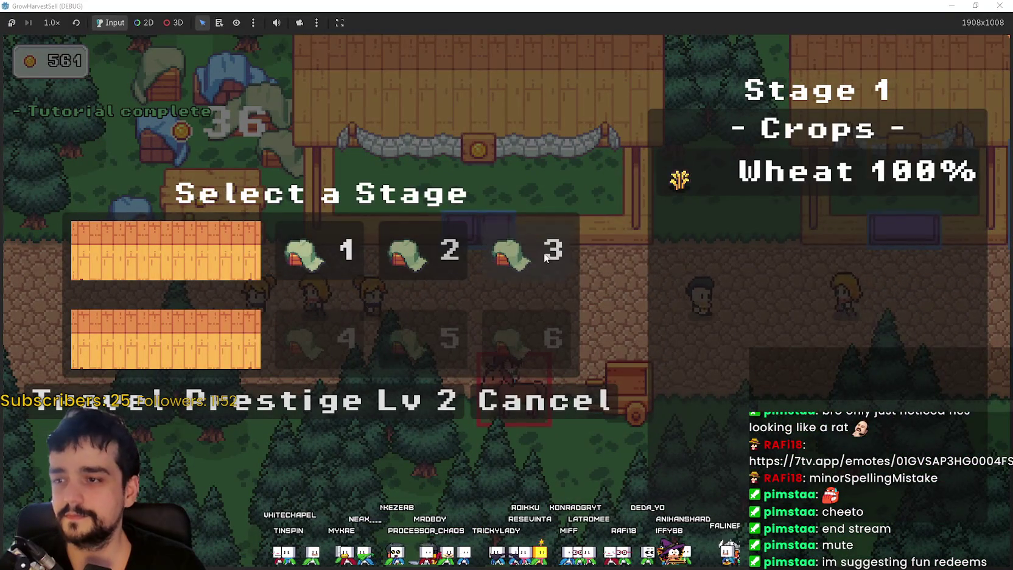
Start stage 3 in the forest and chop the trees near the cart.
mouse_move(545, 258)
left_click(134, 388)
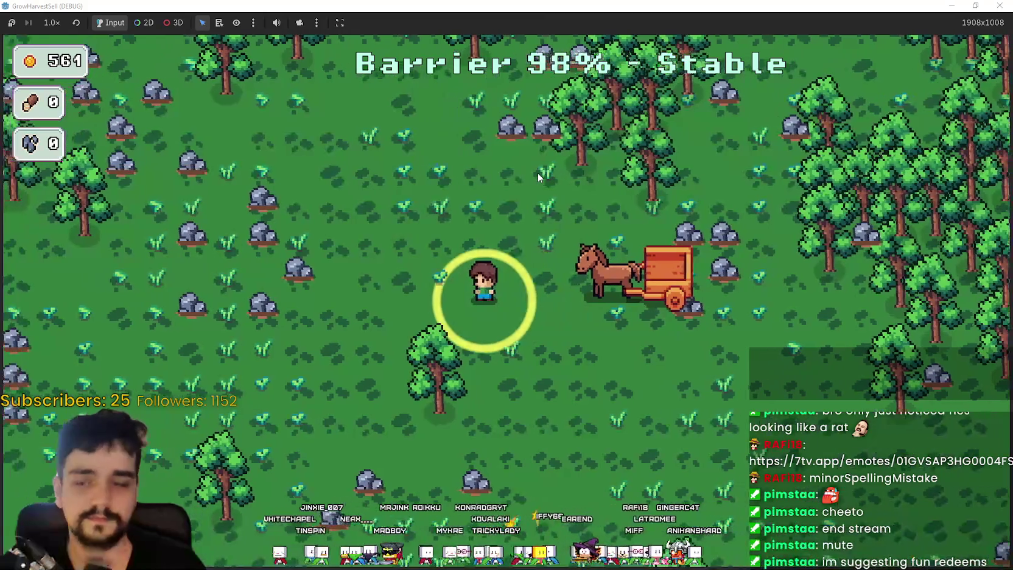
key("w")
key("d")
key("d")
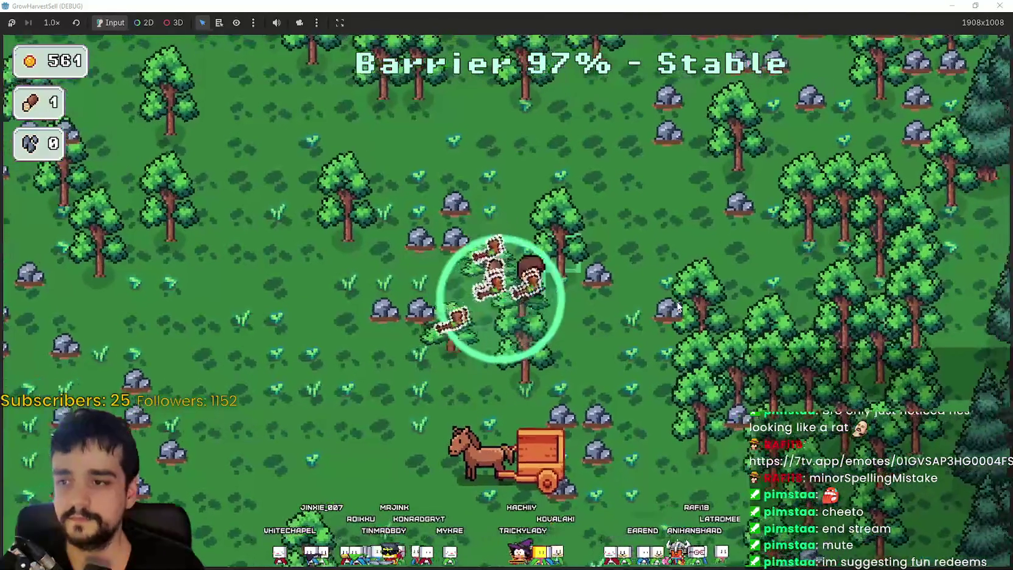
key("s")
key("d")
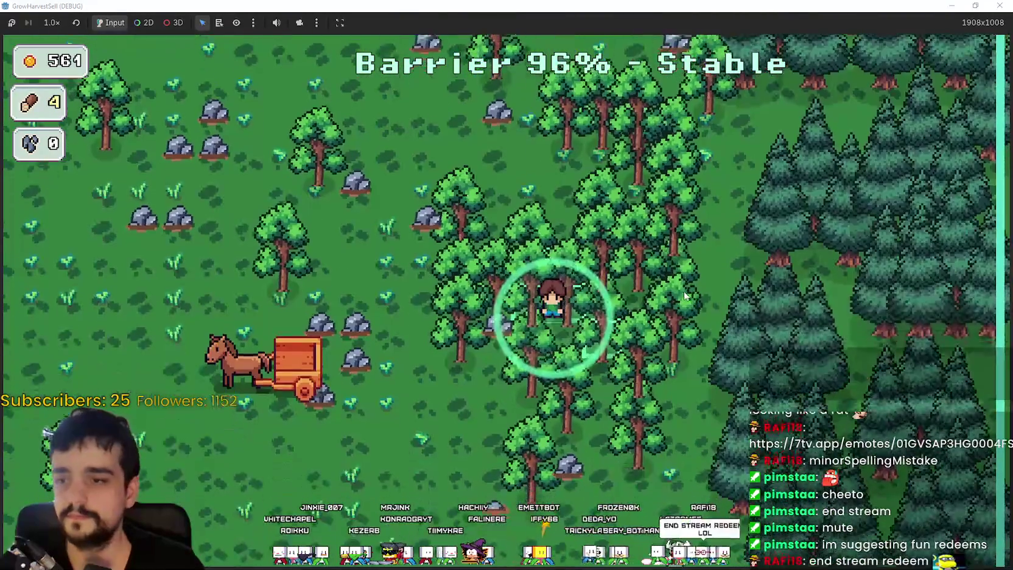
key("a")
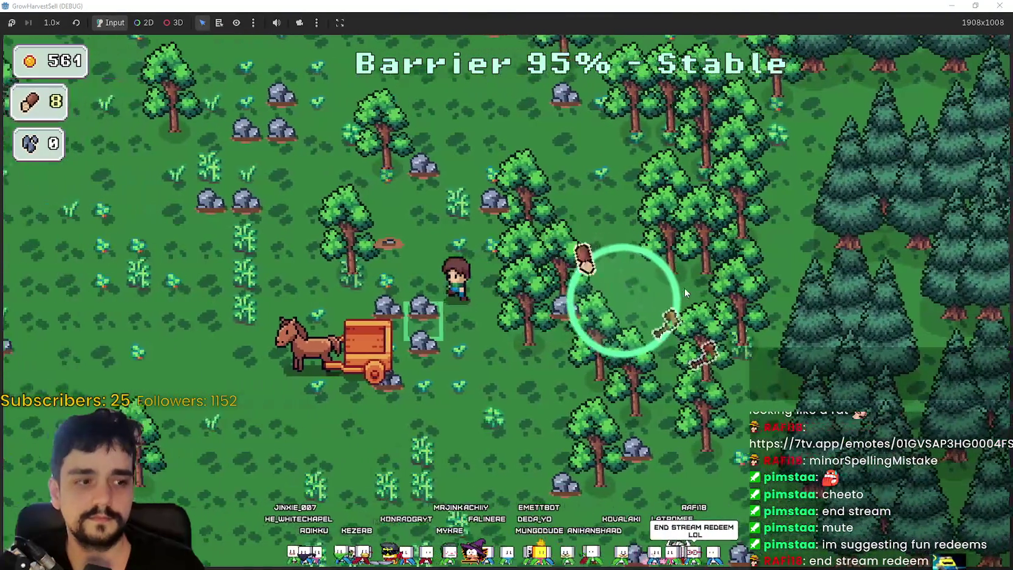
key("w")
key("d")
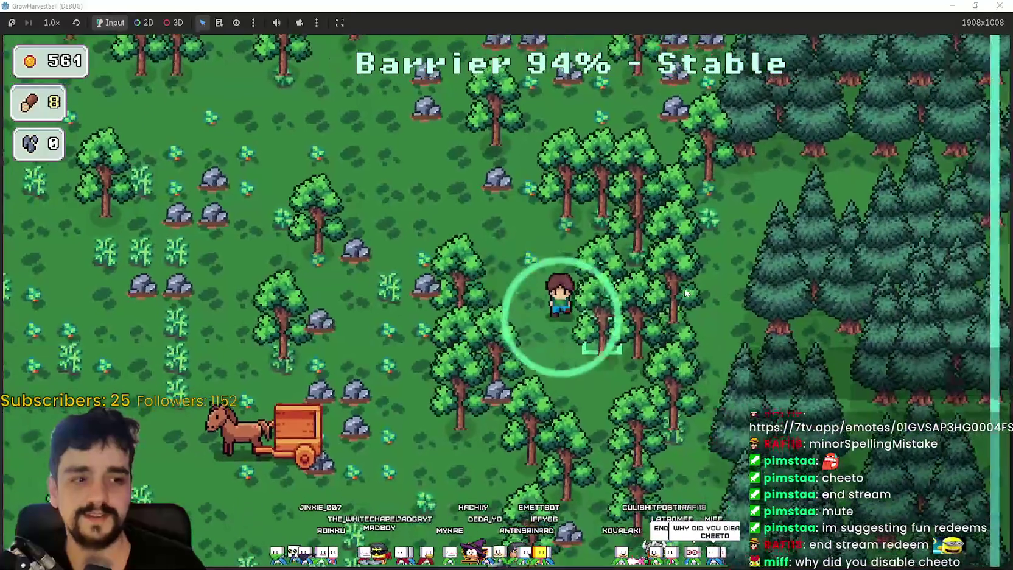
key("s")
Chop more wood moving through the next groups of trees.
key("w")
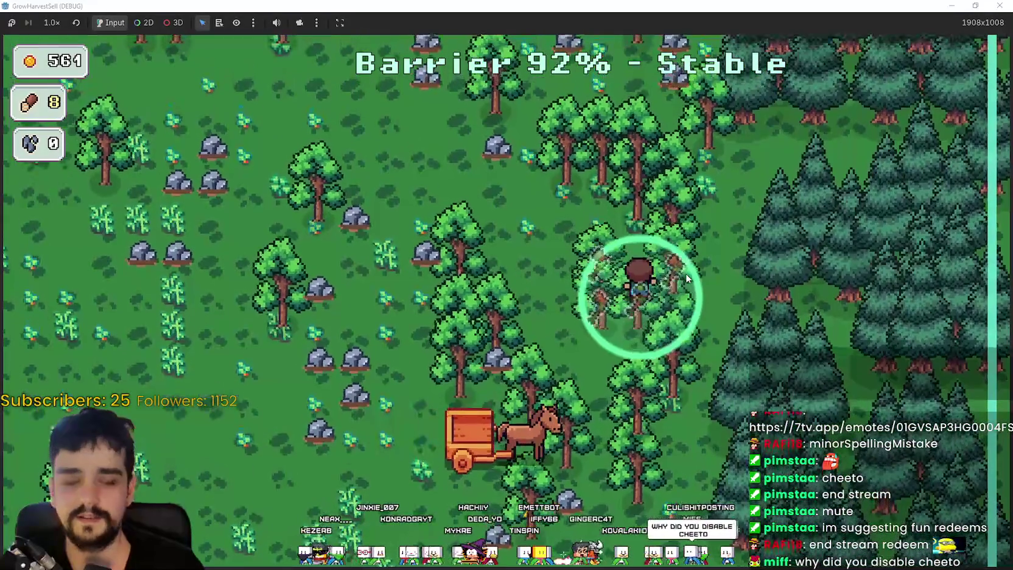
key("a")
key("w")
key("d")
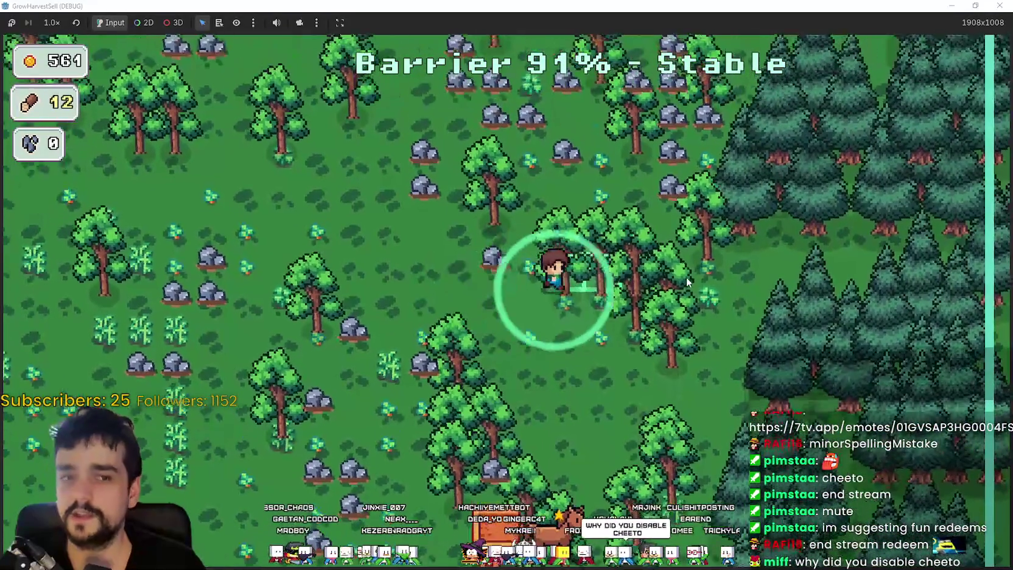
key("a")
key("a")
key("s")
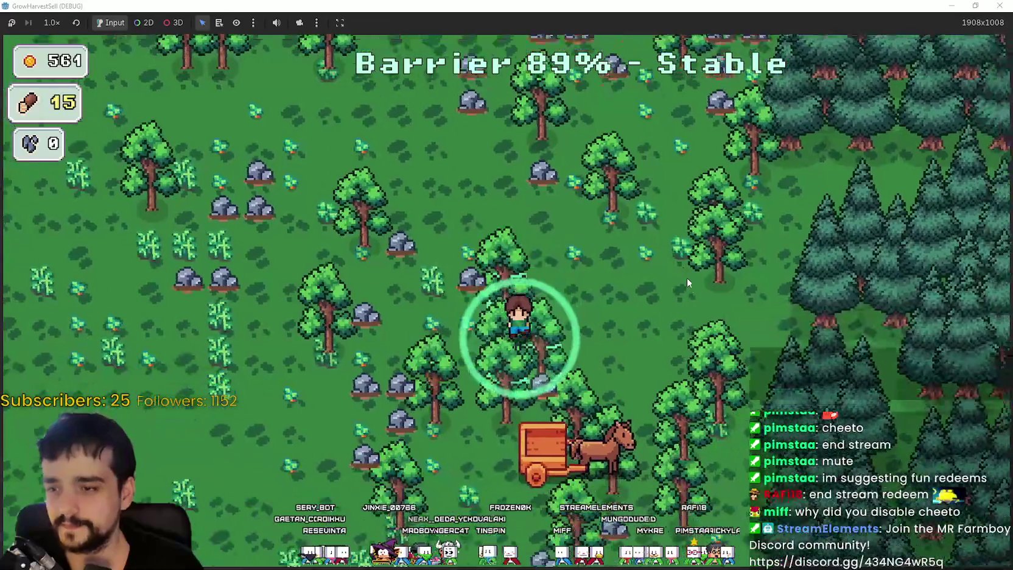
key("a")
key("s")
Mine stone among the rocks and head back toward the cart, reaching 25 wood and 9 stone.
key("d")
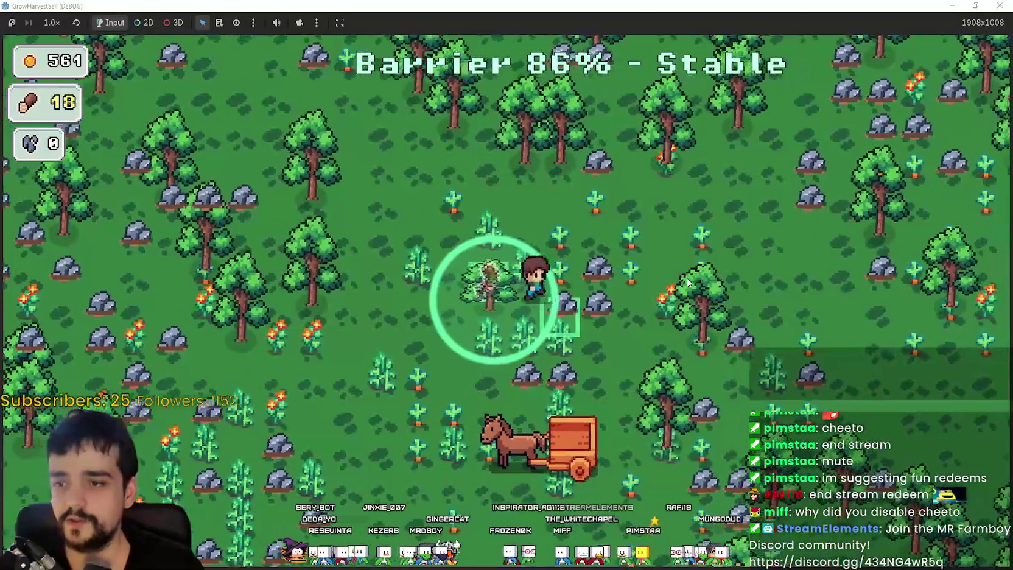
key("w")
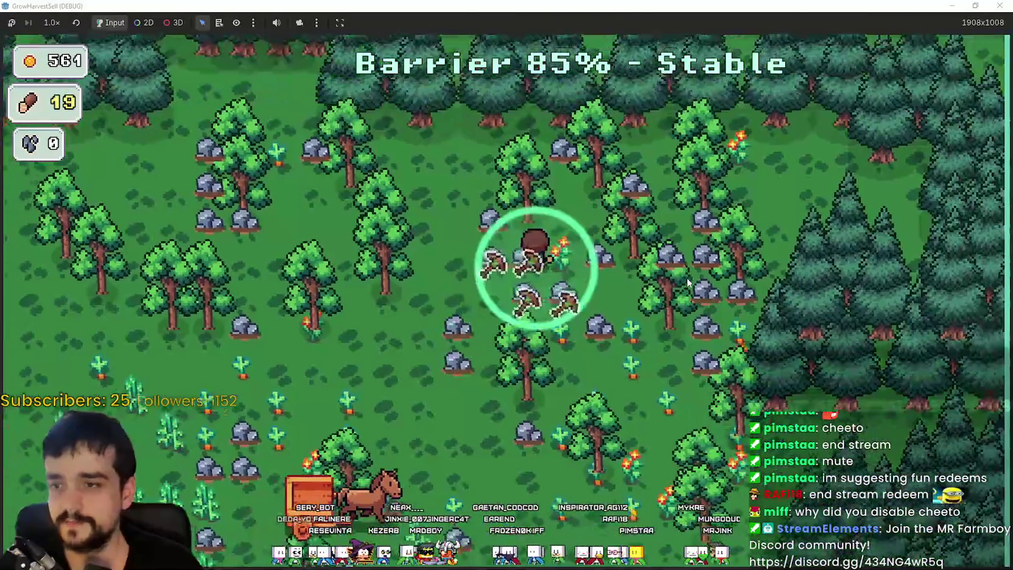
key("a")
key("d")
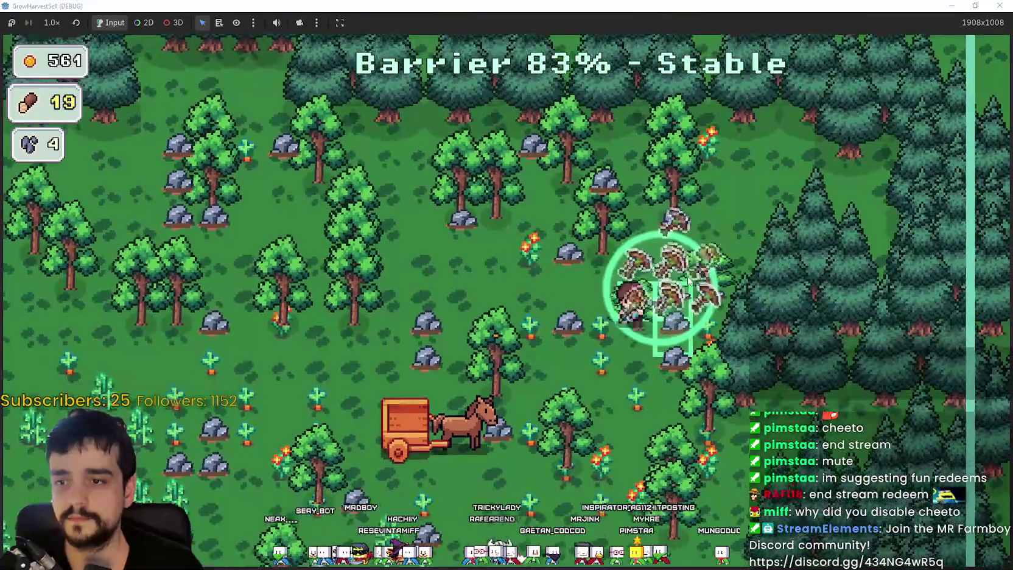
key("s")
key("s")
key("a")
key("w")
key("a")
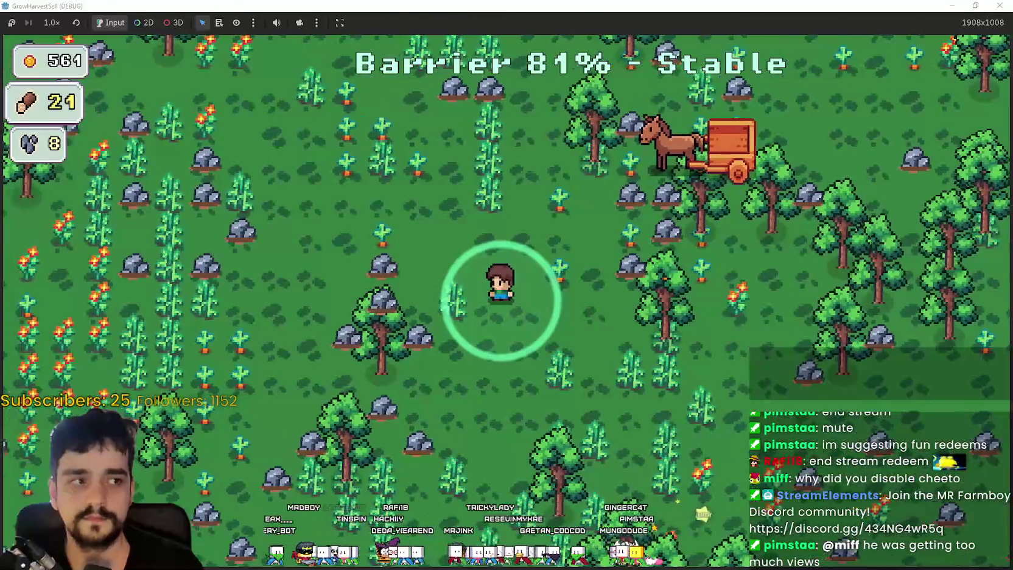
Gather wood and stone while heading east toward the cobblestone area.
key("d")
key("s")
key("w")
key("w")
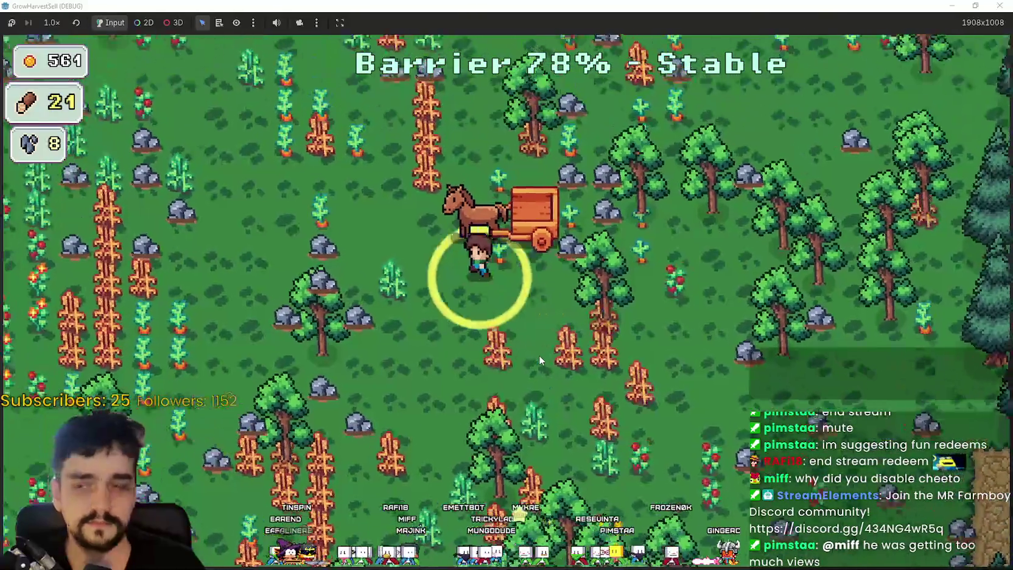
key("a")
key("s")
key("d")
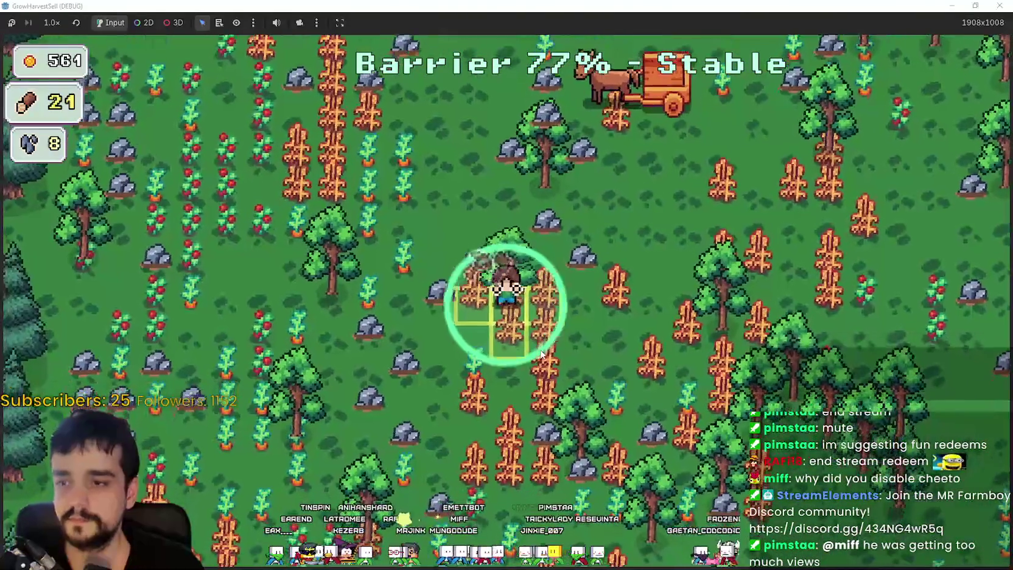
key("w")
key("d")
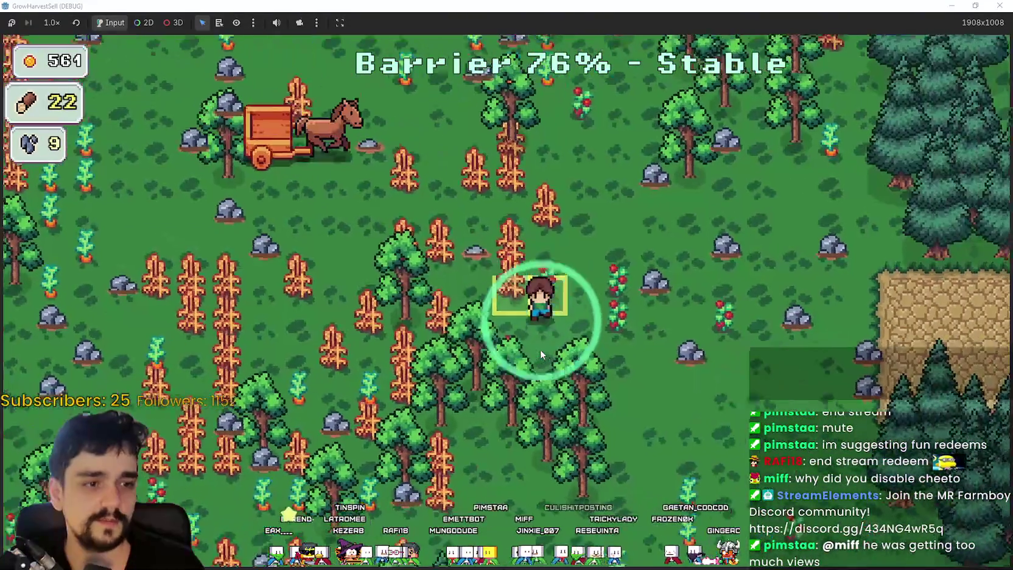
key("s")
Chop trees at the western forest edge, then mine rocks to the east, raising stone to 11.
key("a")
key("w")
key("a")
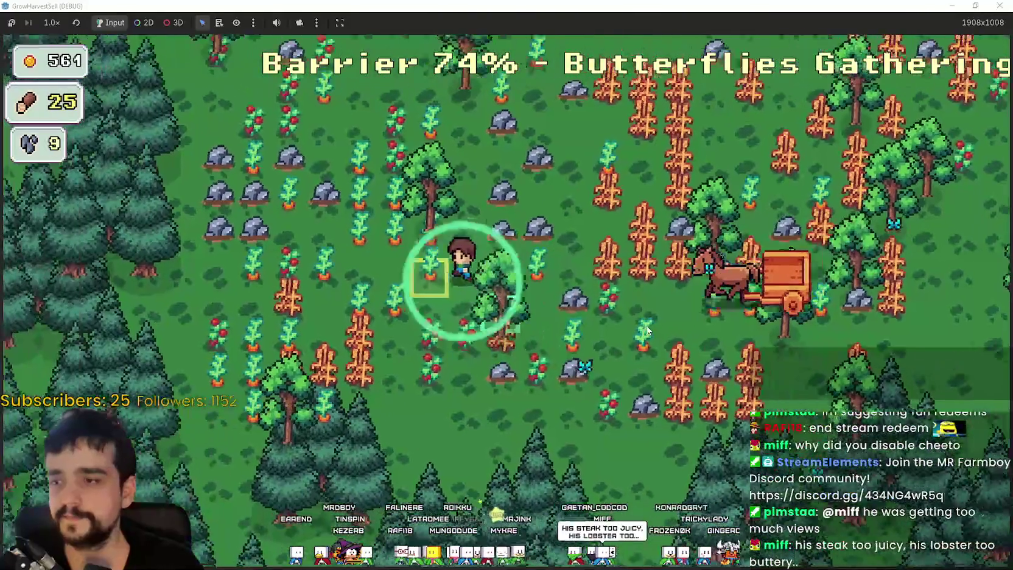
key("w")
key("d")
key("w")
key("d")
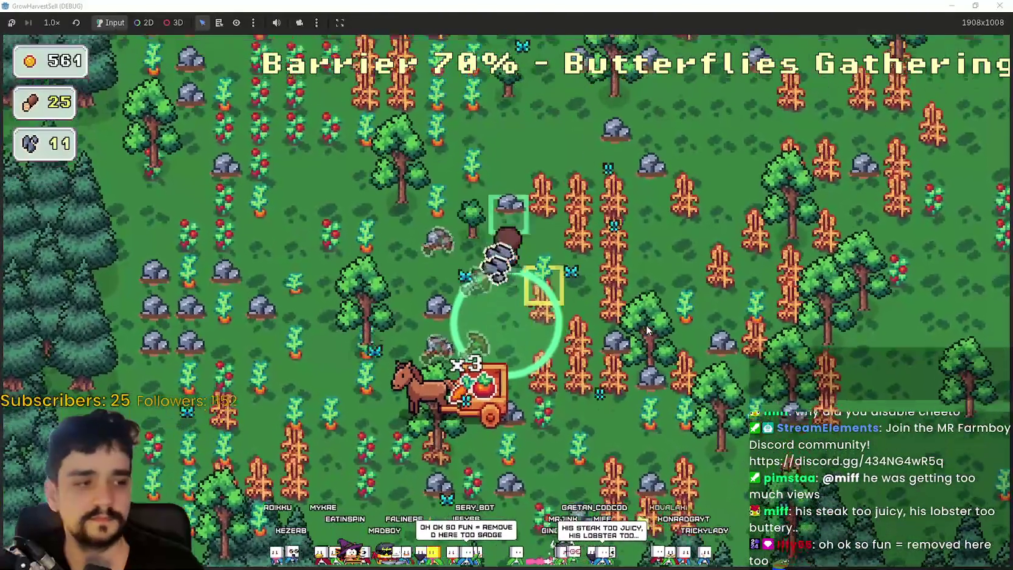
key("d")
key("w")
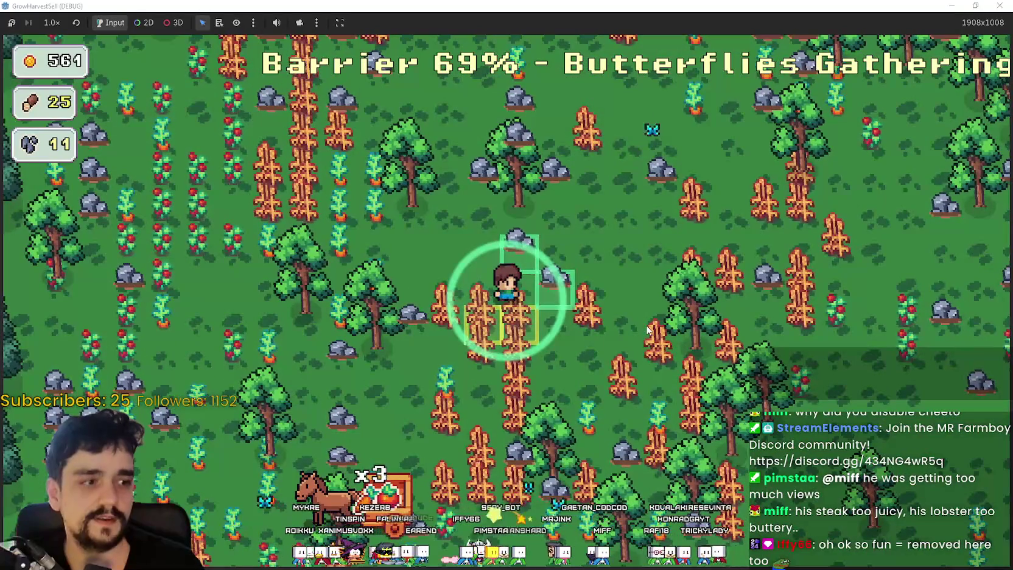
Harvest wheat and crops back and forth across the field as the barrier falls to 54%.
key("s")
key("w")
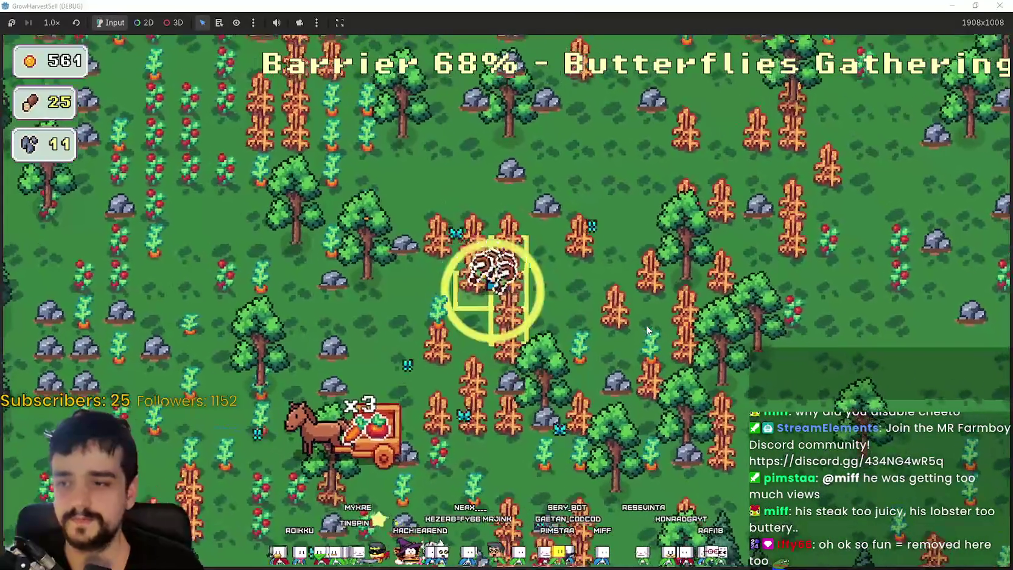
key("s")
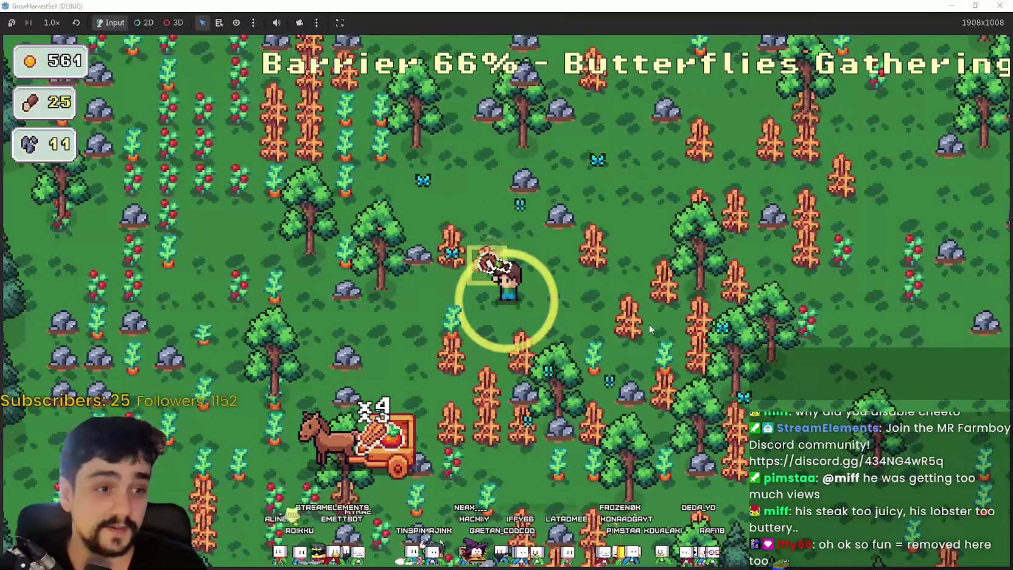
key("s")
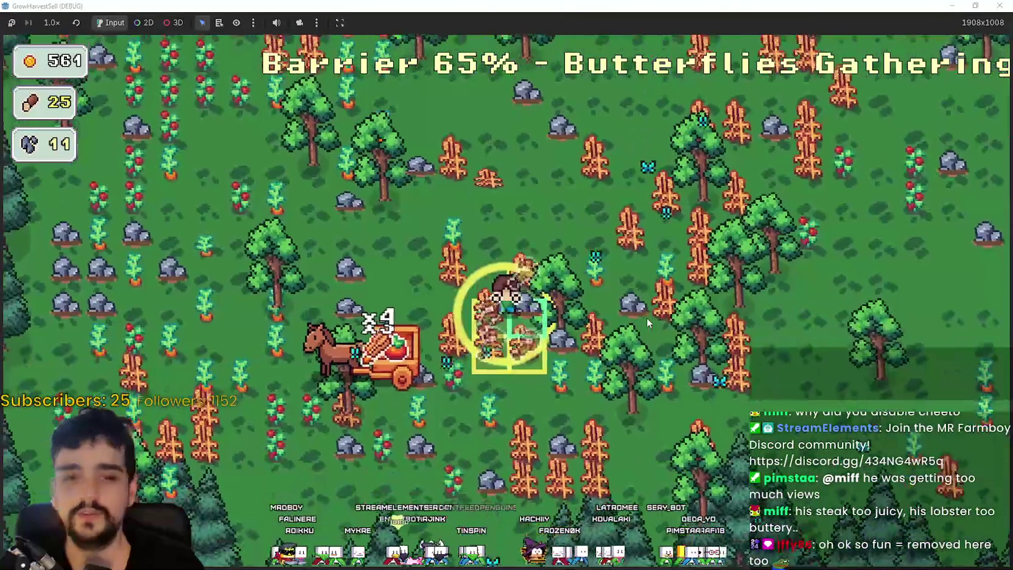
key("s")
key("d")
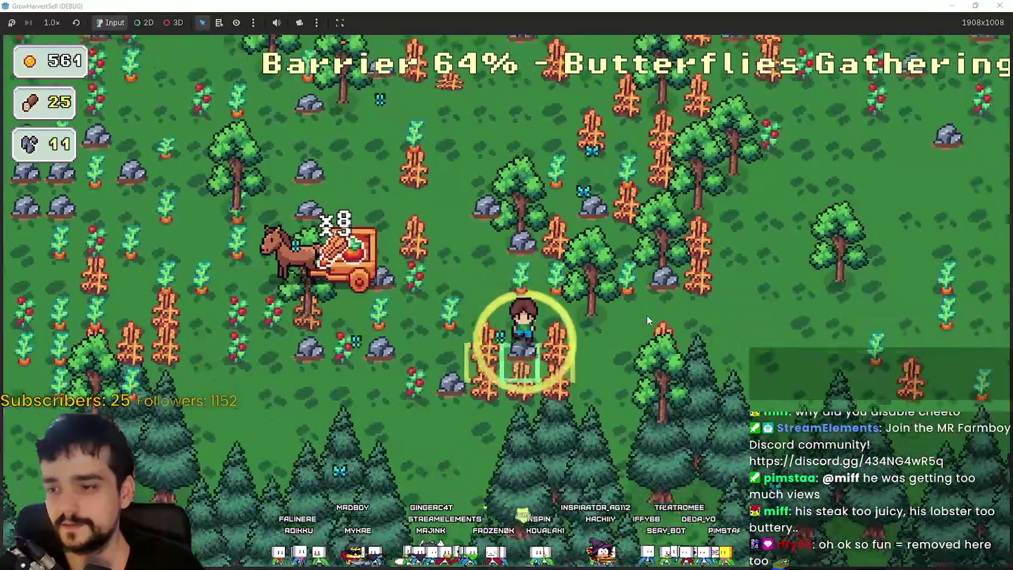
key("w")
key("a")
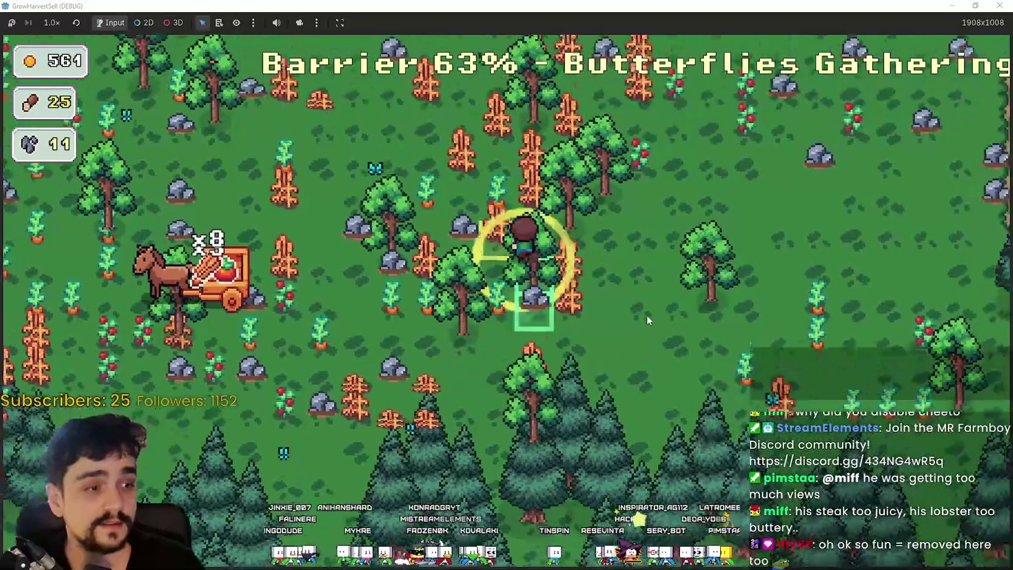
key("a")
key("a")
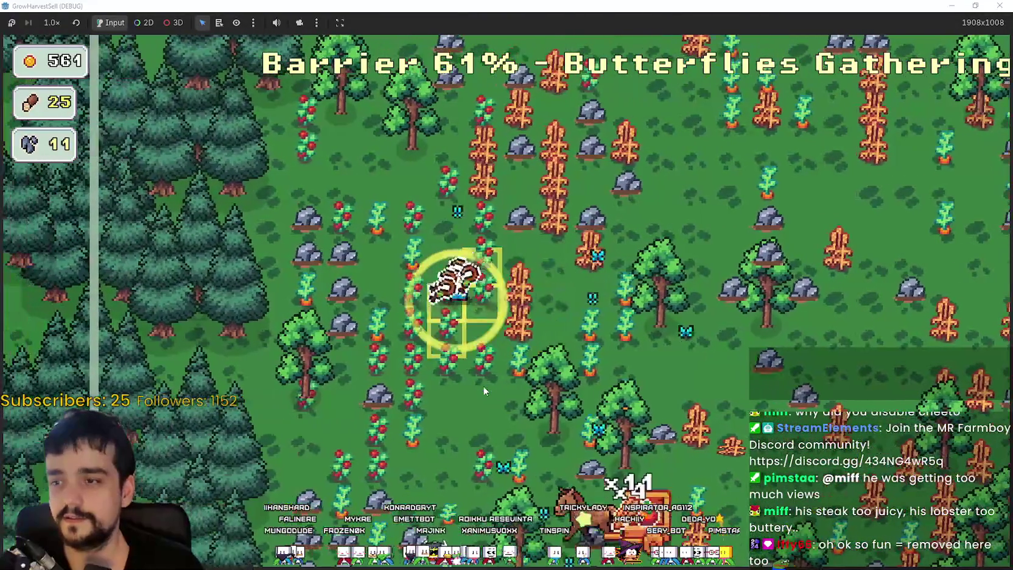
key("w")
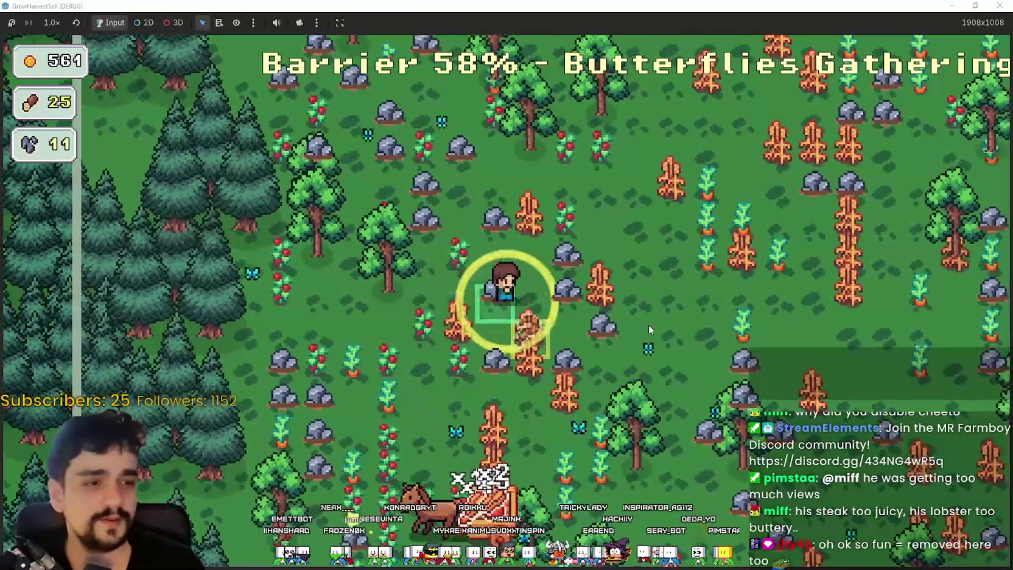
key("d")
key("w")
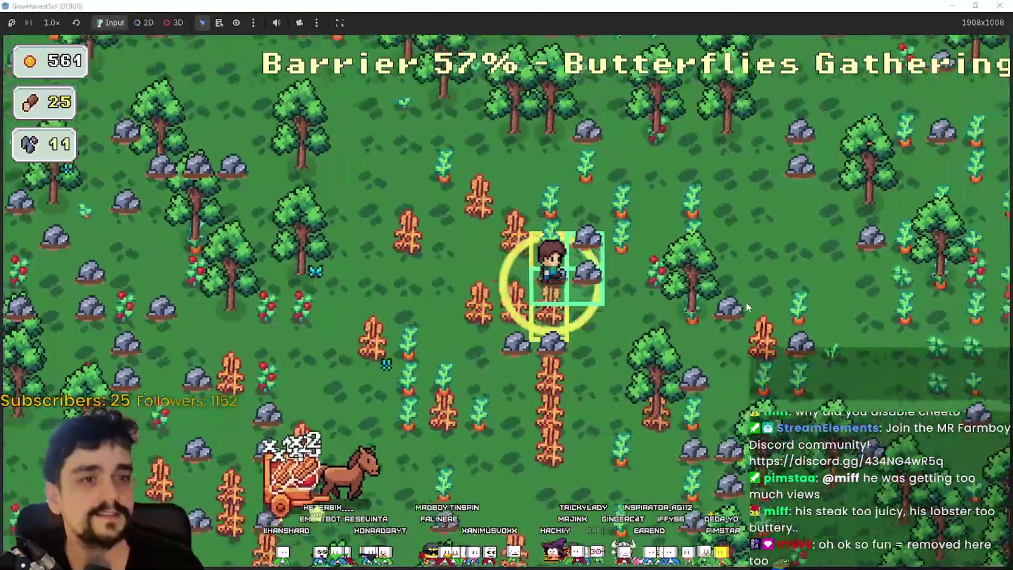
key("a")
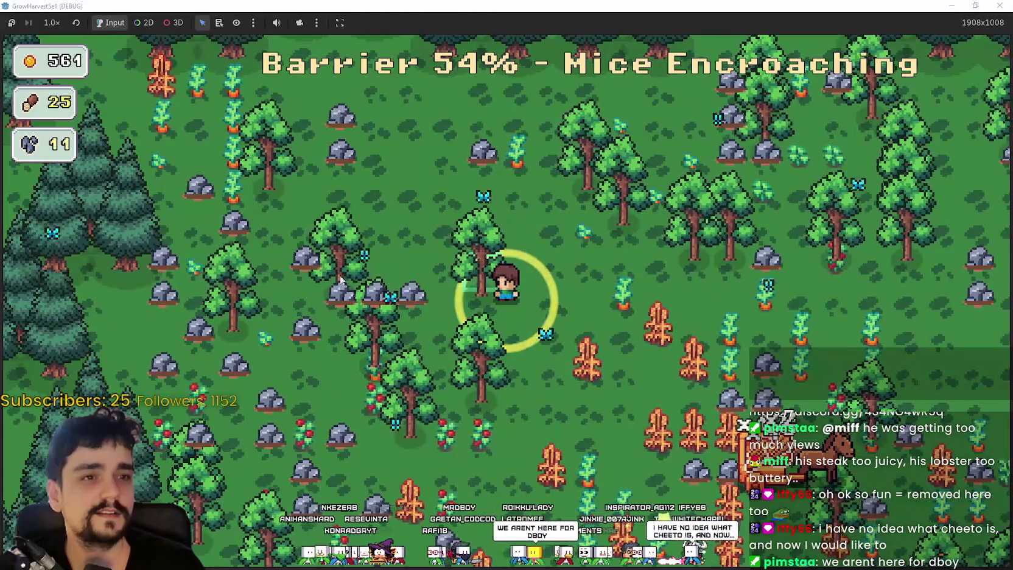
Keep harvesting through the crop fields until the barrier hits 11%, with the Cheetozilla snip showing.
key("w")
key("s")
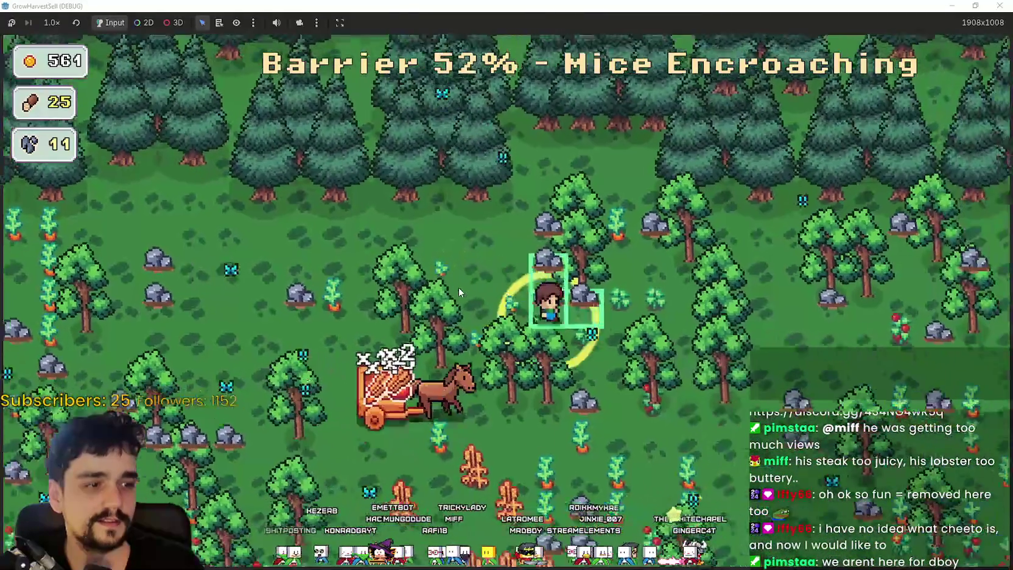
key("a")
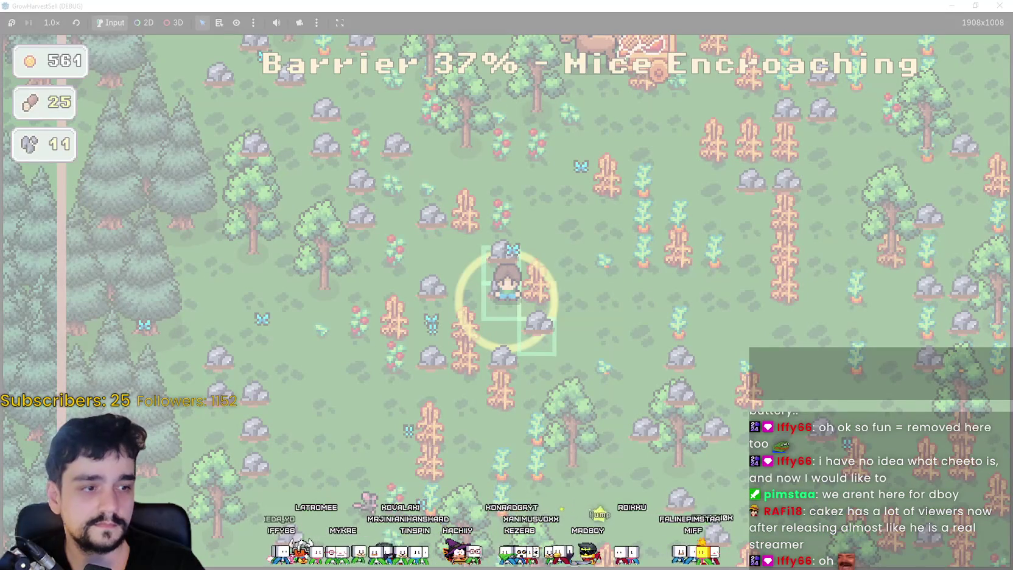
key("Escape")
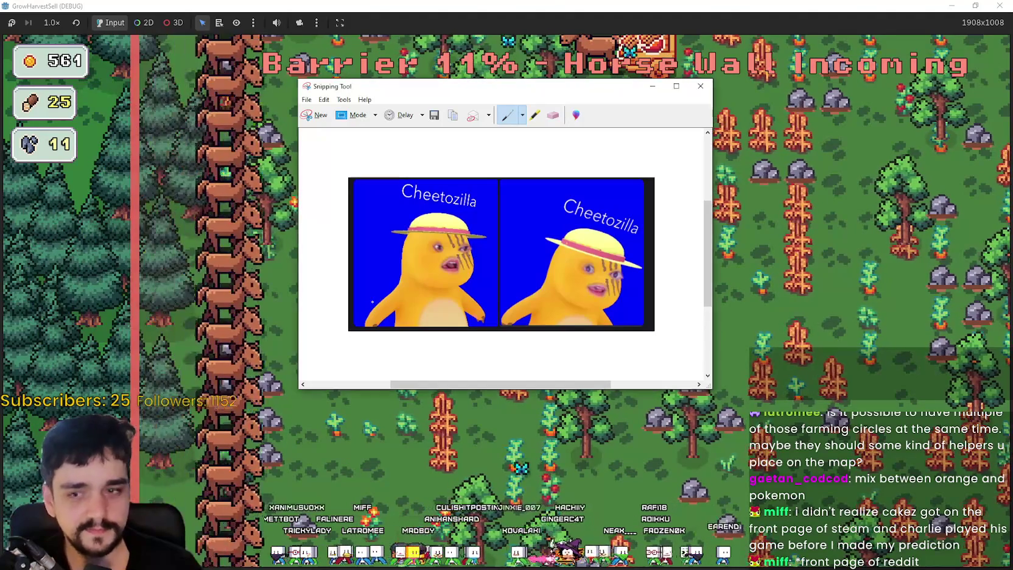
Dismiss the snip, return home with 23 crops, 25 wood and 11 stone, and focus the Tangy TD notes.
left_click(700, 86)
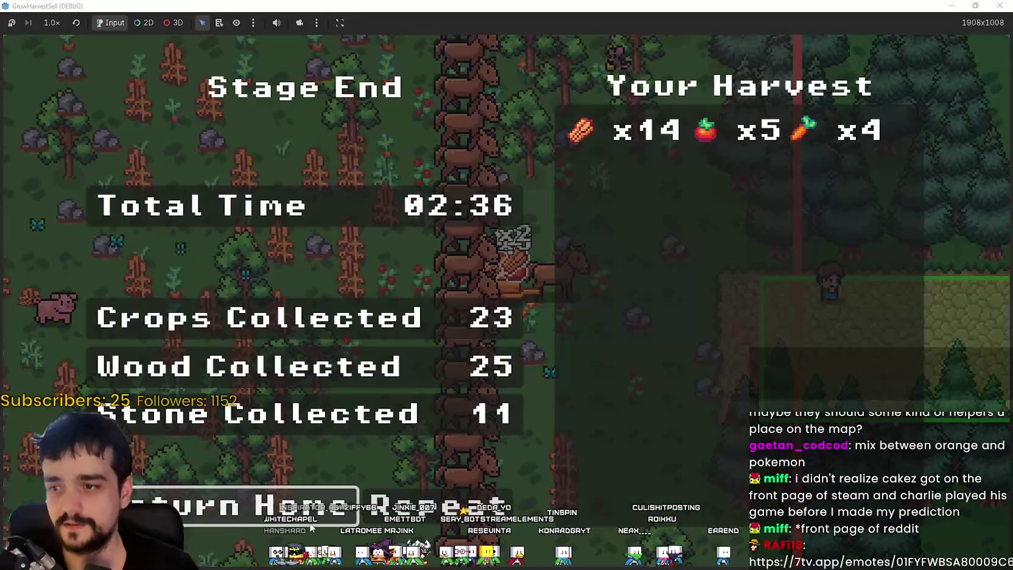
left_click(313, 522)
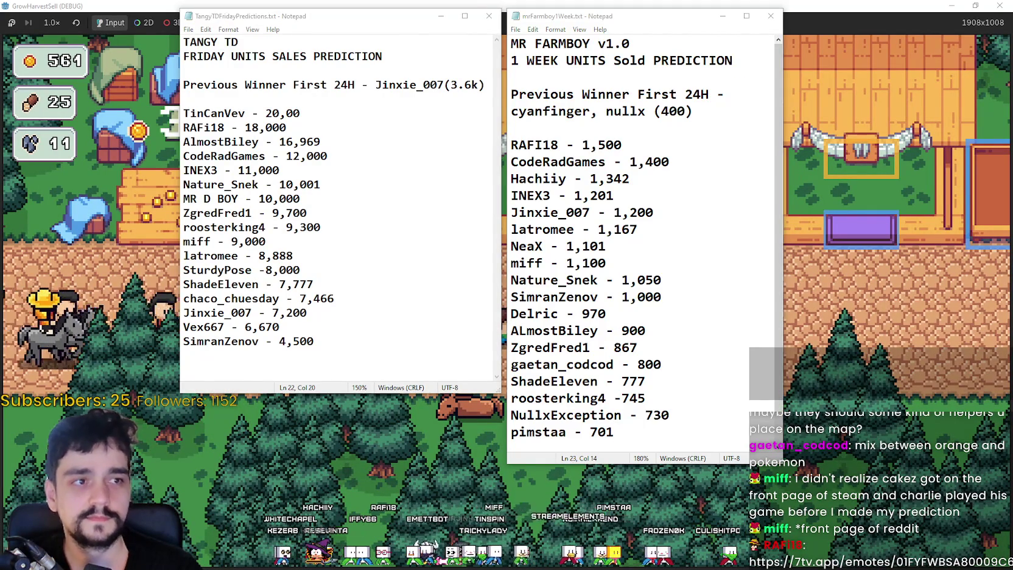
left_click(278, 235)
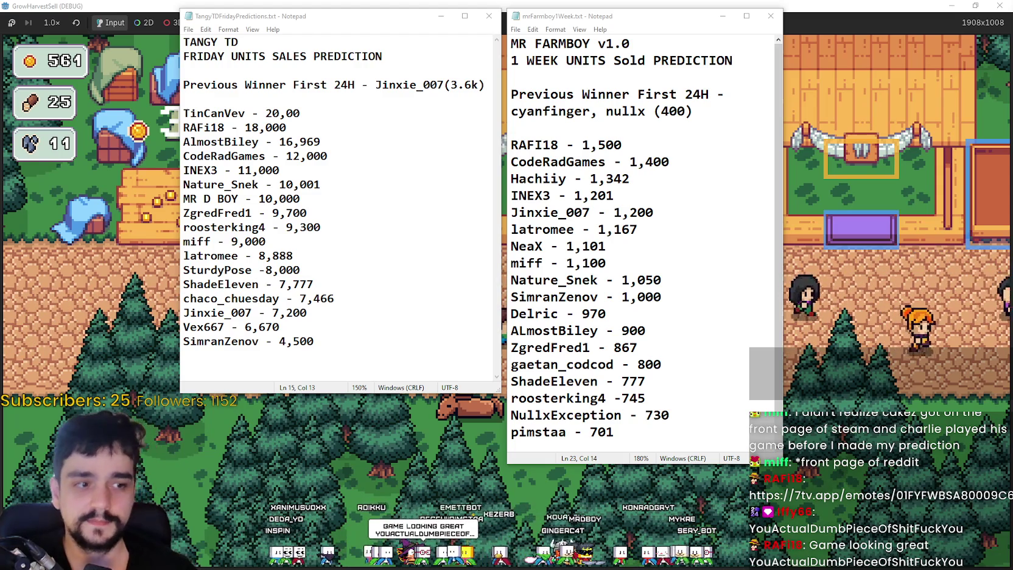
Arrange the Cheetozilla snip and the Tangy TD and MR FARMBOY notes side by side.
mouse_move(509, 91)
left_mouse_down()
mouse_move(465, 88)
mouse_move(205, 12)
mouse_move(163, 16)
left_mouse_up()
left_click_drag(425, 16, 575, 53)
left_click_drag(631, 20, 790, 14)
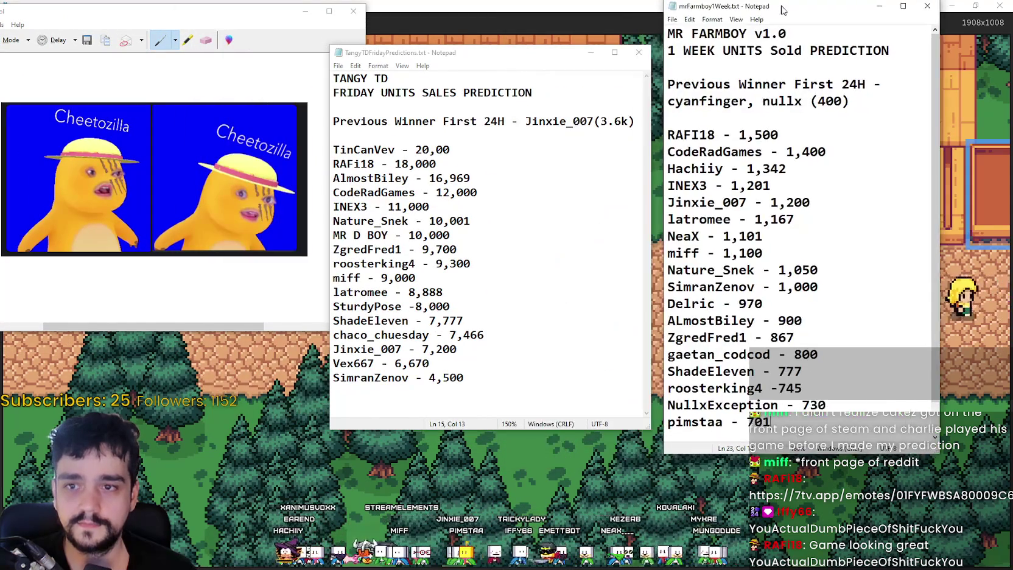
left_click_drag(472, 67, 491, 42)
left_click_drag(741, 11, 746, 15)
Change the viewer's 9,000 Tangy TD prediction to 12,500.
left_click(504, 322)
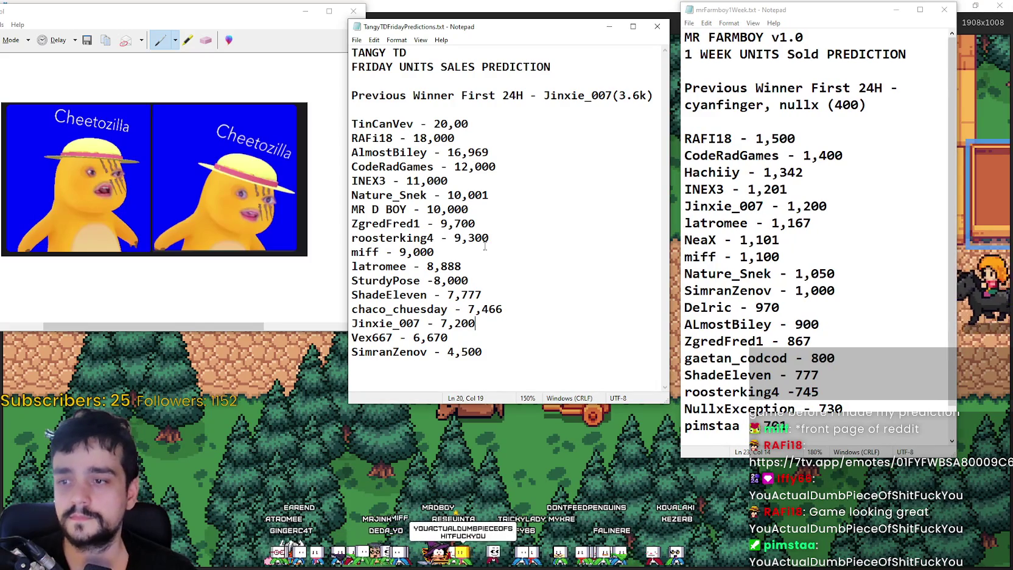
left_click_drag(433, 251, 381, 251)
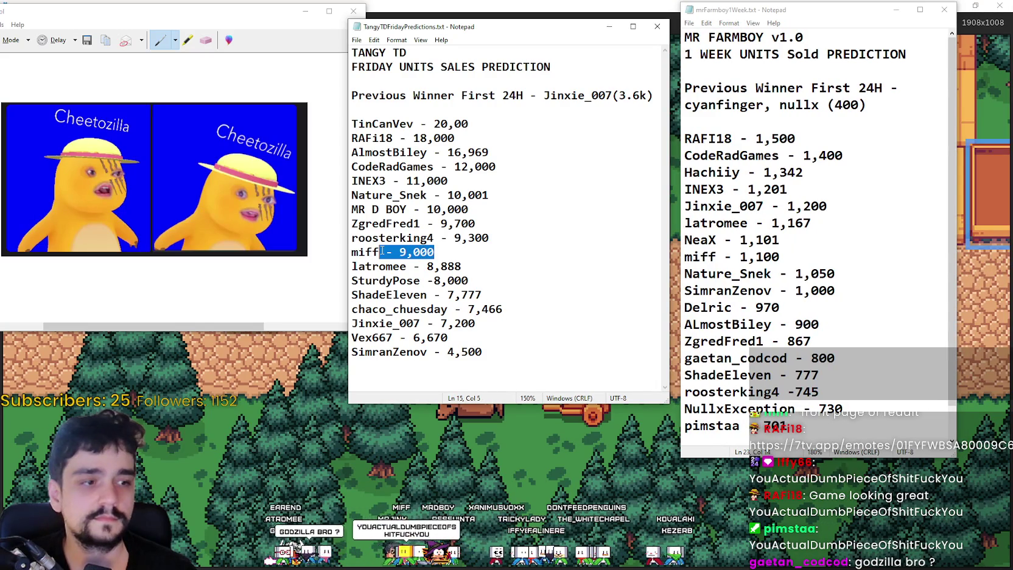
key("alt+Tab")
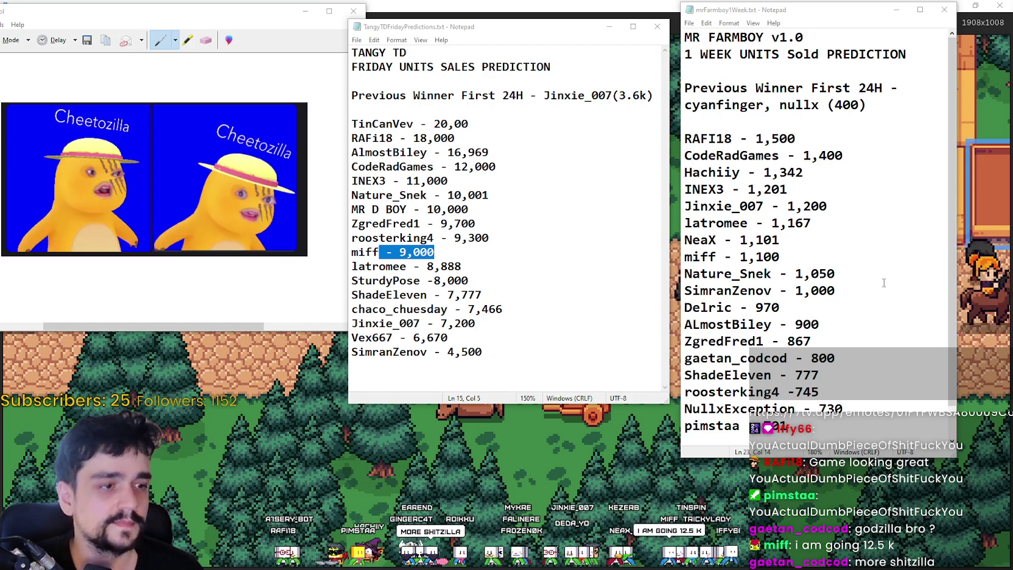
left_click(403, 252)
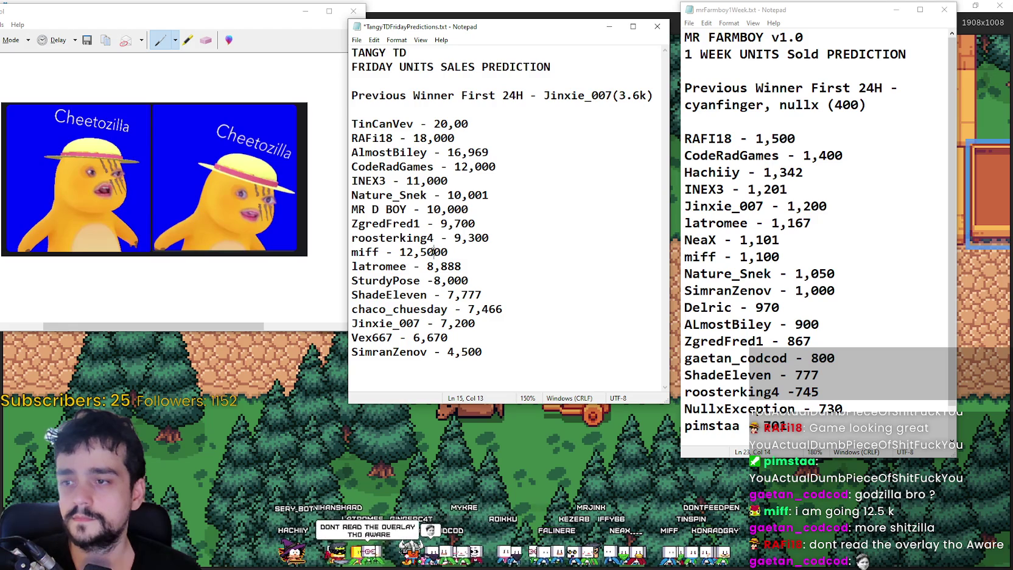
key("BackSpace")
Move the 12,500 line up to fourth place in the Tangy TD list and save.
left_click_drag(451, 252, 351, 252)
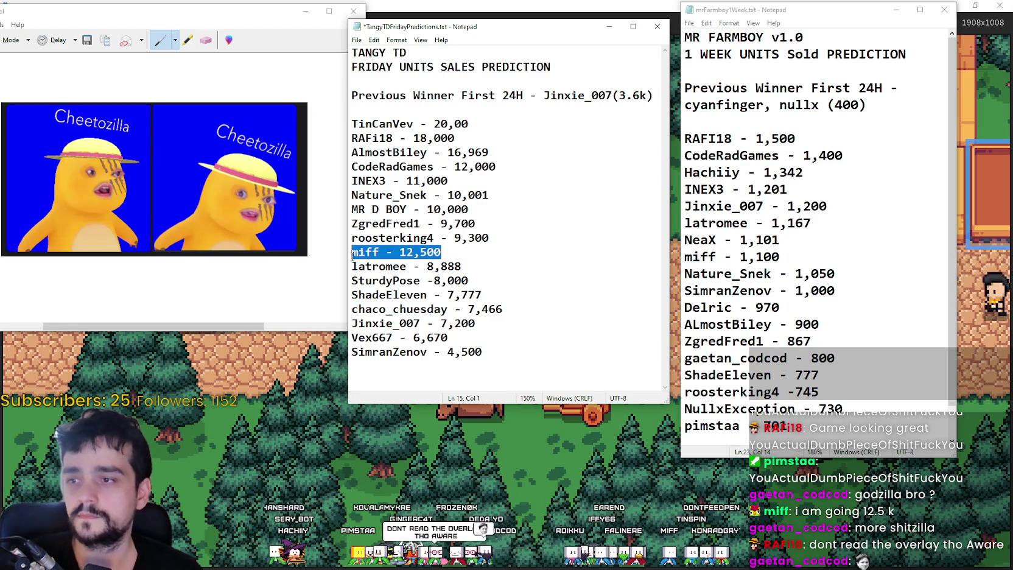
key("ctrl+x")
key("BackSpace")
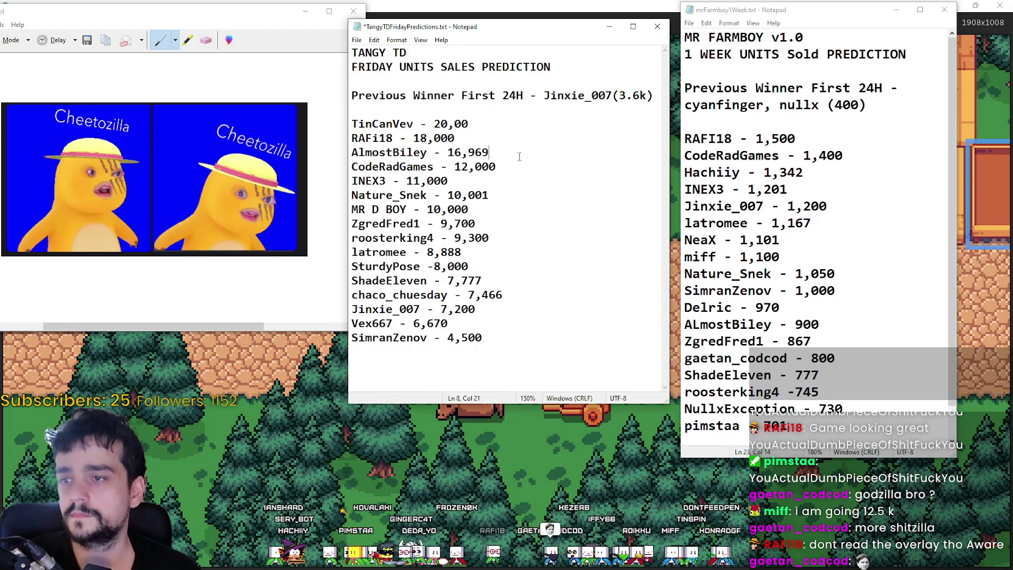
key("Return")
key("ctrl+v")
left_click(511, 181)
key("ctrl+s")
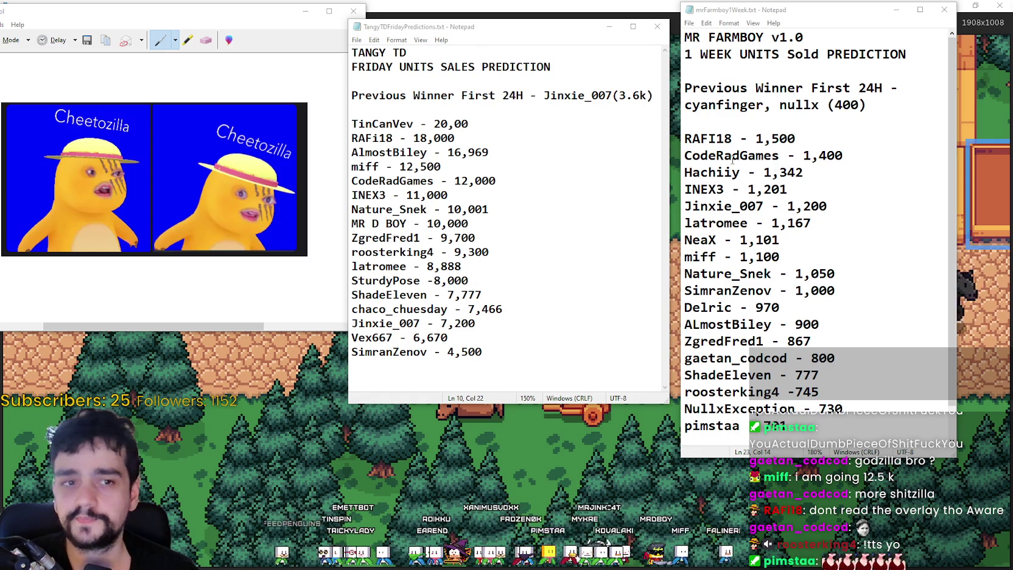
Check the 1,101 and 1,100 entries in the MR FARMBOY list, then return to the game.
left_click(575, 198)
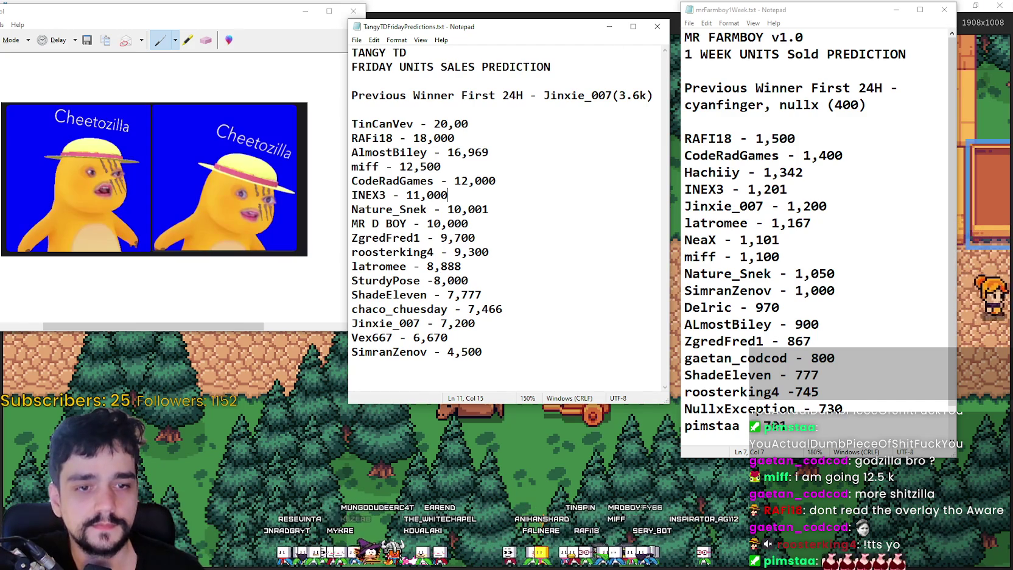
left_click(503, 346)
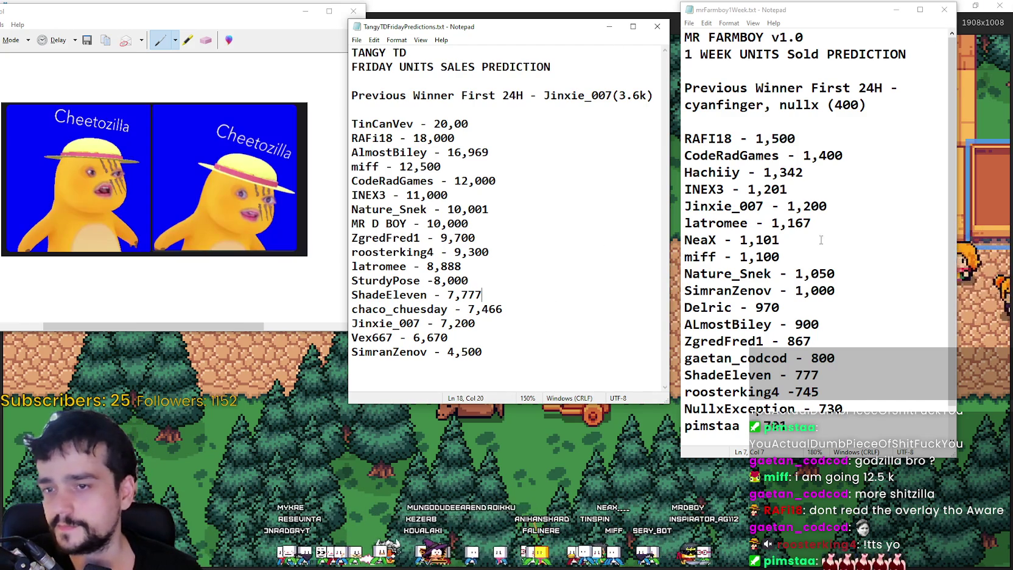
left_click_drag(780, 256, 632, 245)
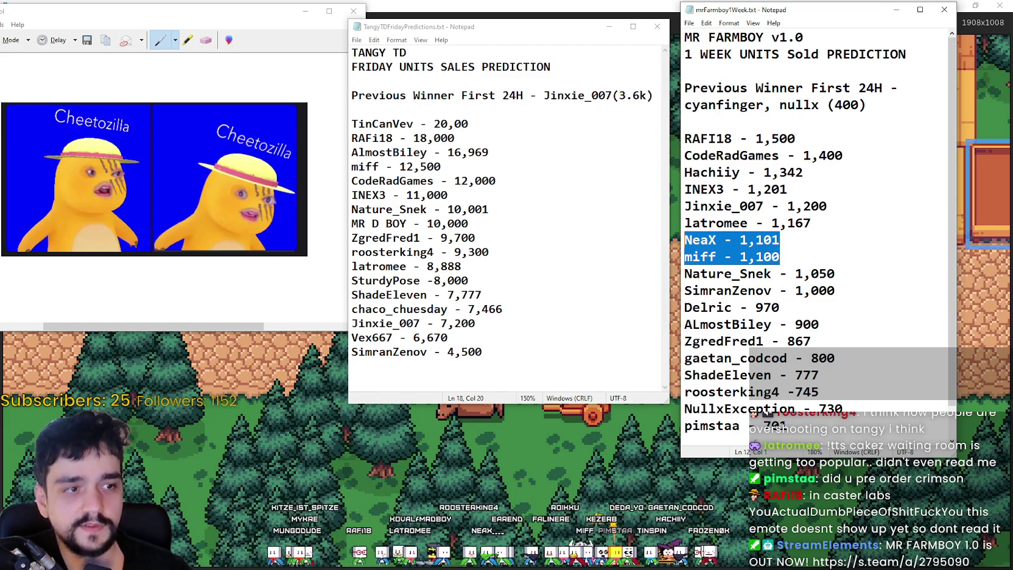
left_click(494, 482)
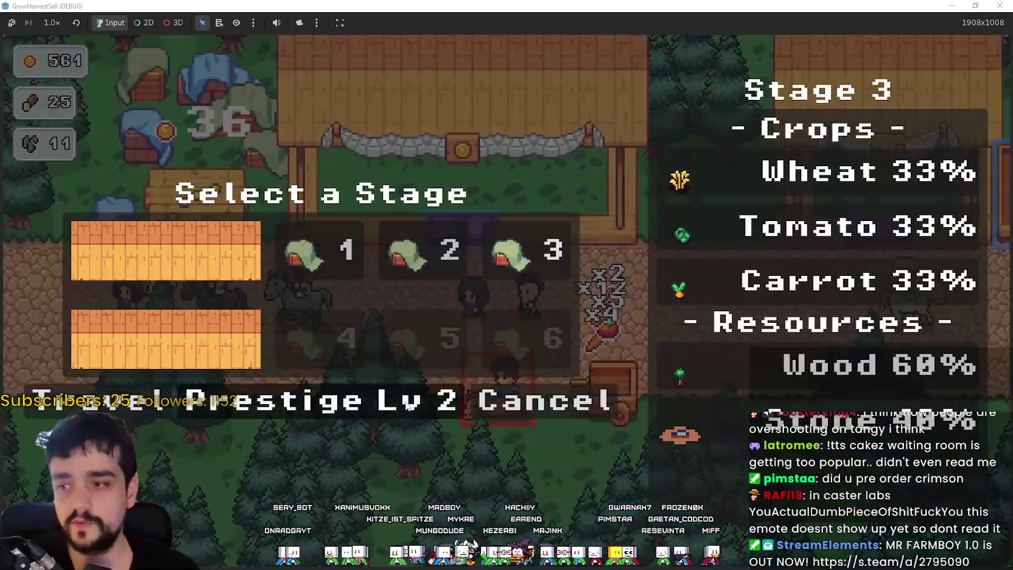
Open the Prestige level 2 skill tree, zoom around it, then switch to the Godot editor.
left_click(350, 400)
scroll(628, 377, "up", 5)
scroll(754, 341, "down", 1)
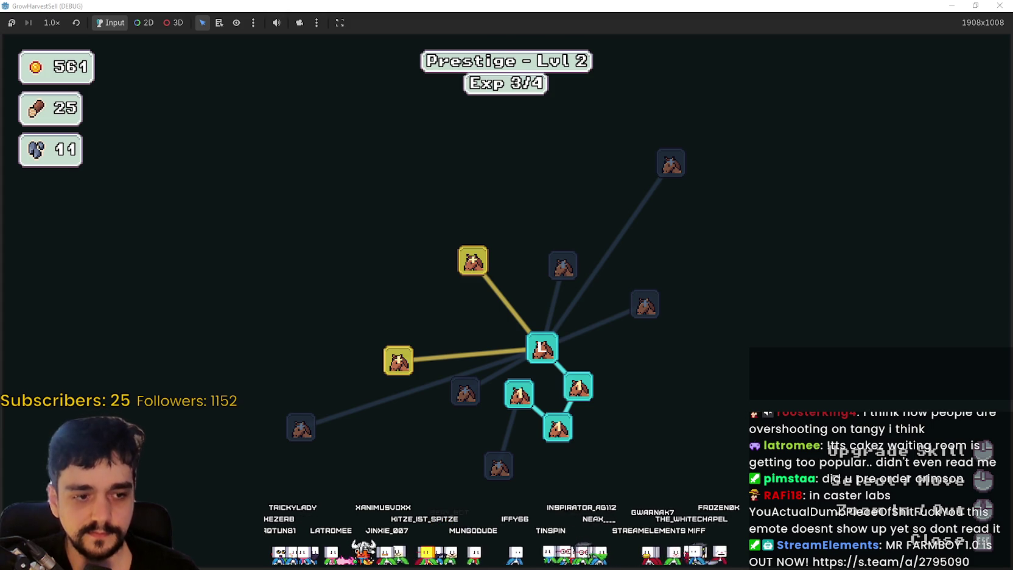
key("alt+Tab")
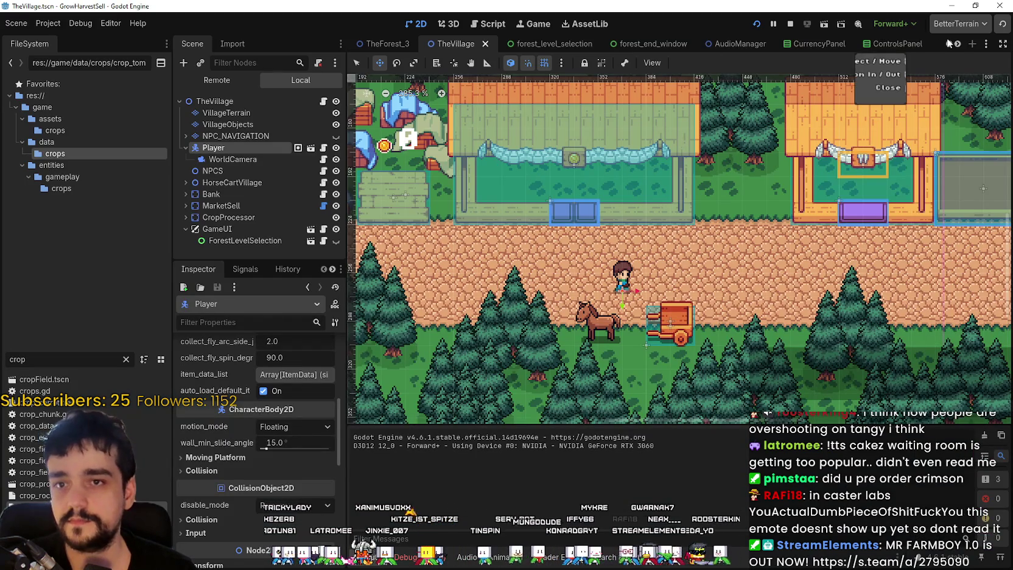
Open the prestige tree panel scene and uncheck clip_contents on its Graph node.
double_click(957, 44)
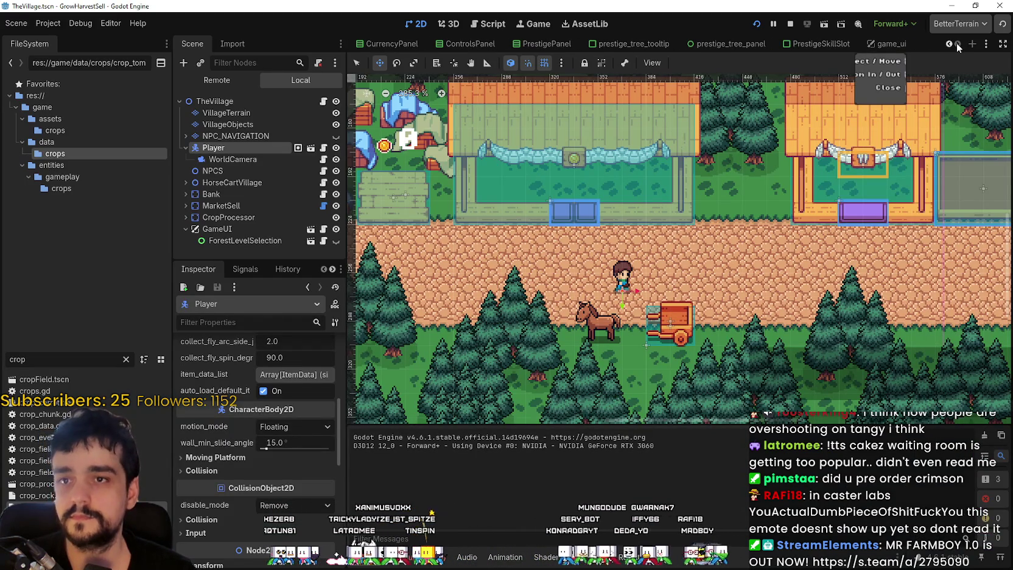
left_click(727, 44)
scroll(732, 298, "down", 1)
scroll(289, 191, "up", 5)
mouse_move(341, 201)
left_mouse_down()
mouse_move(345, 134)
mouse_move(324, 109)
left_mouse_up()
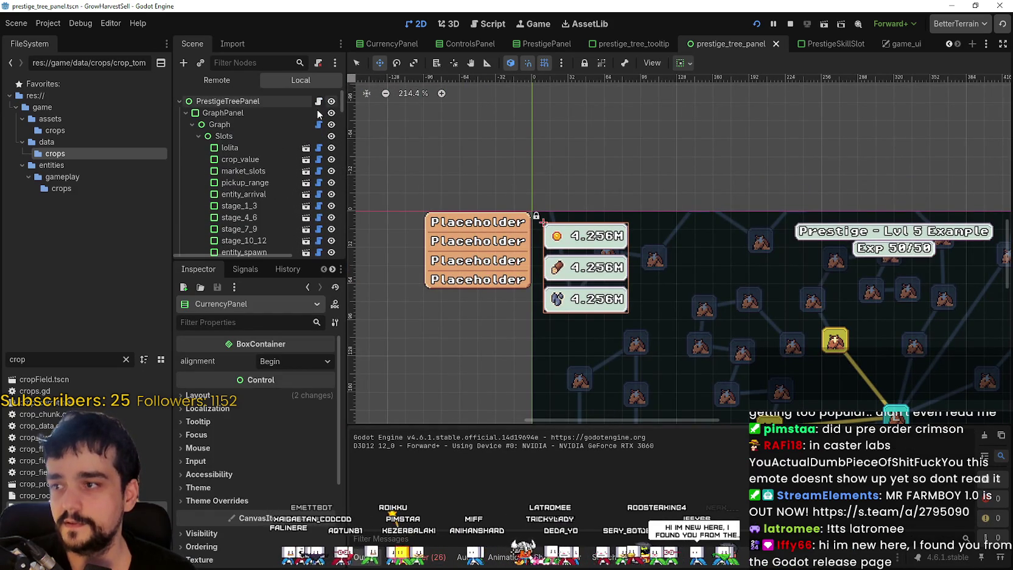
left_click(292, 127)
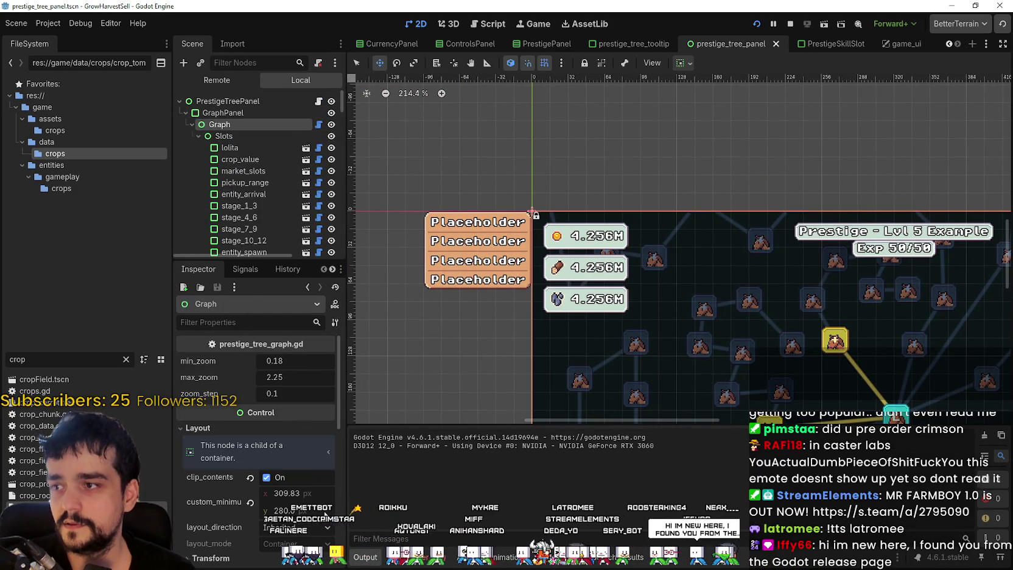
left_click(282, 478)
Run the game with F6 to test the unclipped prestige graph.
scroll(707, 221, "down", 6)
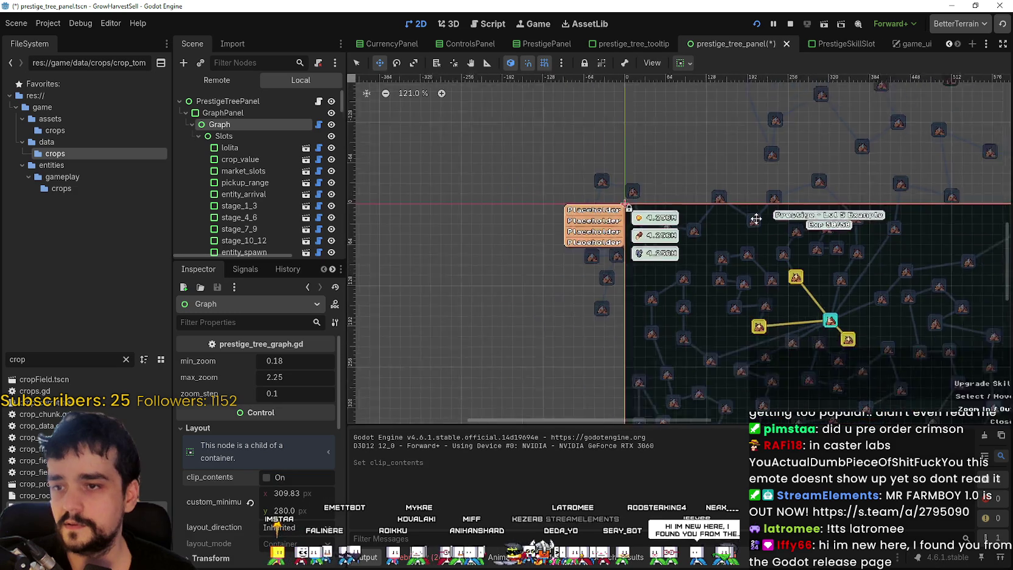
scroll(707, 207, "up", 1)
scroll(719, 177, "down", 5)
scroll(736, 182, "up", 4)
scroll(660, 317, "up", 7)
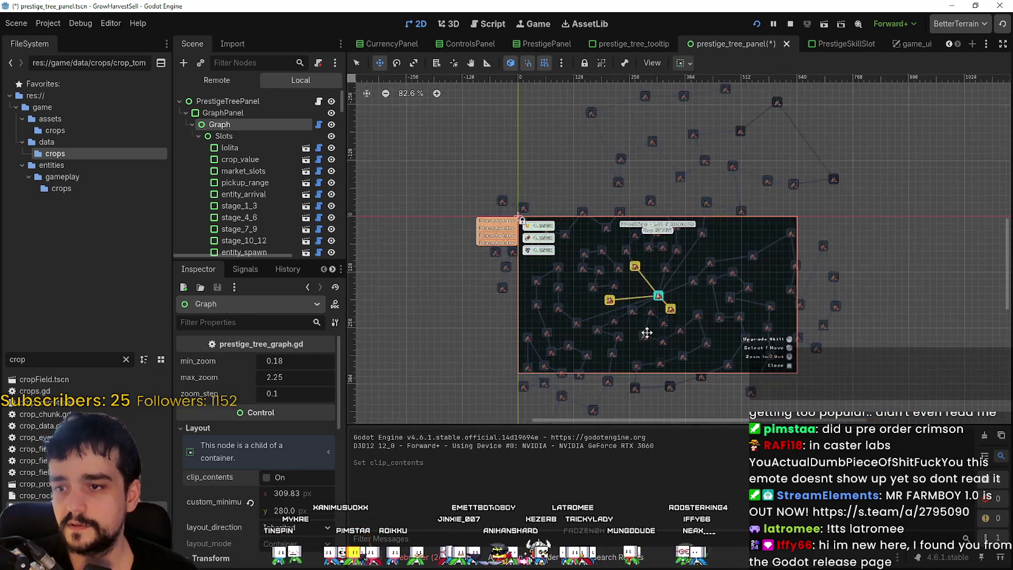
scroll(669, 295, "down", 2)
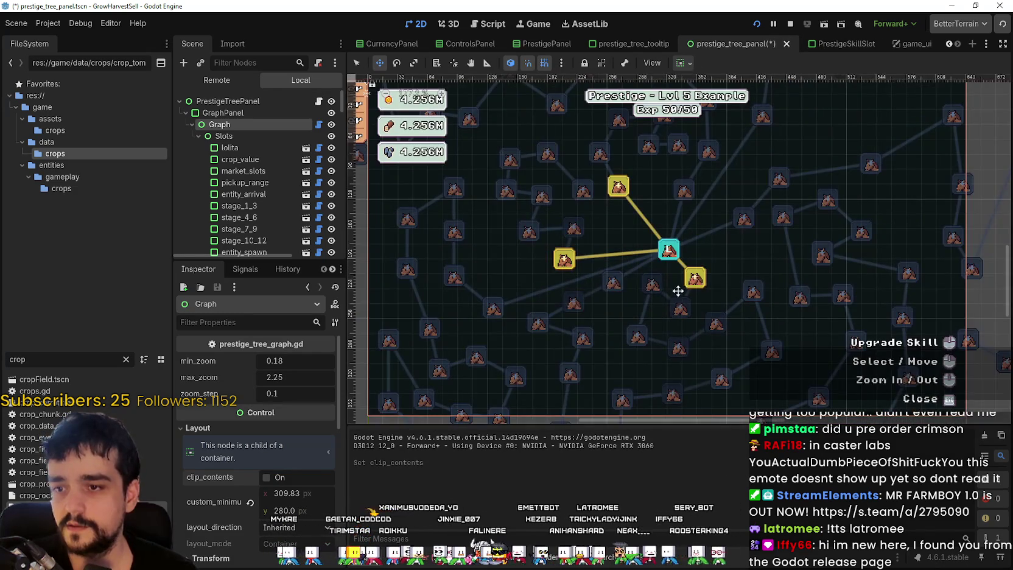
scroll(725, 281, "right", 4)
scroll(725, 281, "up", 10)
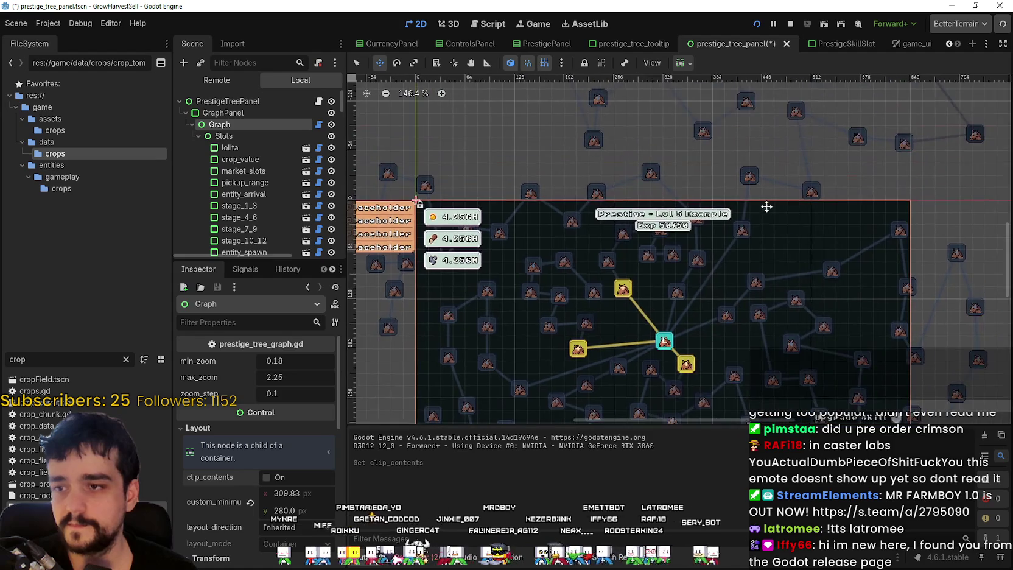
scroll(755, 323, "down", 10)
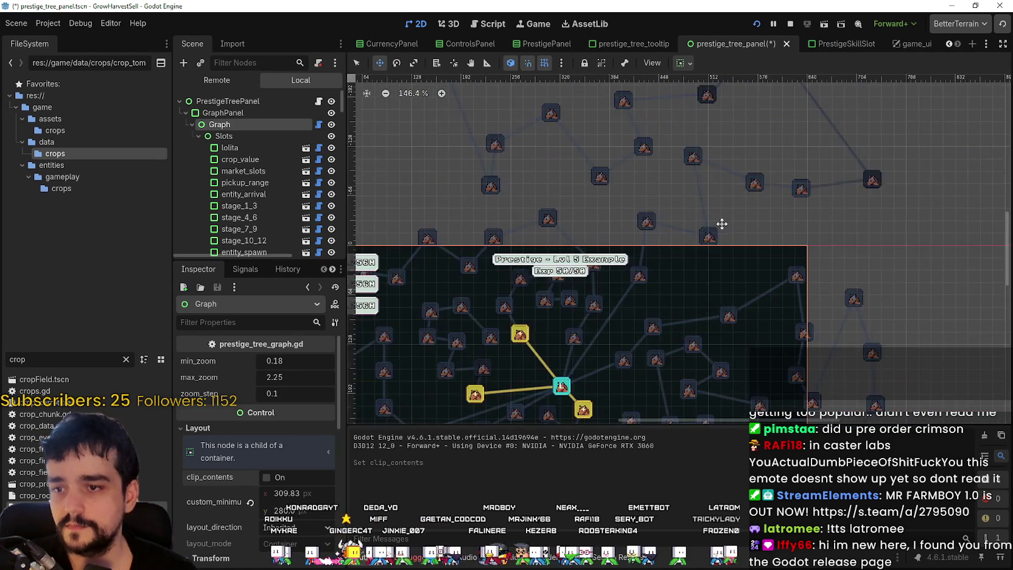
scroll(776, 243, "left", 3)
scroll(730, 340, "up", 5)
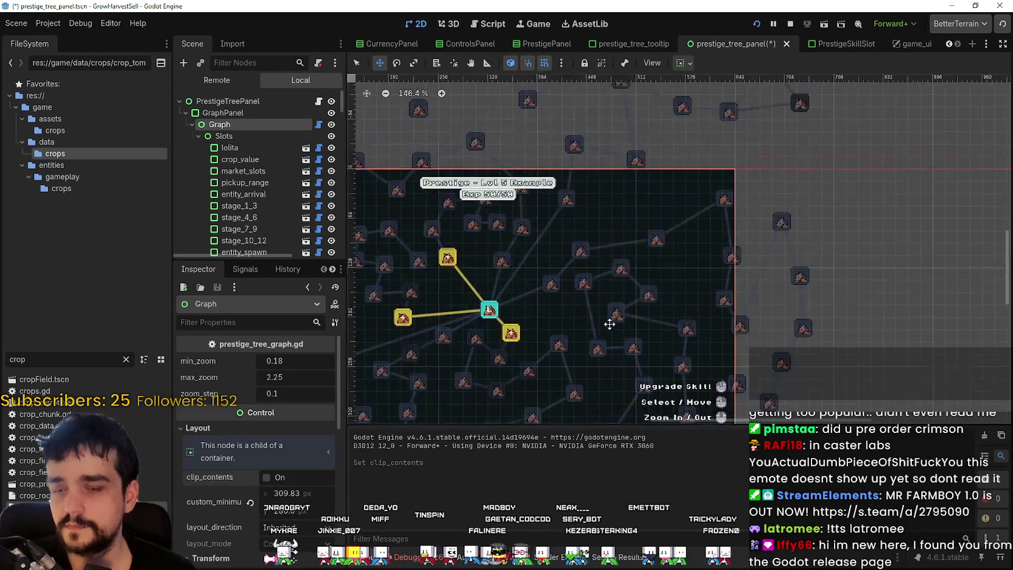
scroll(755, 244, "right", 2)
scroll(468, 255, "right", 2)
scroll(468, 255, "up", 1)
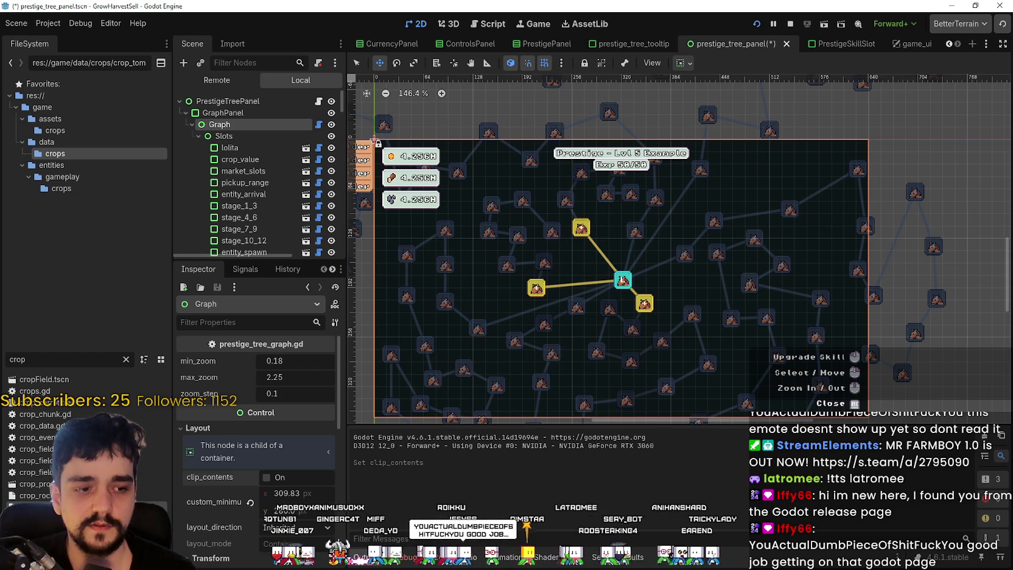
key("F6")
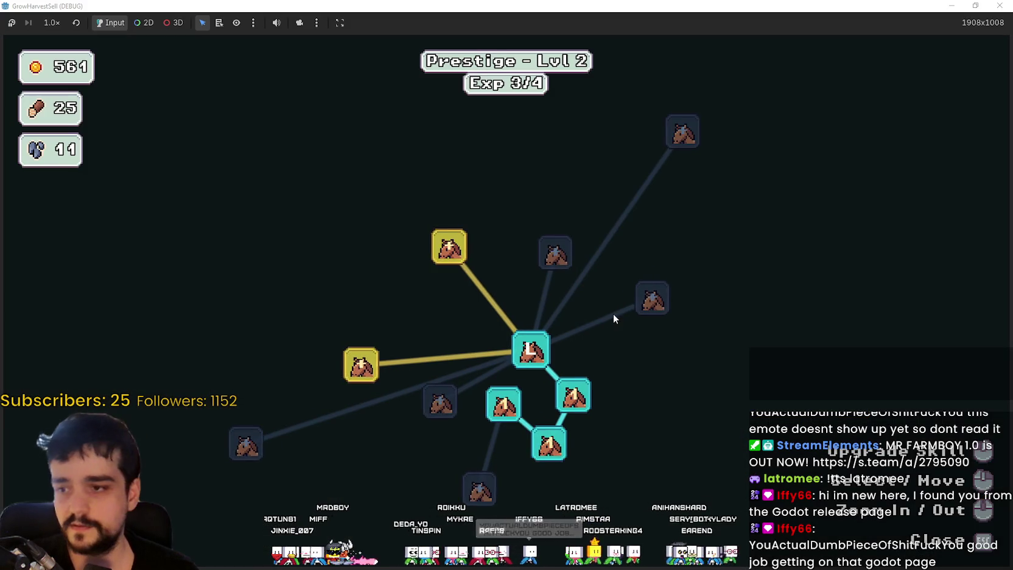
Close the prestige skill tree and walk the farmer to the stall and coin crate to collect gold.
scroll(666, 359, "down", 1)
left_click_drag(661, 364, 725, 302)
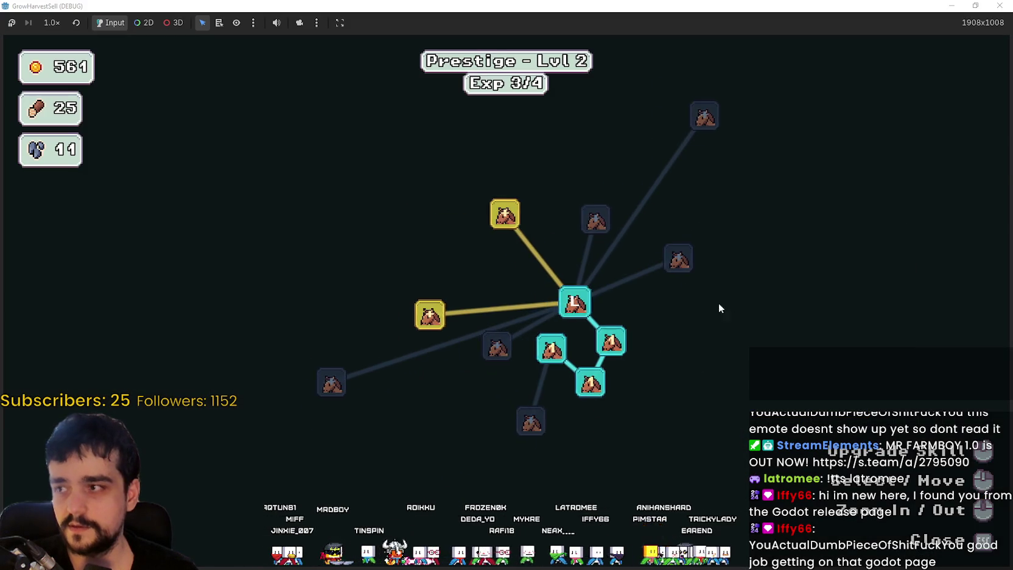
key("Escape")
key("Escape")
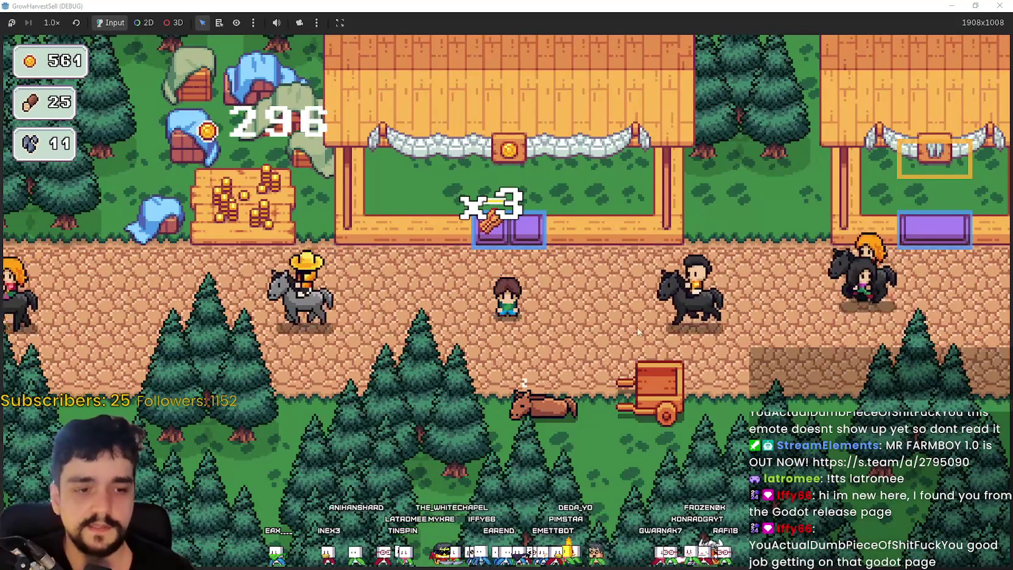
key("w")
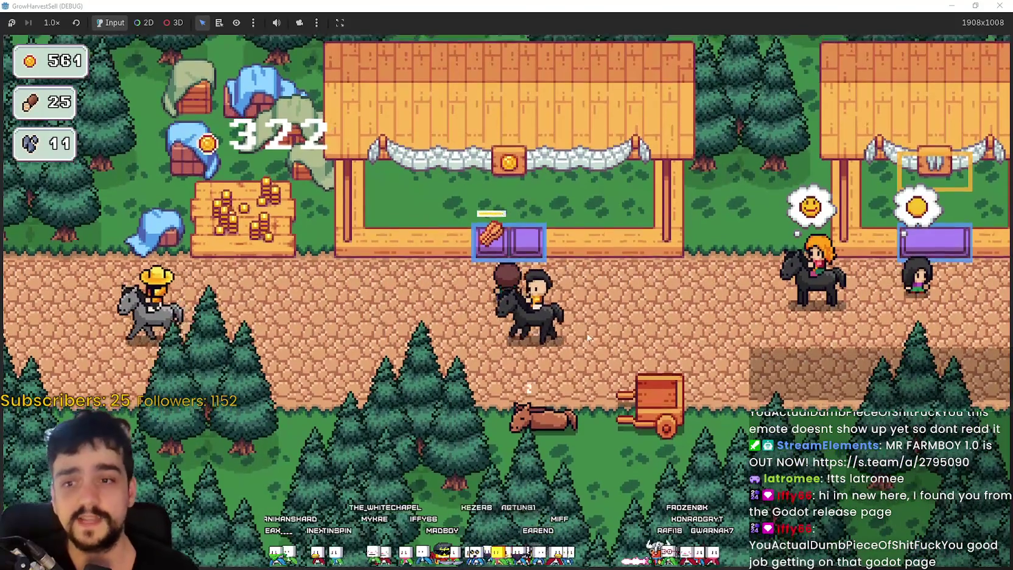
key("w")
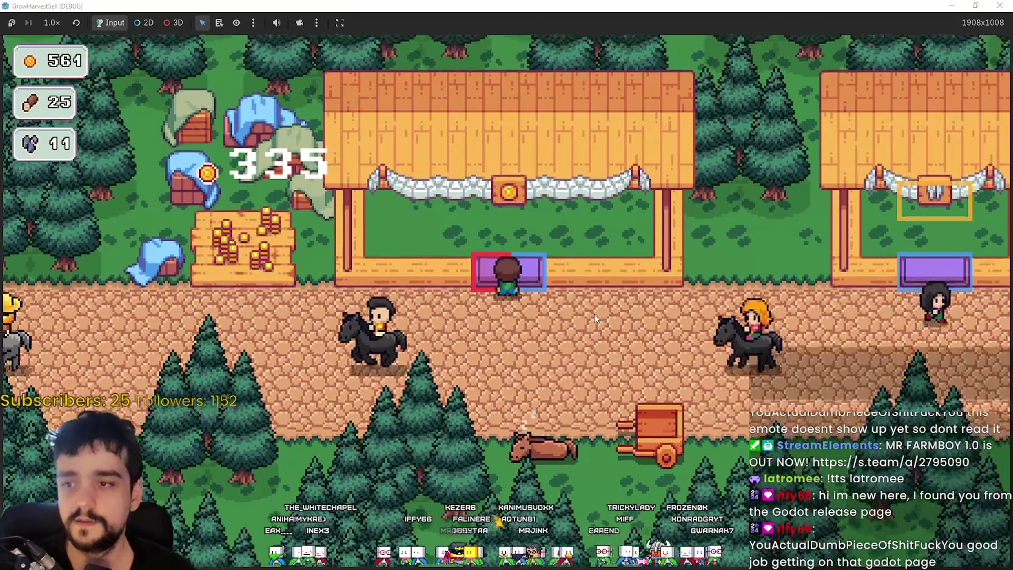
key("a")
key("a")
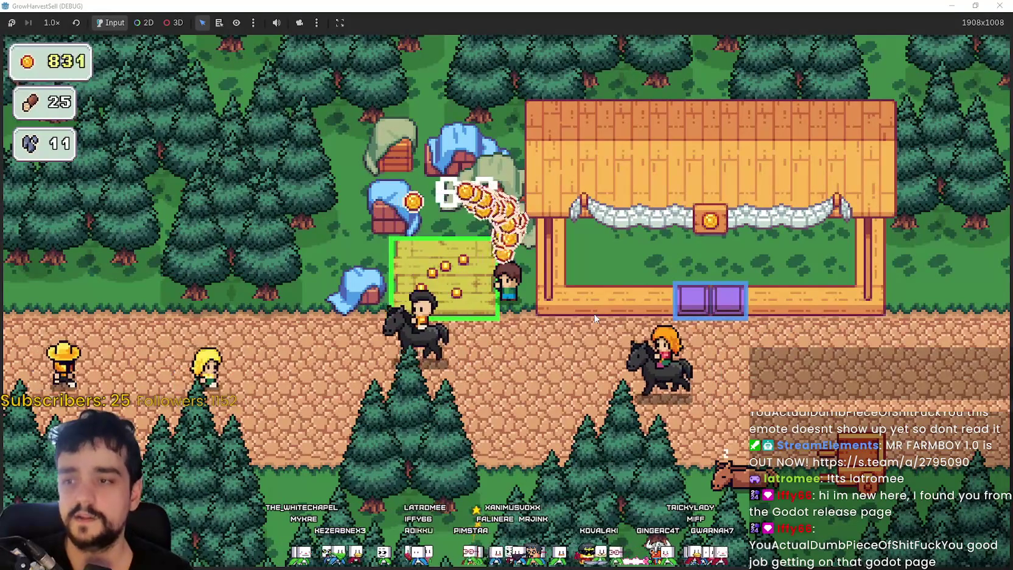
key("s")
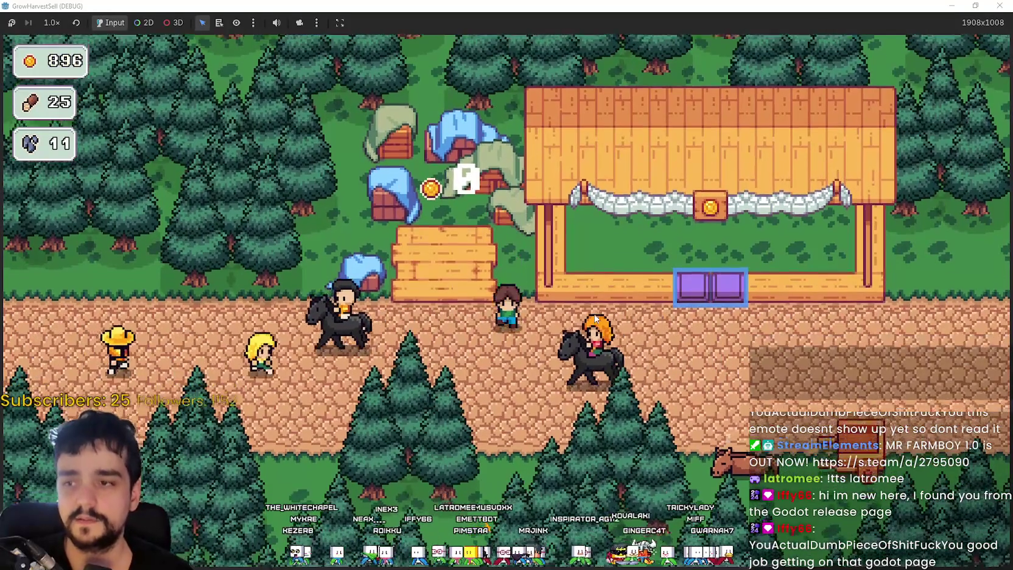
Visit the second shop and walk back along the road, then bring up the Tangy TD notes.
key("d")
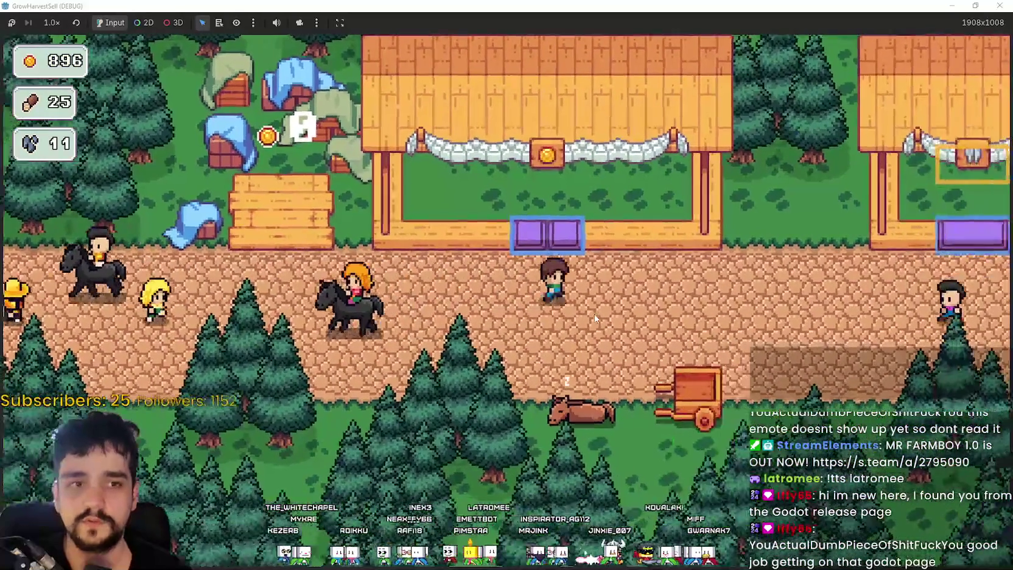
key("w")
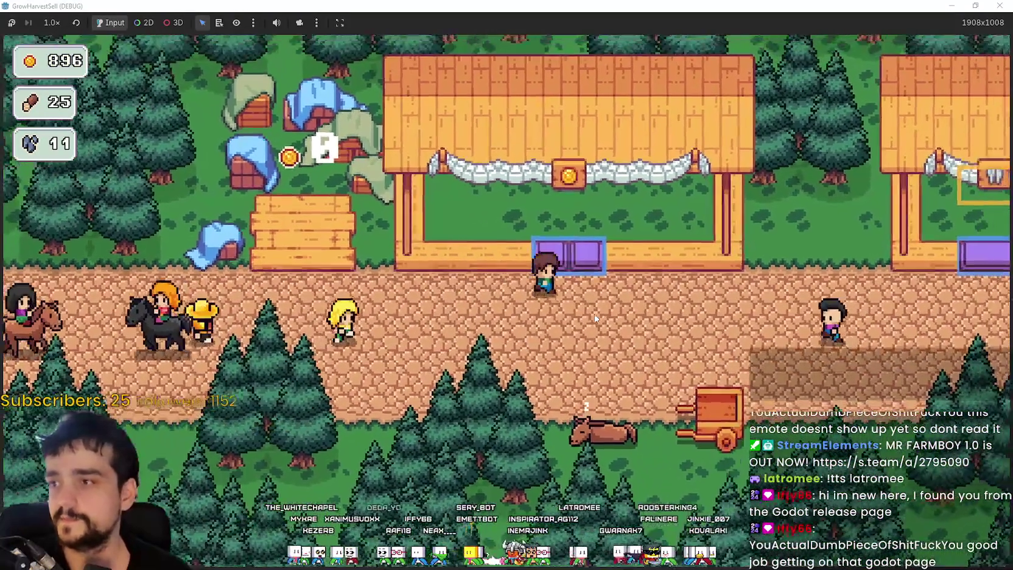
key("d")
key("s")
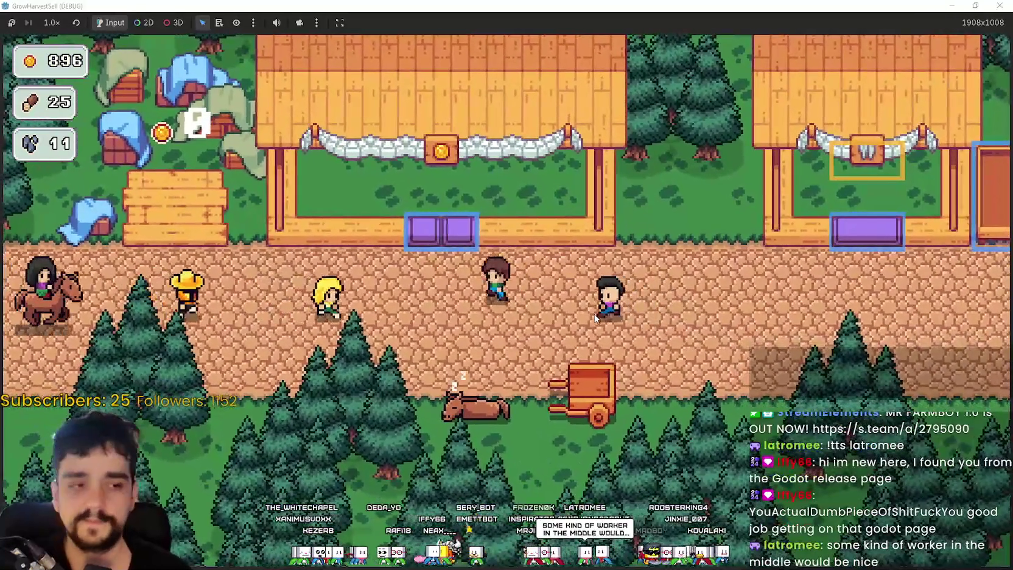
key("a")
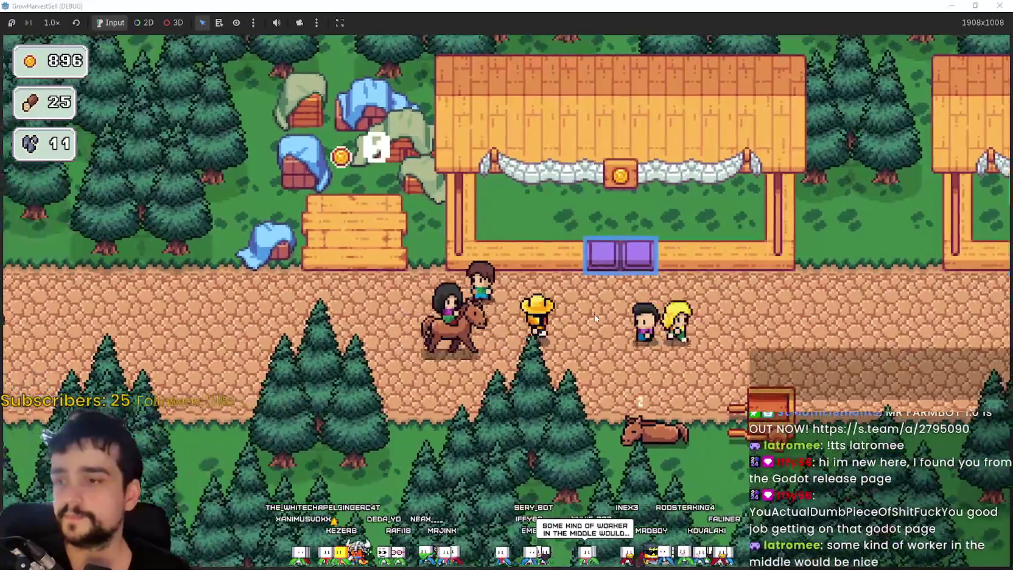
key("w")
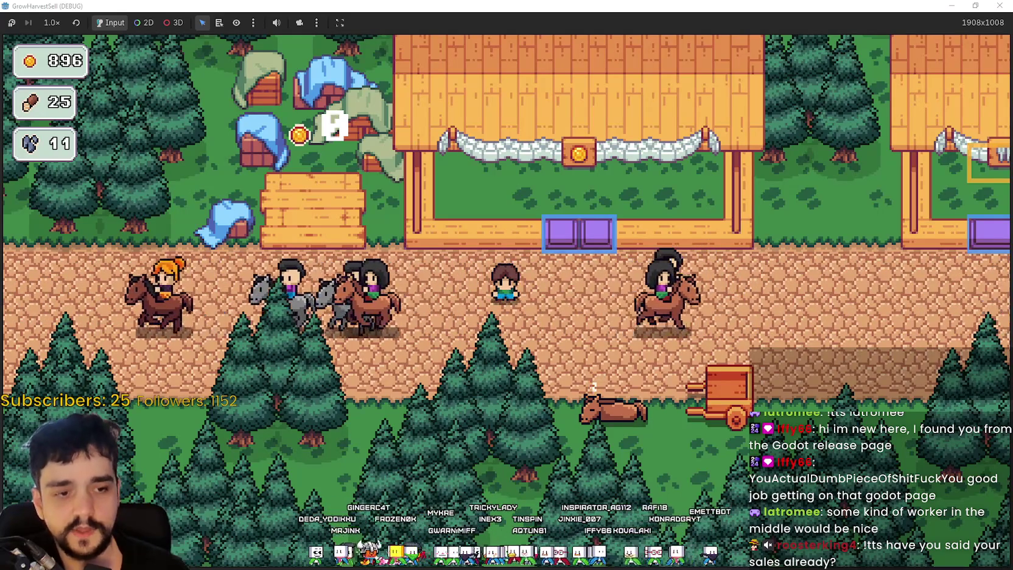
key("alt+Tab")
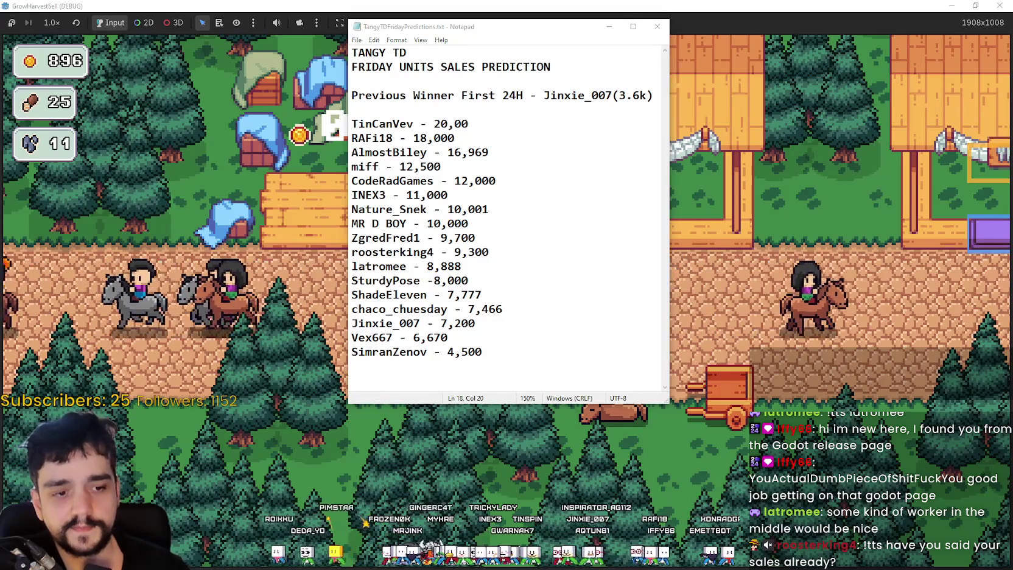
Bring up mrFarmboy1Week.txt beside the Tangy TD list, read both, then return to the game.
key("alt+Tab")
left_click(605, 197)
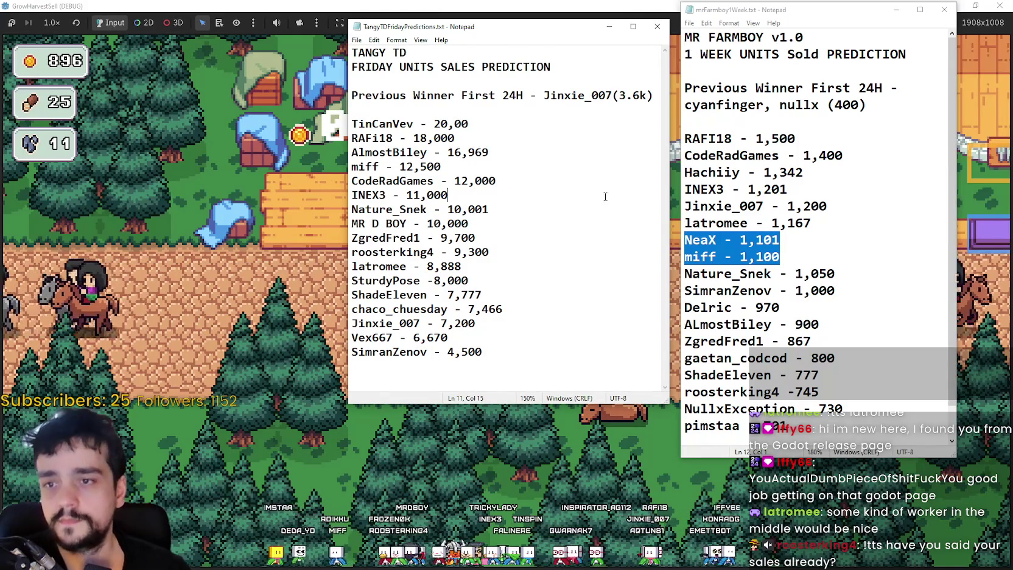
left_click(838, 229)
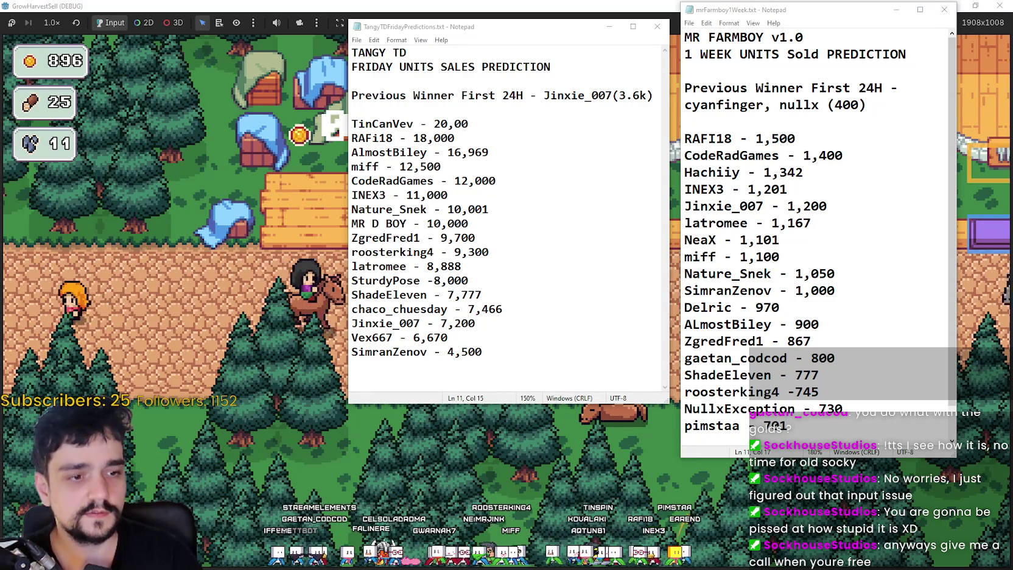
left_click(434, 563)
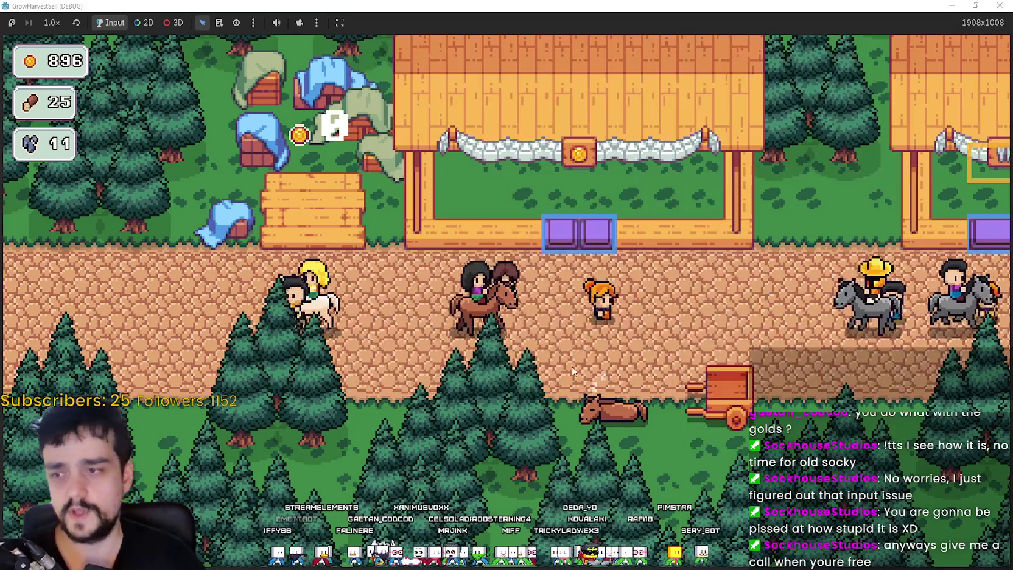
Walk the farmer onto the wagon, cancel once, then reopen the stage selection.
key("a")
key("s")
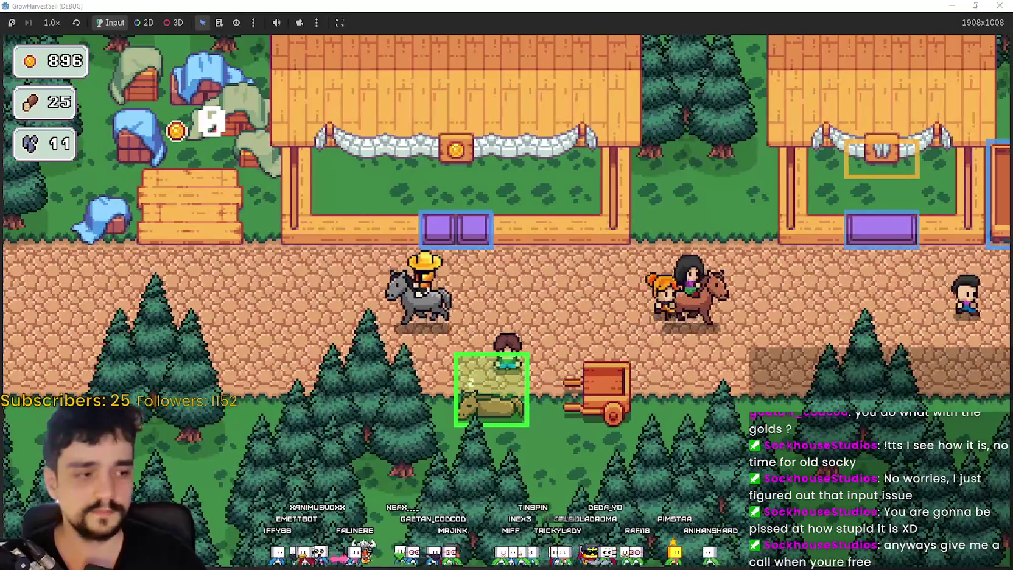
key("w")
key("a")
key("s")
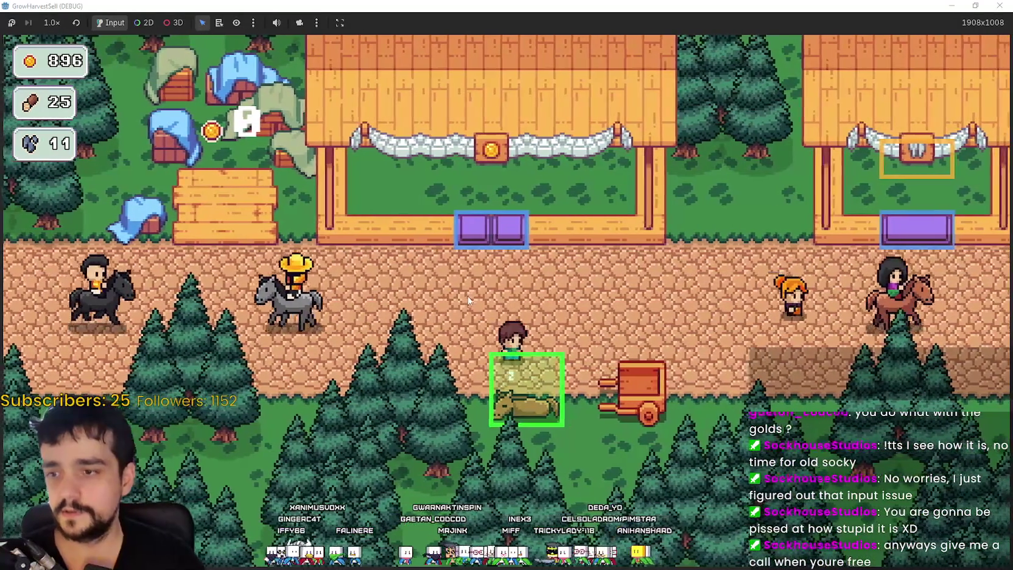
key("e")
left_click(512, 405)
key("w")
key("a")
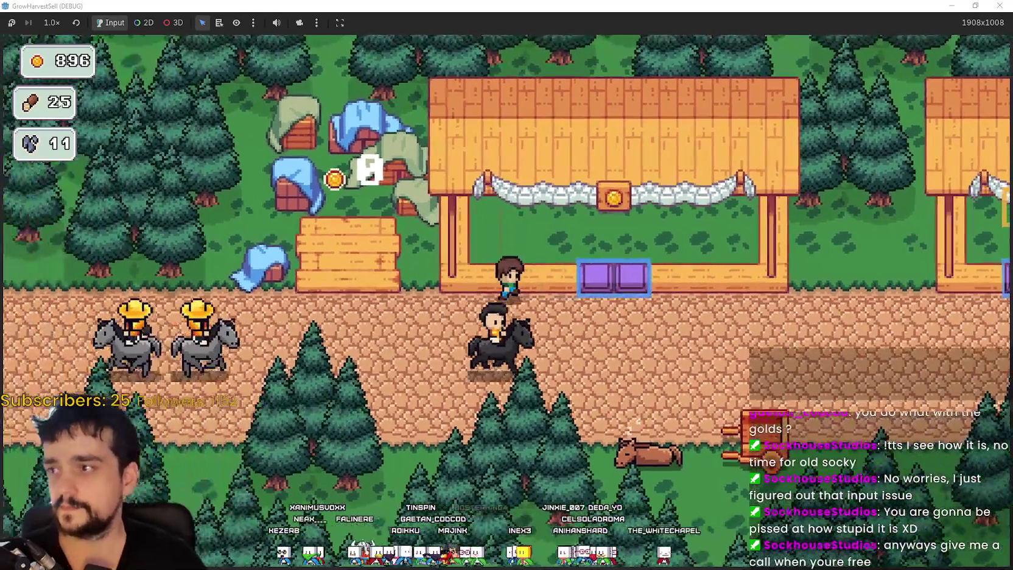
key("d")
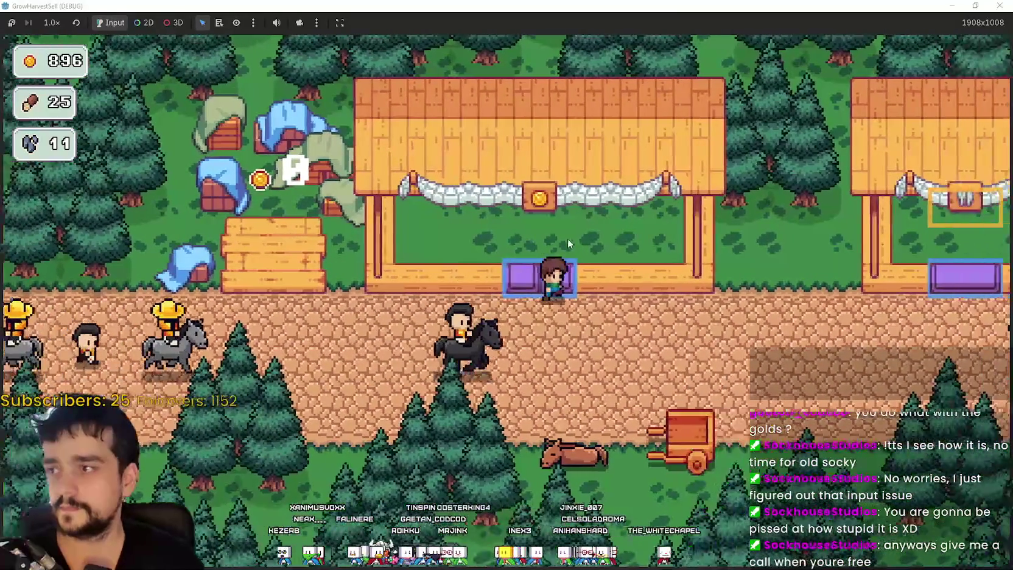
key("s")
key("e")
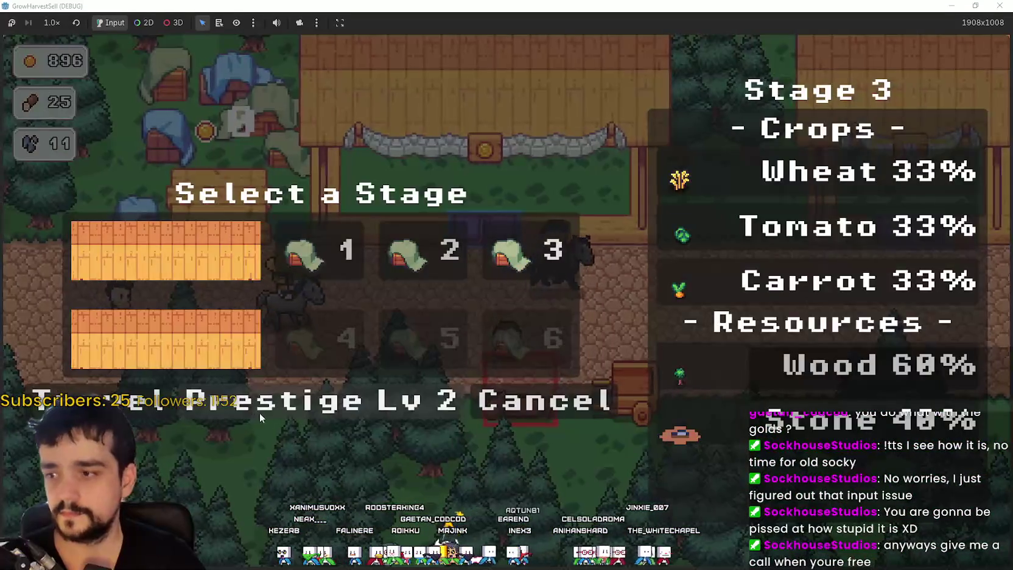
Buy the Light Feet, Deep Barrier and Barrier Energy prestige upgrades, reaching Prestige level 4.
left_click(257, 408)
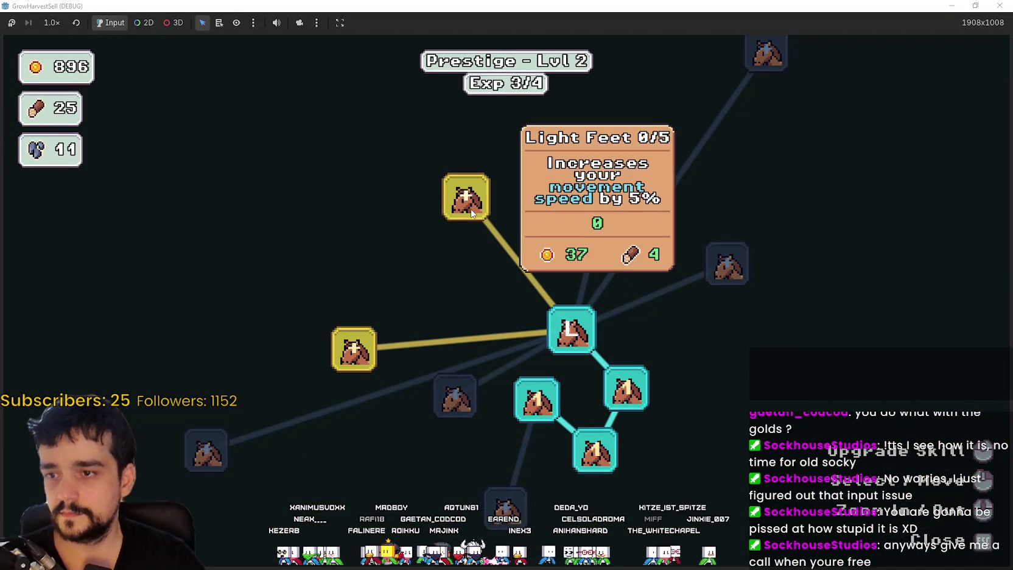
left_click(471, 207)
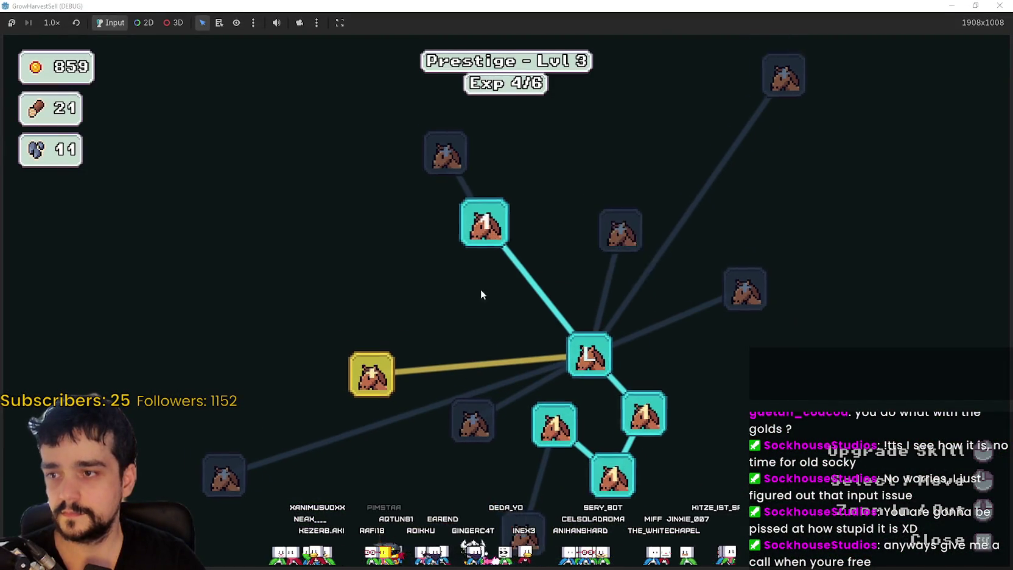
mouse_move(442, 406)
left_click(436, 408)
left_click(492, 304)
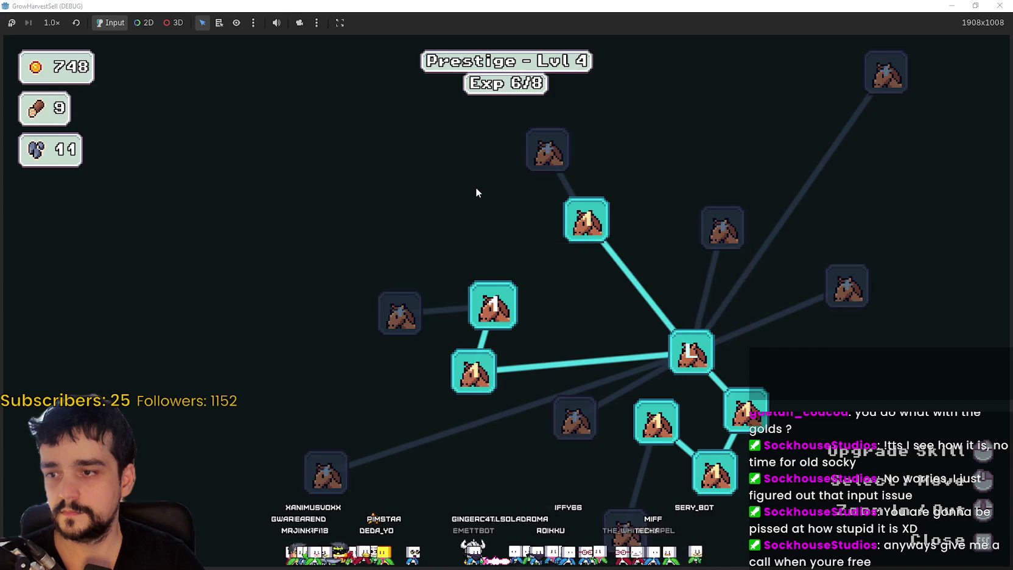
mouse_move(581, 262)
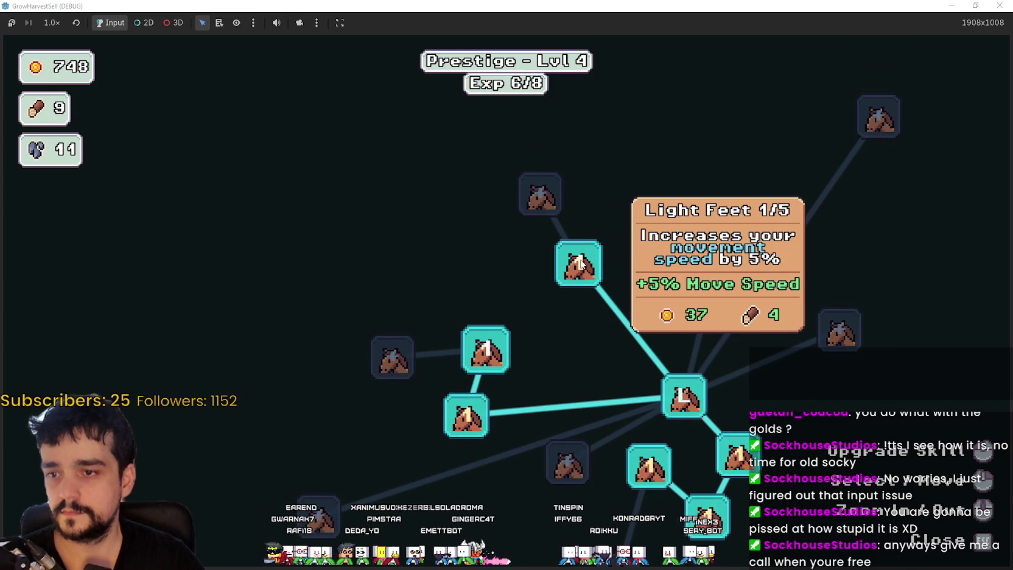
scroll(536, 261, "down", 4)
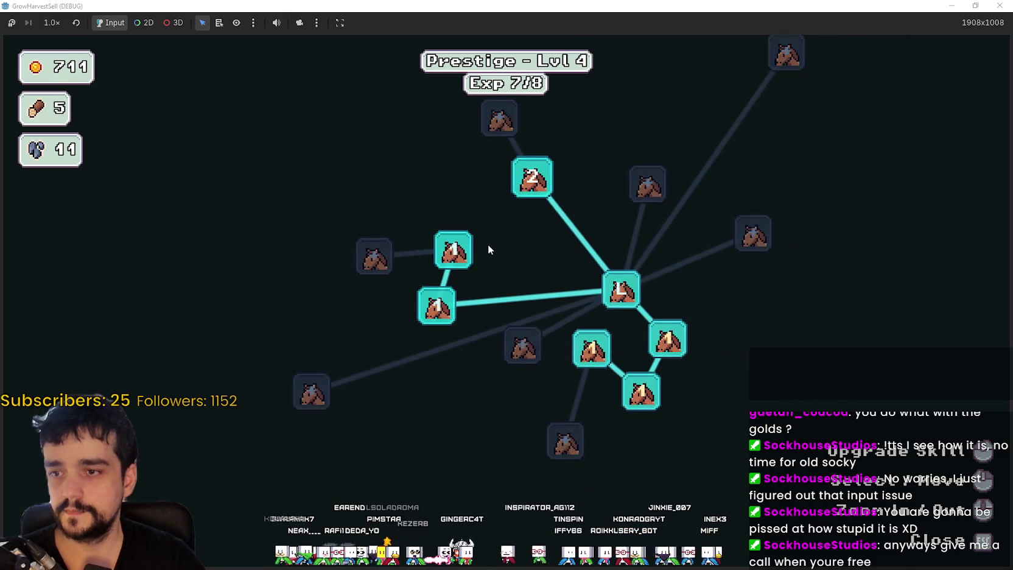
key("Escape")
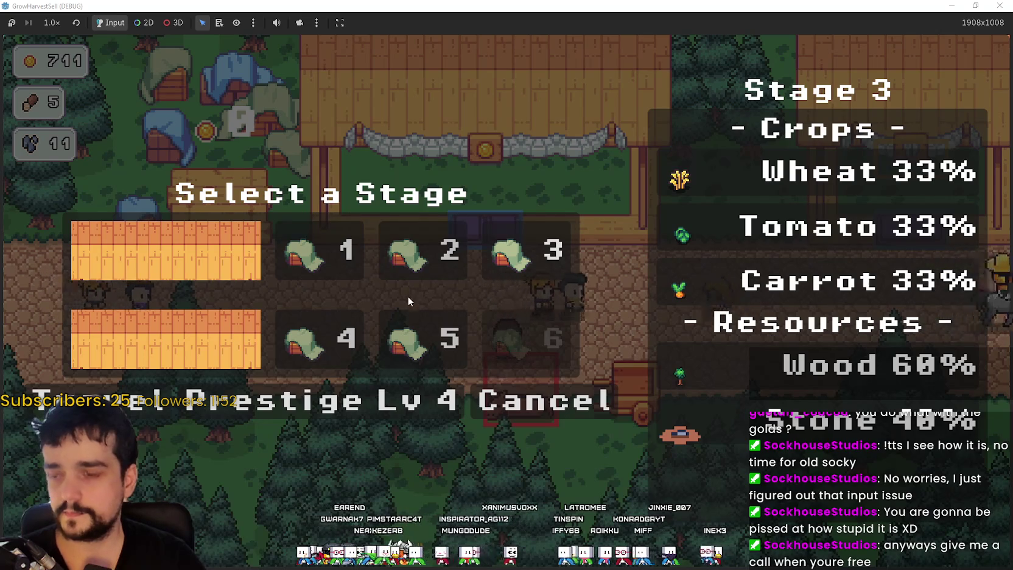
Close the stage selection to return to the farm, then switch to the browser's X profile.
key("Escape")
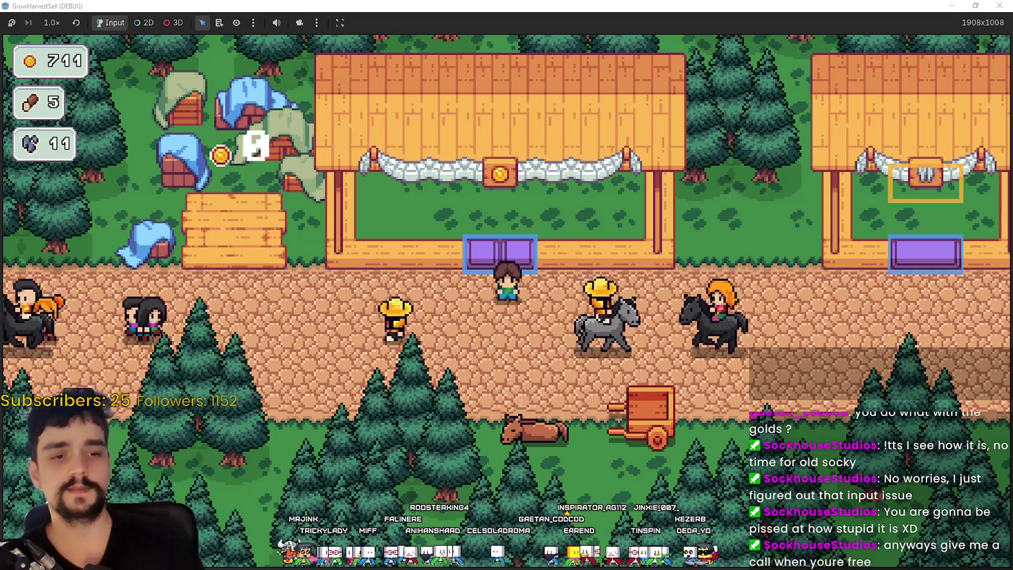
key("alt+Tab")
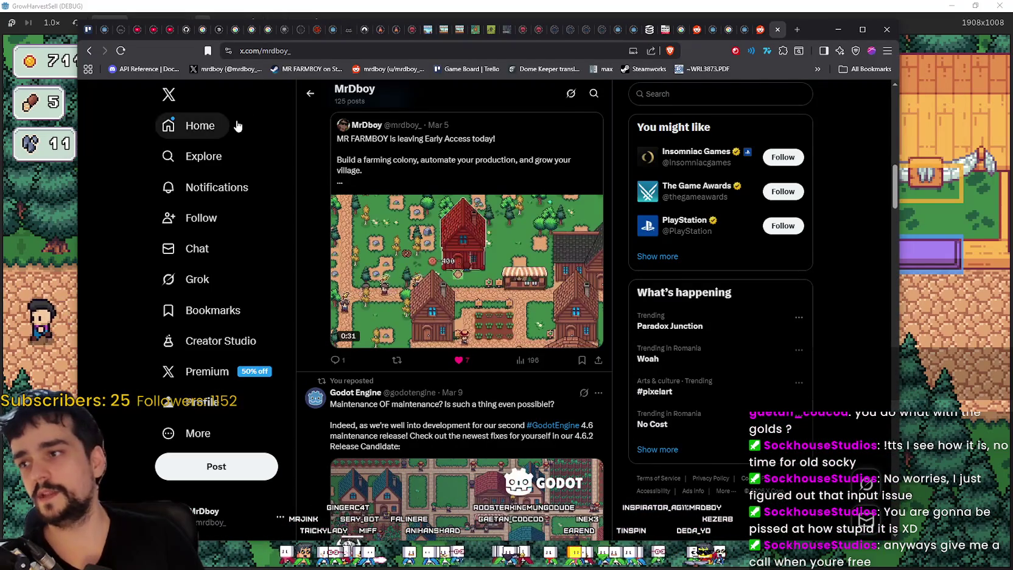
Refresh the X Home feed and scroll through the Timberborn posts.
left_click(225, 127)
left_click(459, 135)
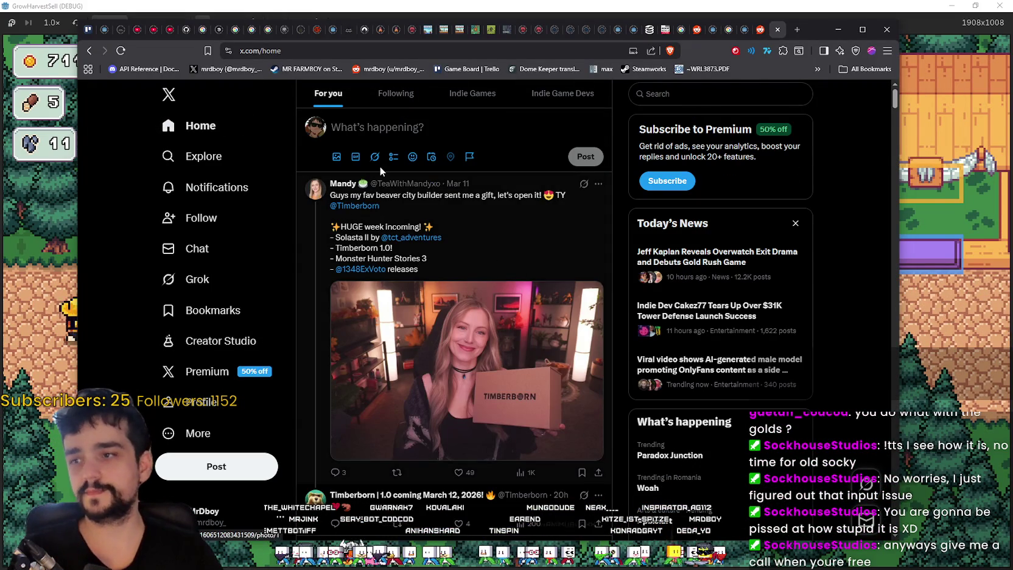
scroll(189, 316, "down", 3)
scroll(314, 292, "up", 3)
scroll(322, 261, "down", 3)
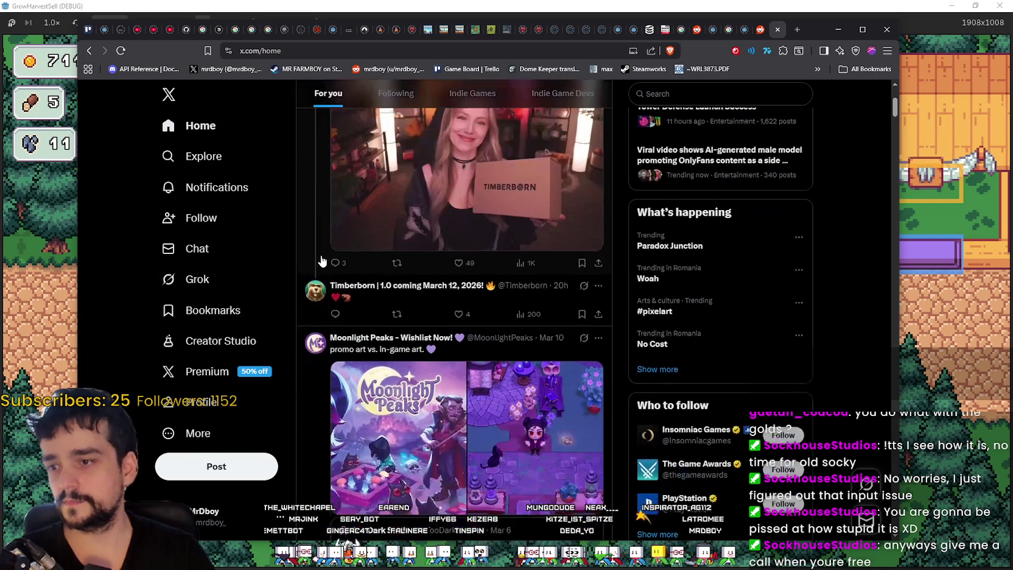
scroll(329, 292, "up", 3)
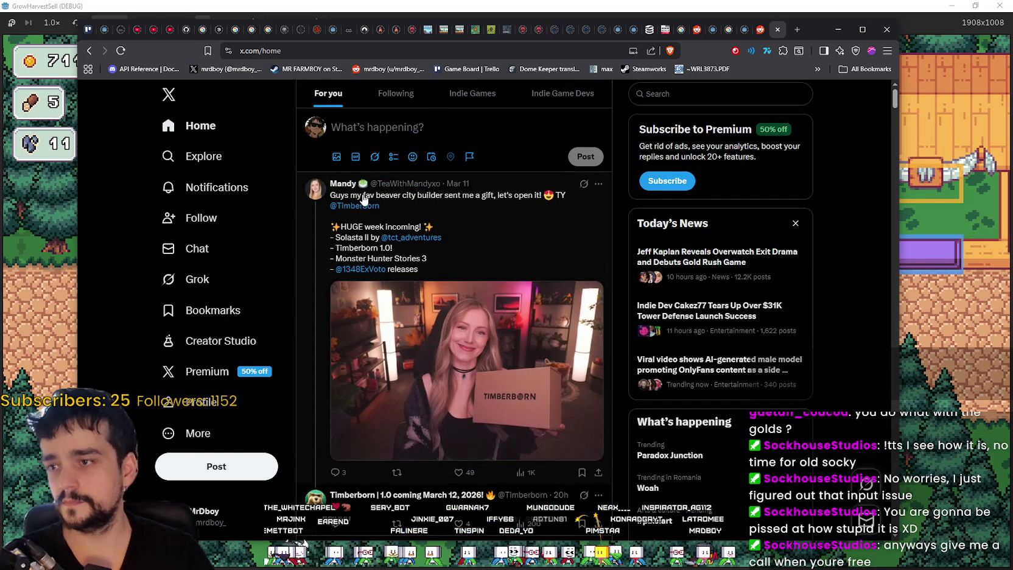
scroll(418, 287, "down", 3)
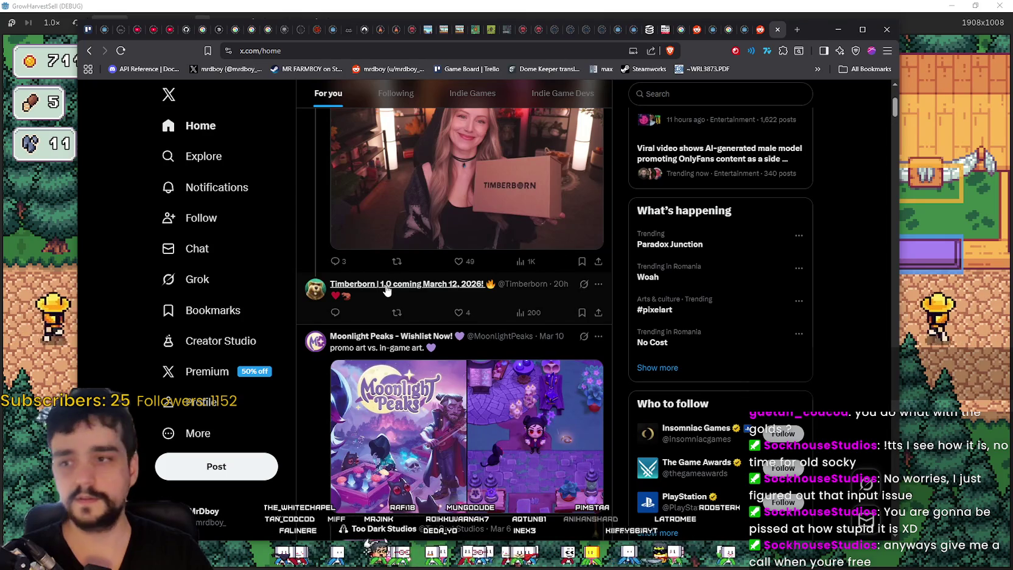
mouse_move(387, 289)
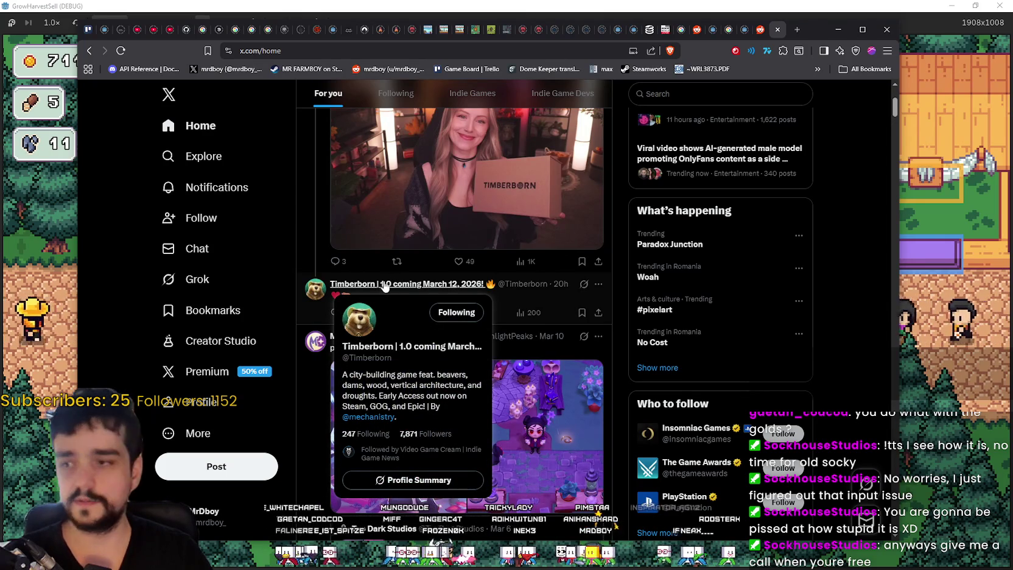
scroll(611, 401, "down", 2)
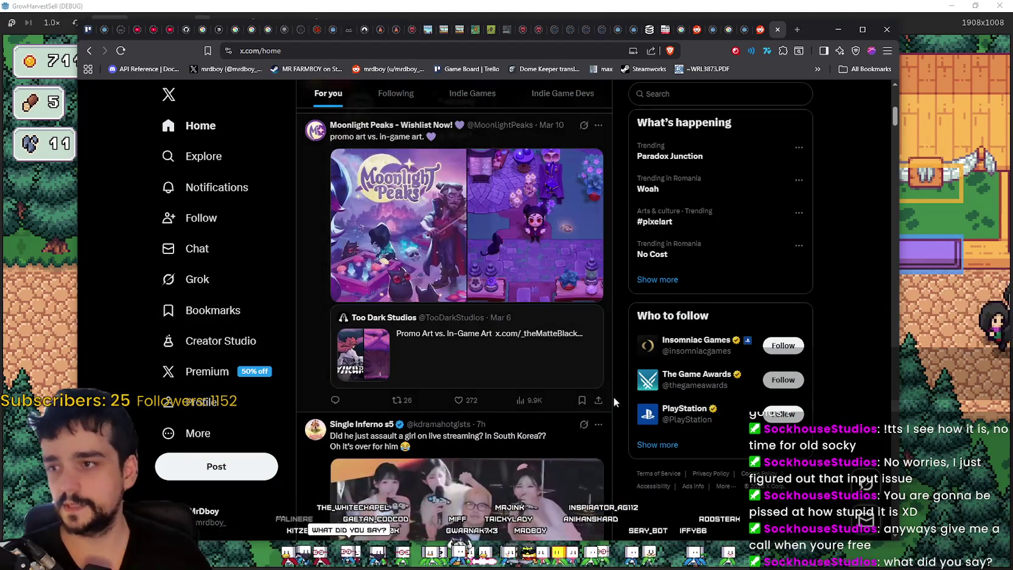
scroll(413, 160, "up", 1)
mouse_move(408, 183)
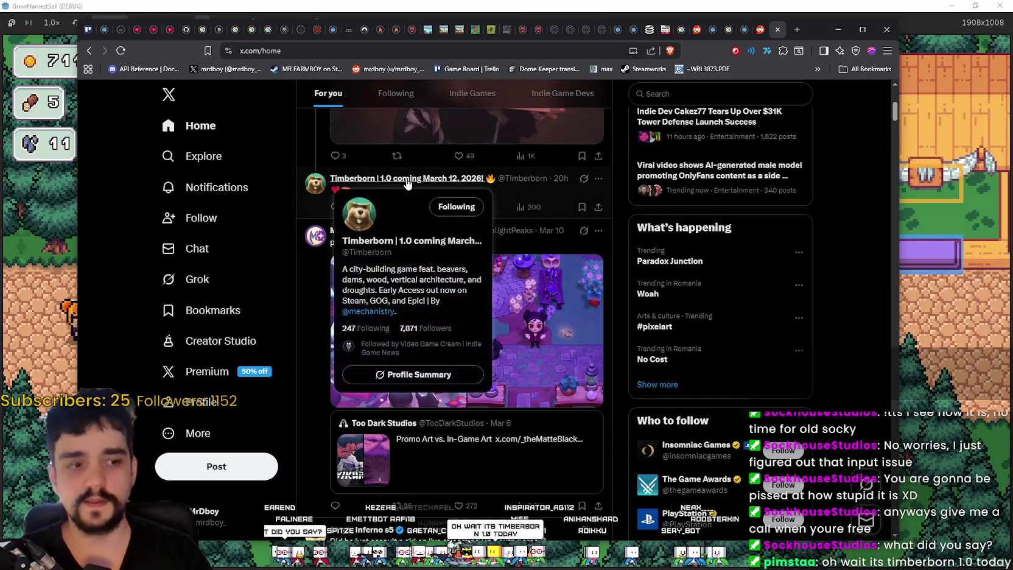
scroll(774, 361, "down", 3)
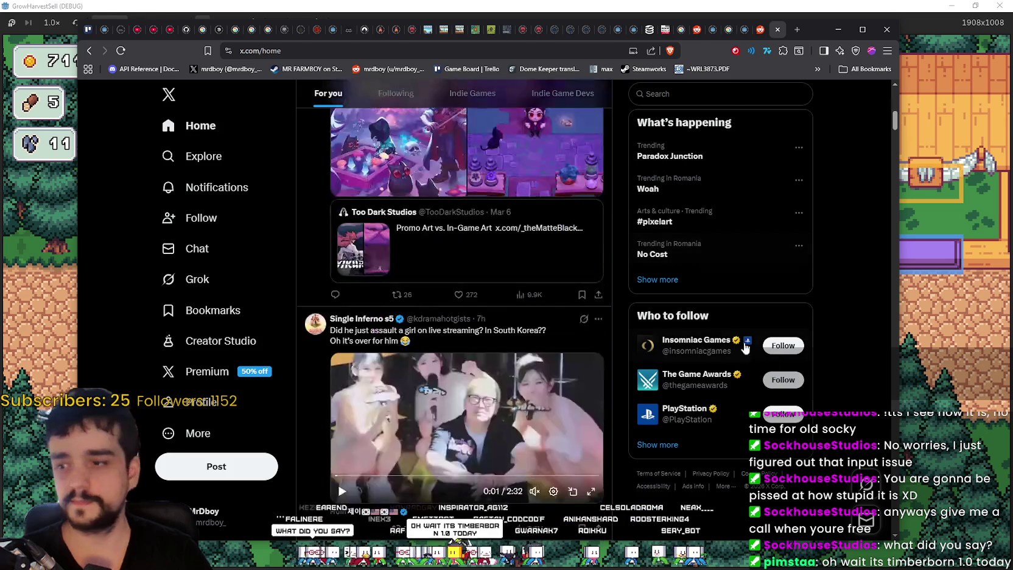
scroll(369, 269, "down", 3)
scroll(369, 269, "down", 3)
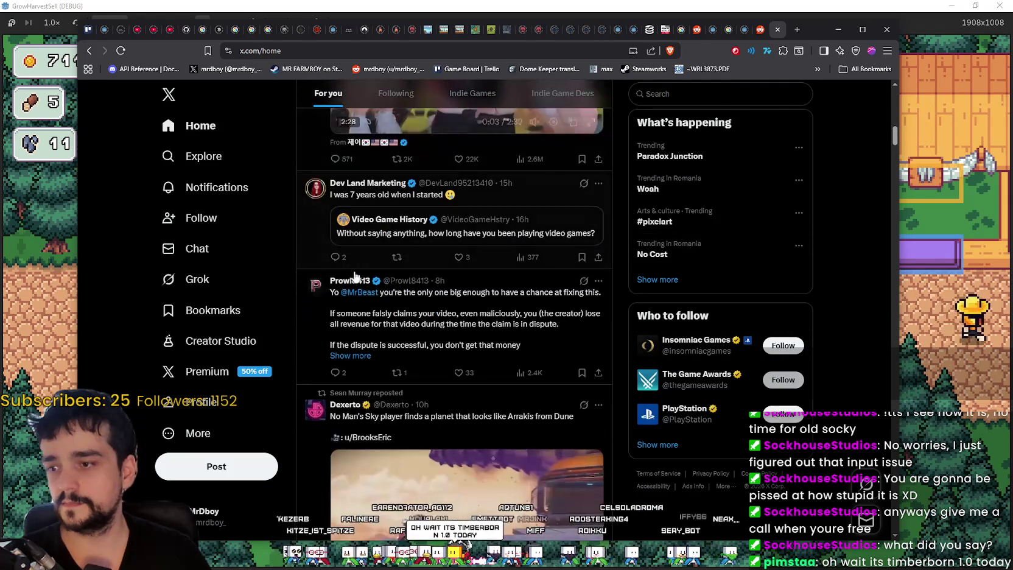
scroll(369, 273, "down", 2)
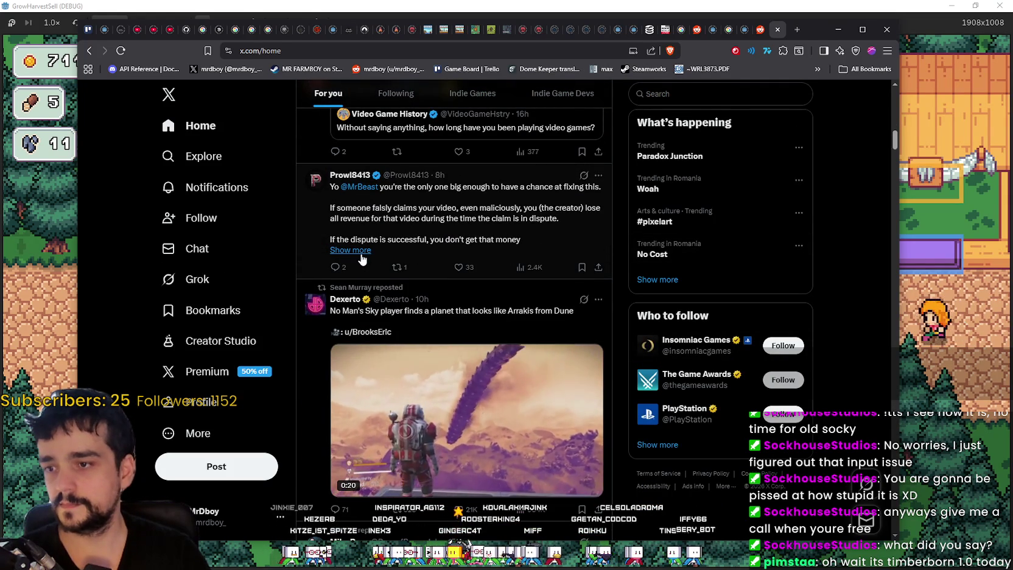
scroll(361, 259, "down", 3)
scroll(377, 254, "down", 4)
scroll(377, 254, "down", 5)
scroll(375, 254, "down", 3)
scroll(376, 254, "up", 3)
Go to your profile's pinned MR FARMBOY post, then switch to Steam.
left_click(201, 402)
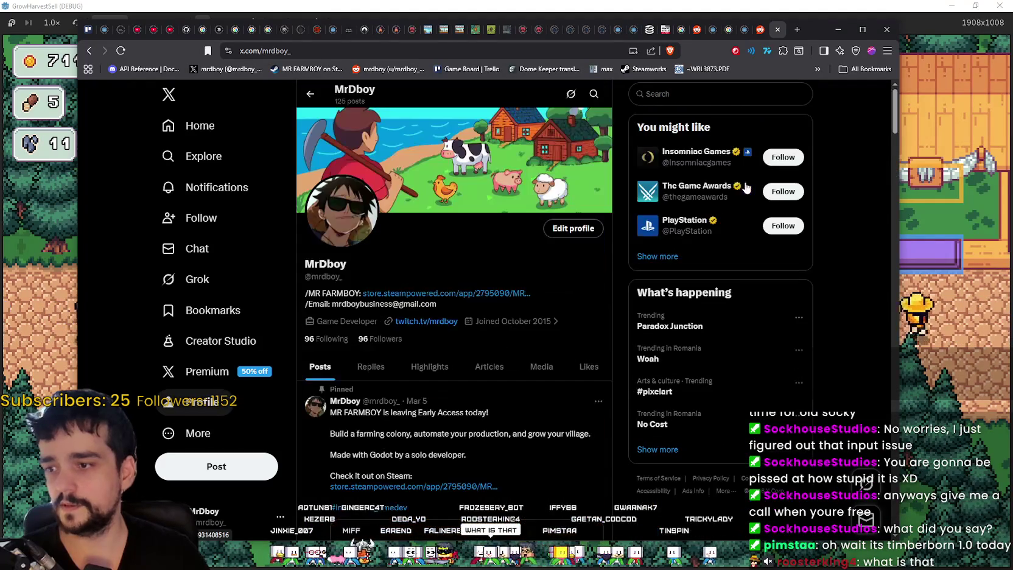
scroll(471, 304, "down", 7)
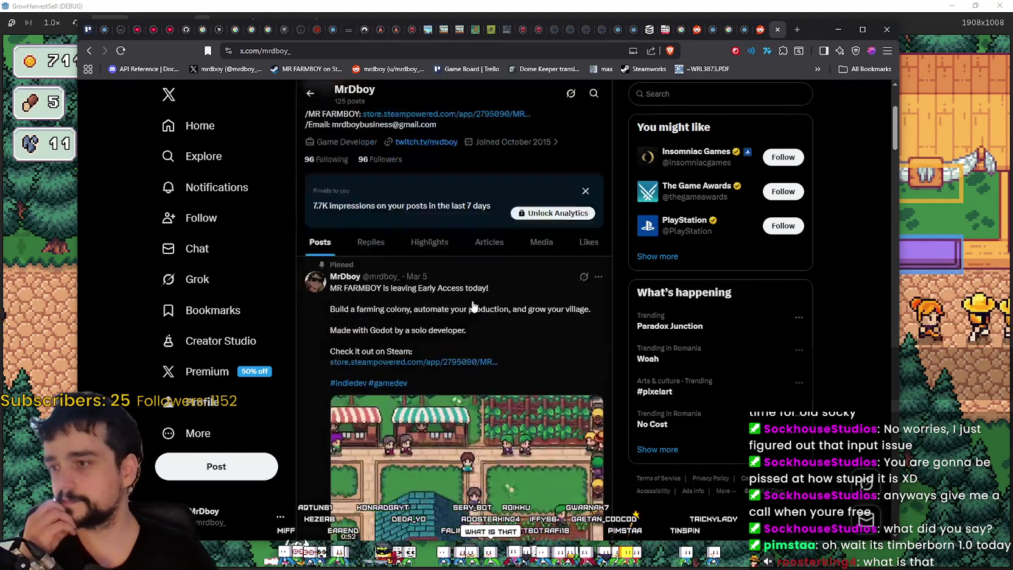
scroll(672, 390, "up", 4)
scroll(672, 389, "down", 2)
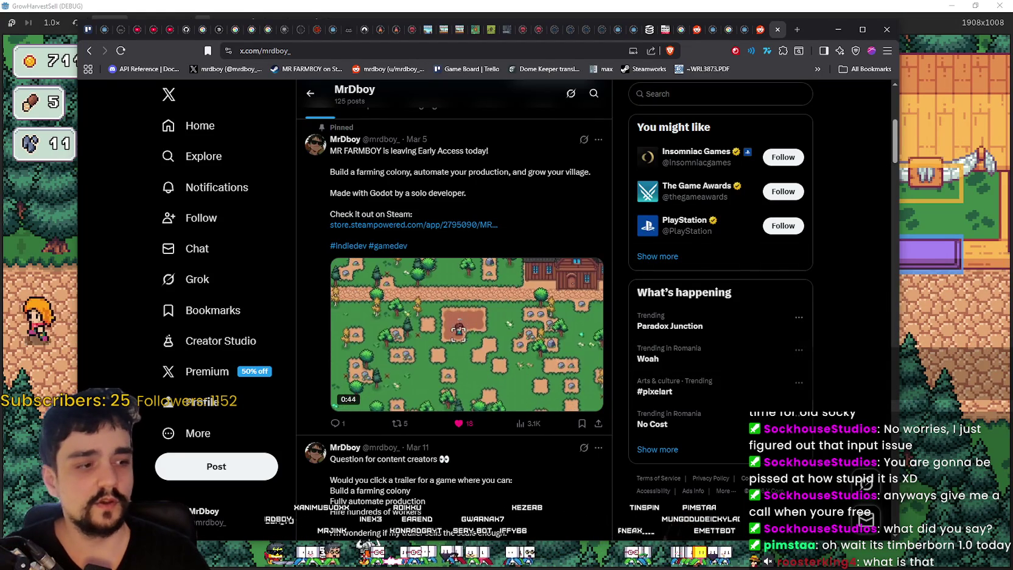
key("alt+Tab")
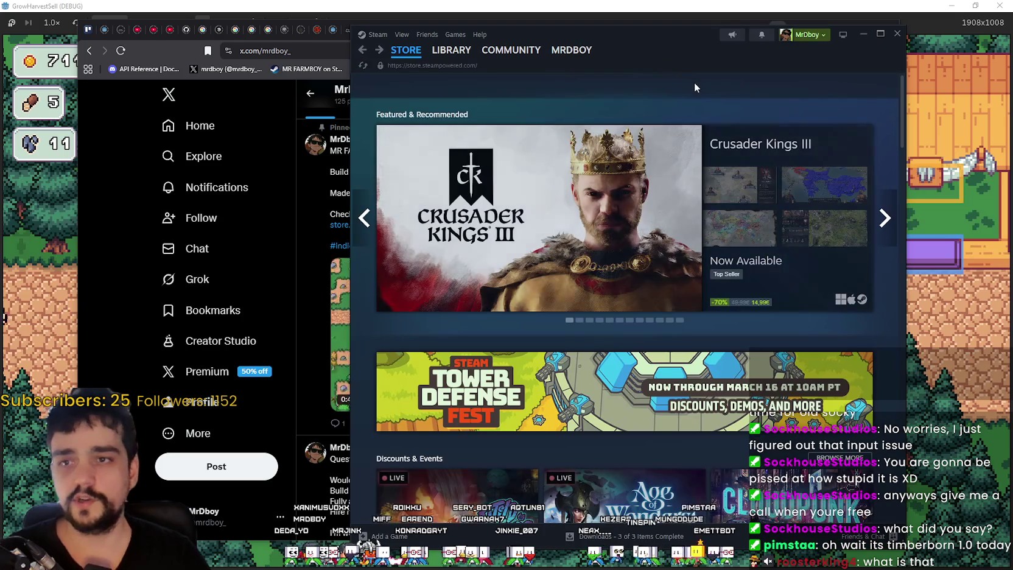
Search the Steam store for 'tim', open Timberborn, and collapse its live broadcast.
left_click(694, 82)
type("c")
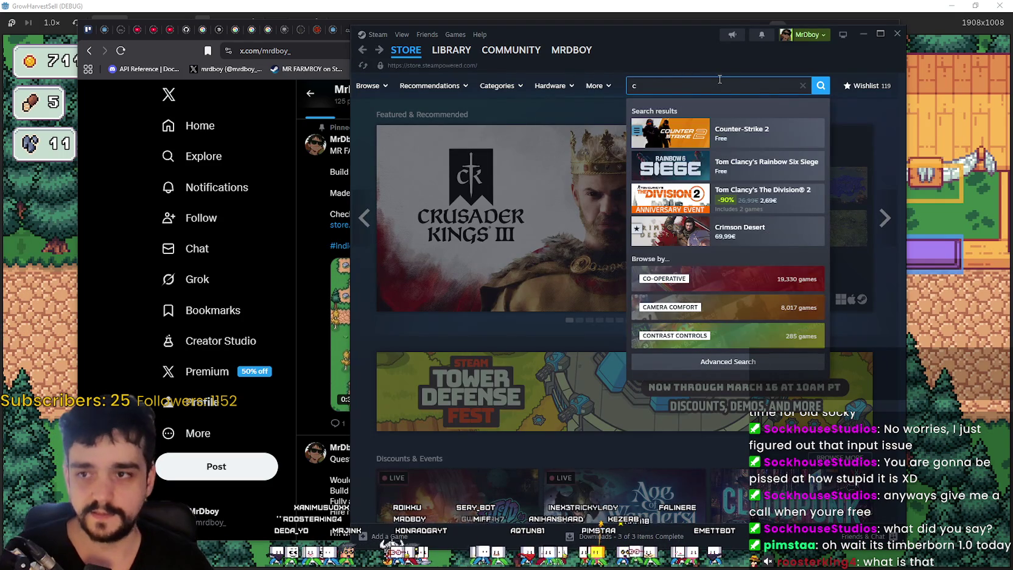
key("BackSpace")
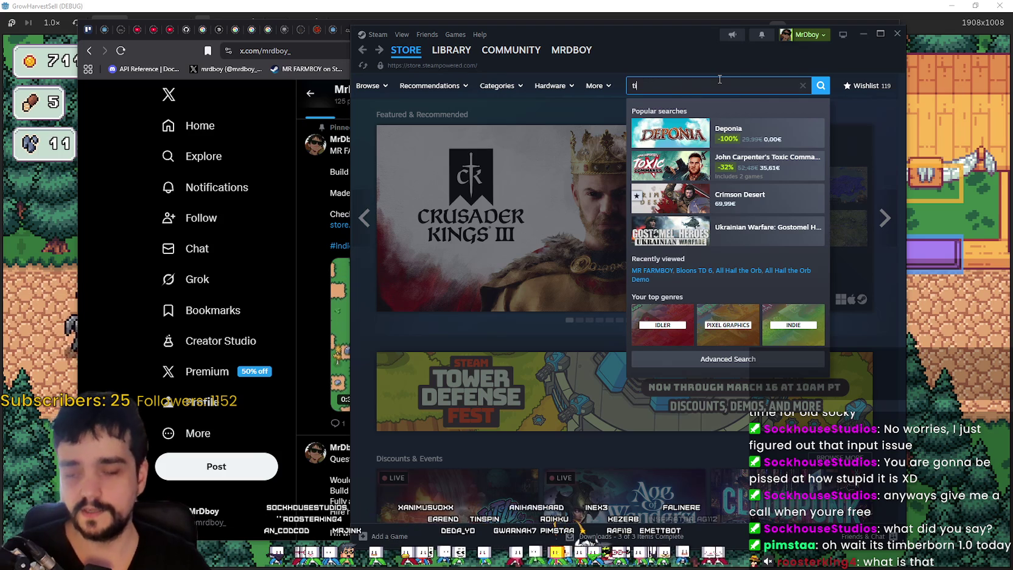
type("im")
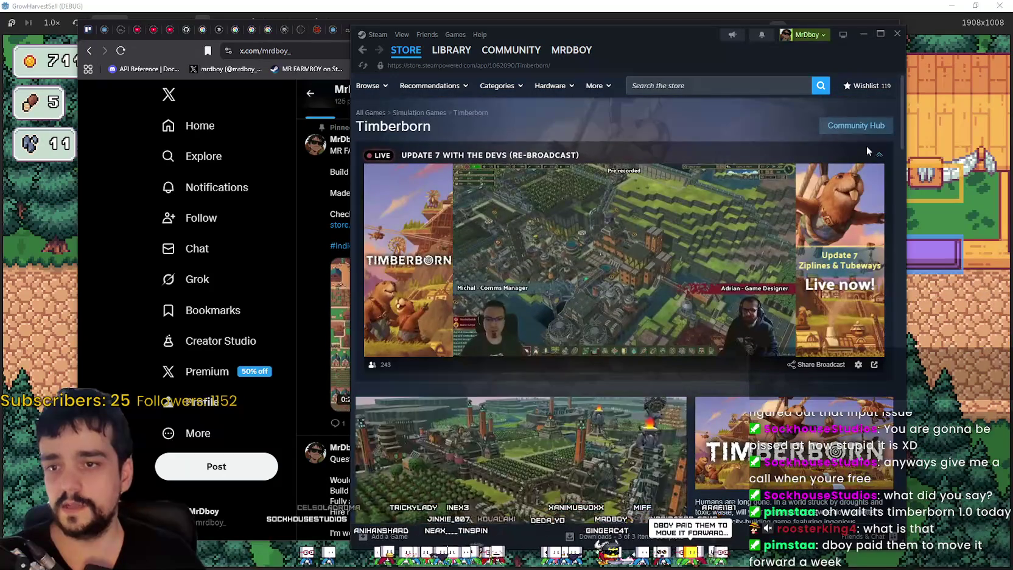
left_click(878, 154)
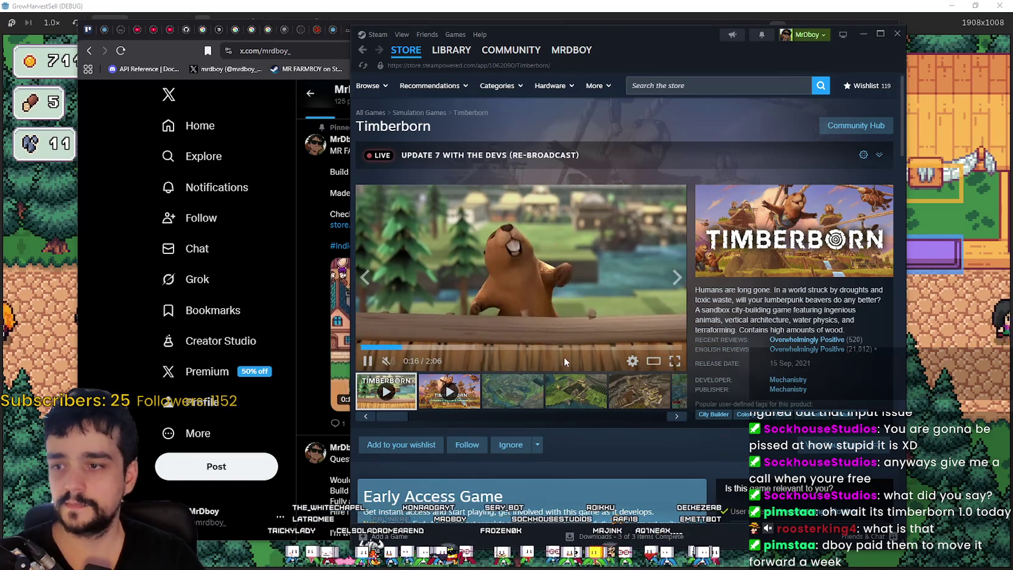
Play the Timberborn Update 7 trailer, browse its screenshots, and read the full description.
left_click(451, 391)
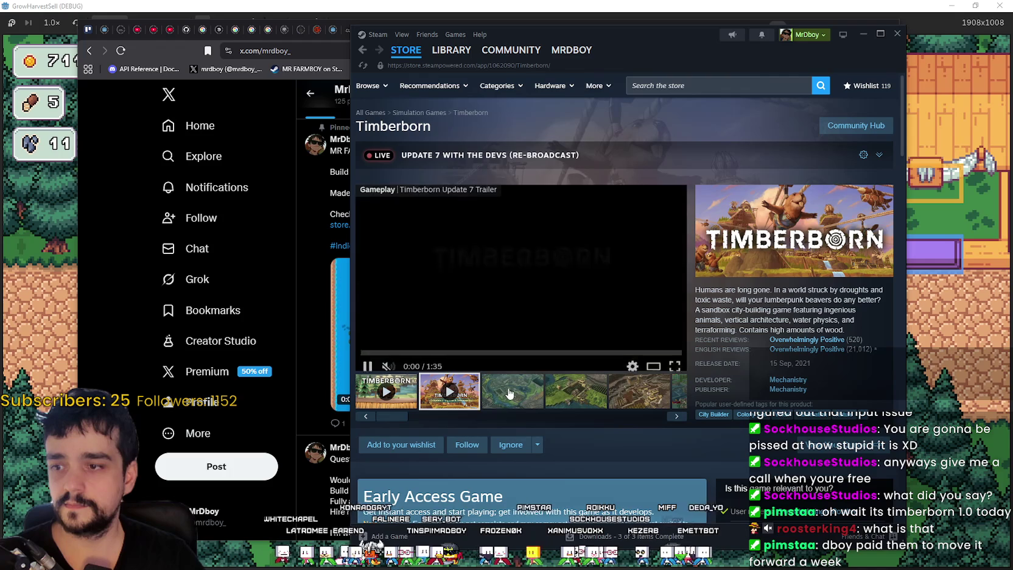
left_click(506, 392)
left_click(575, 391)
scroll(617, 399, "down", 3)
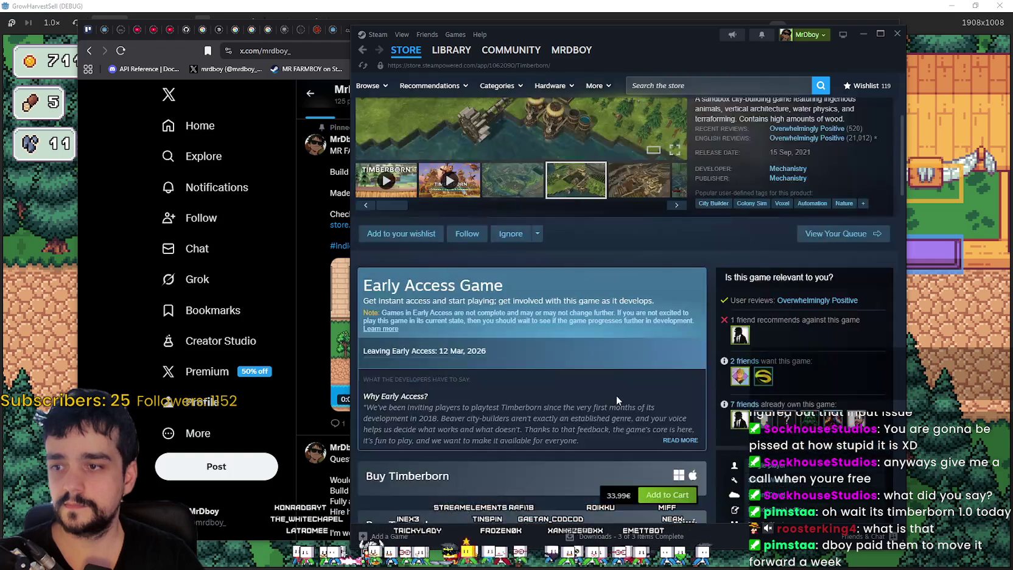
scroll(615, 399, "down", 9)
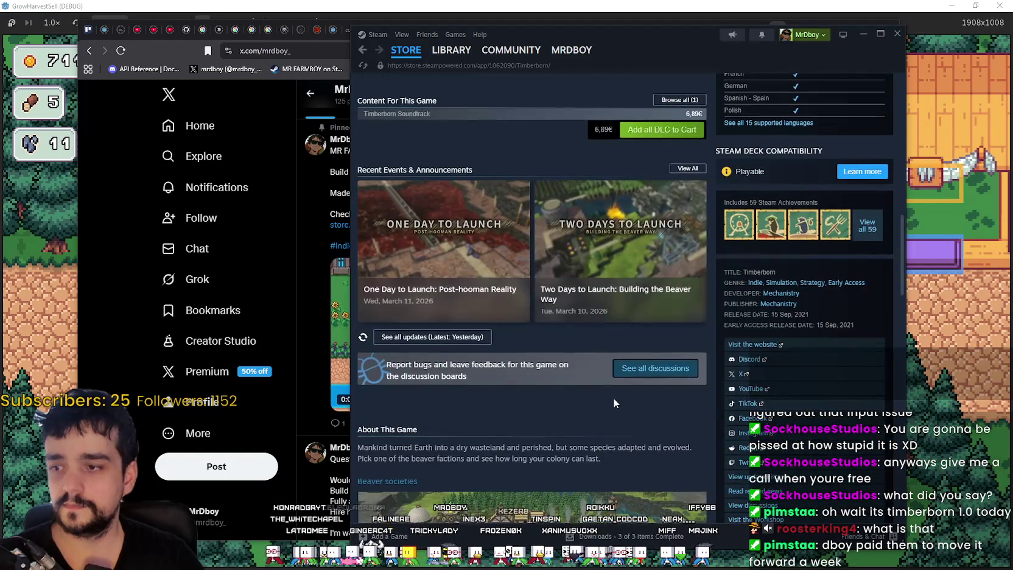
scroll(613, 398, "down", 7)
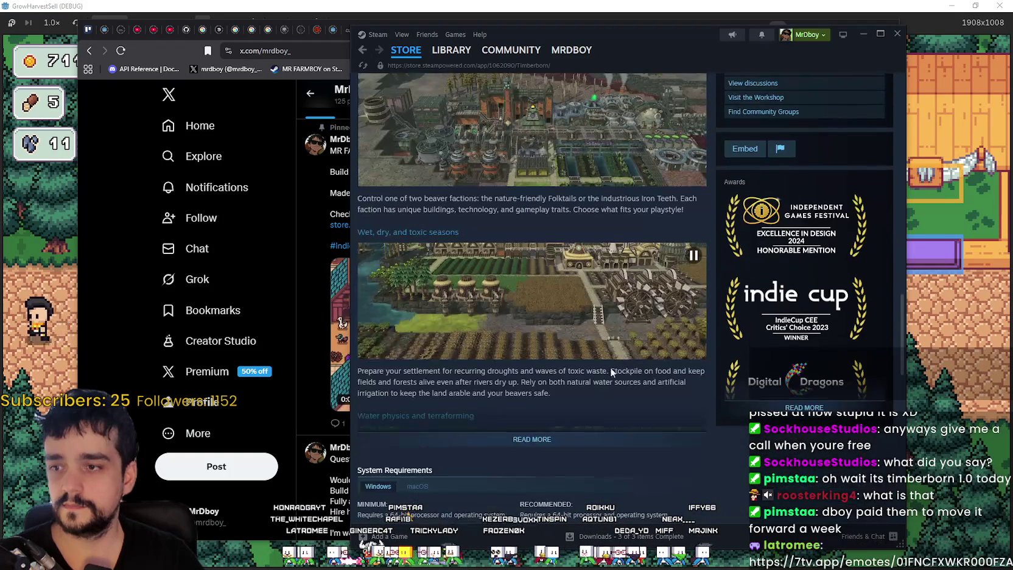
left_click(603, 434)
scroll(667, 449, "down", 4)
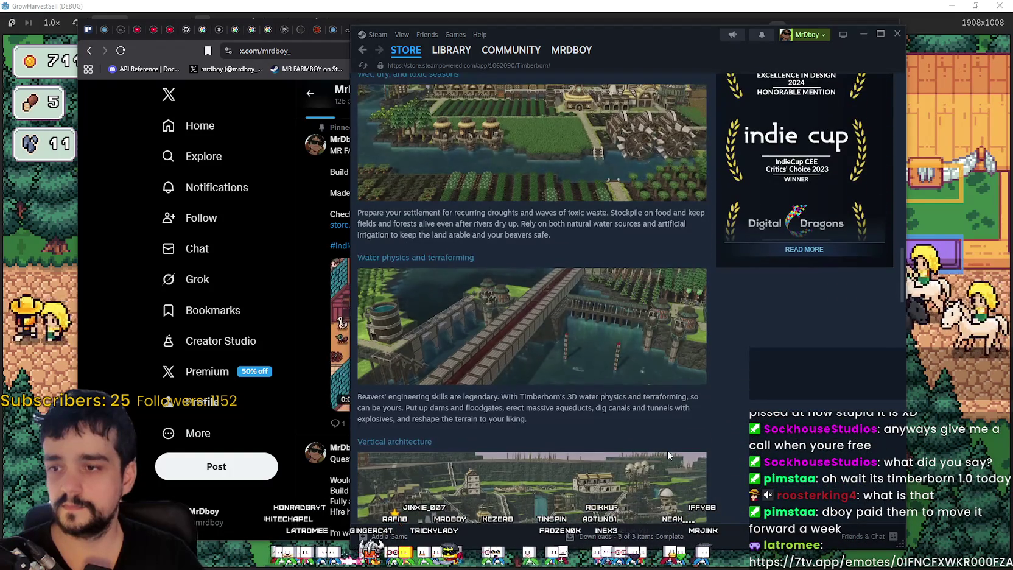
scroll(666, 449, "down", 5)
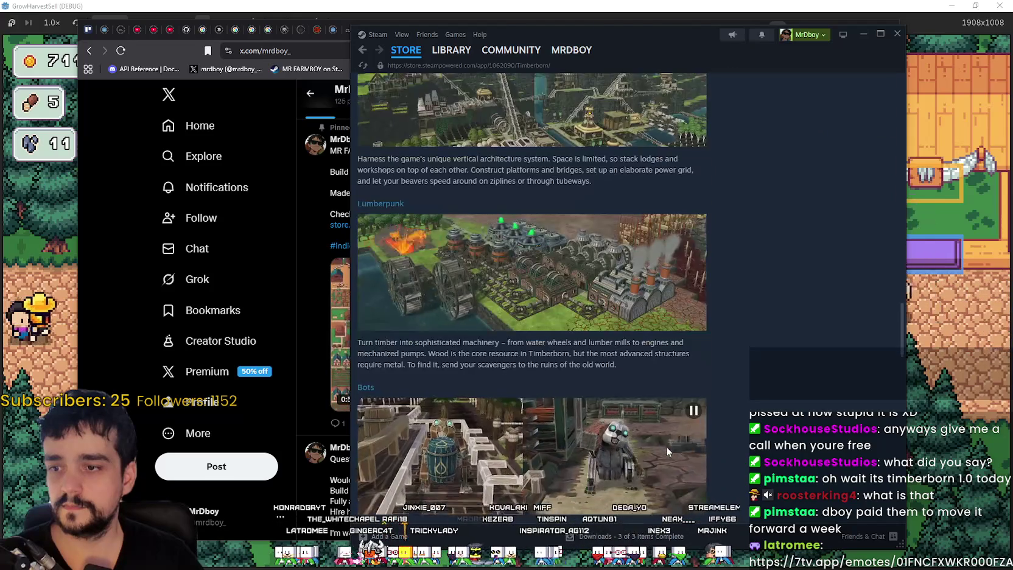
scroll(666, 446, "down", 6)
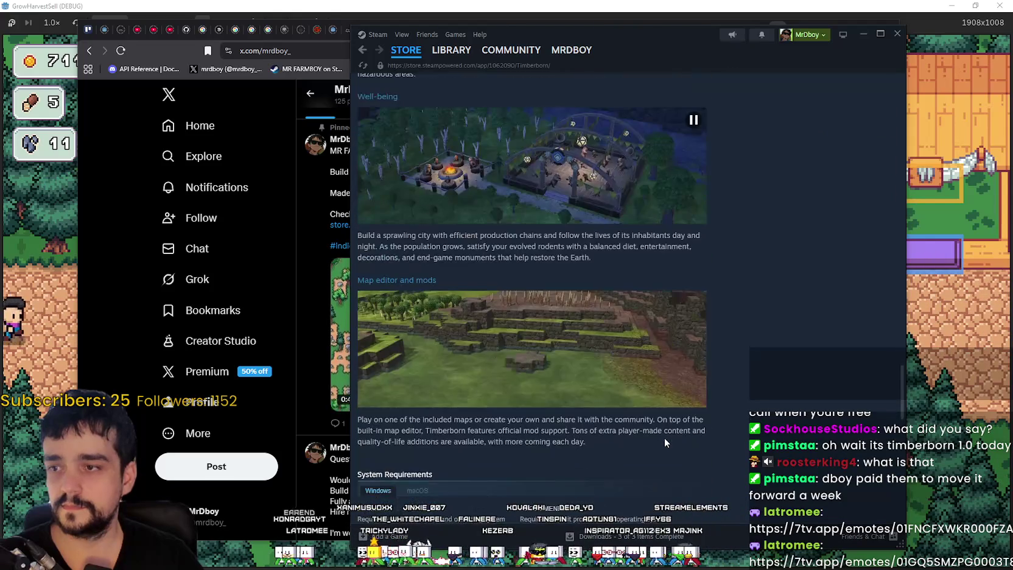
mouse_move(408, 48)
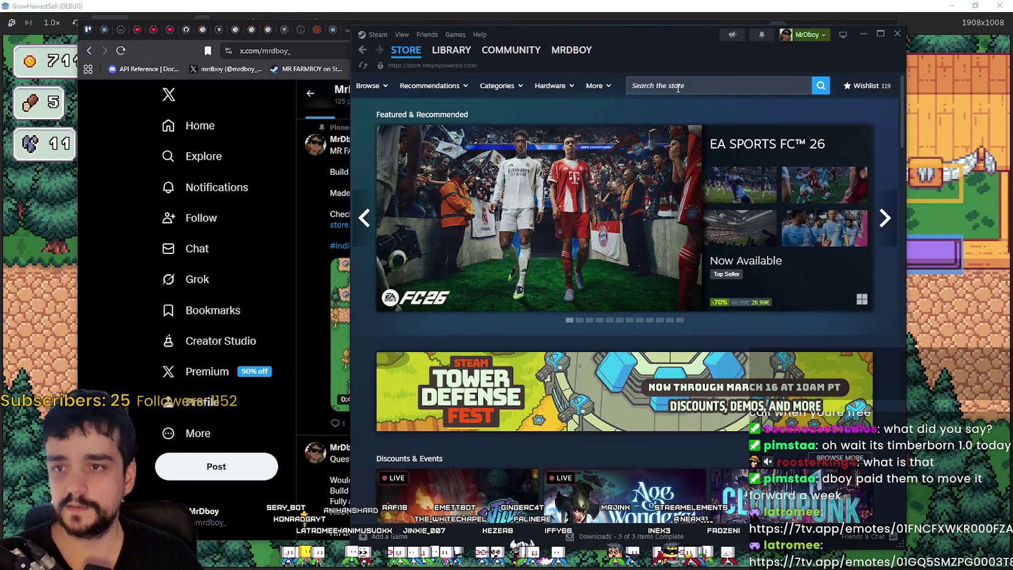
Search the store for 'MR FARMBOY', open its page, then return to the game.
left_click(677, 89)
type("MR FARMBOY")
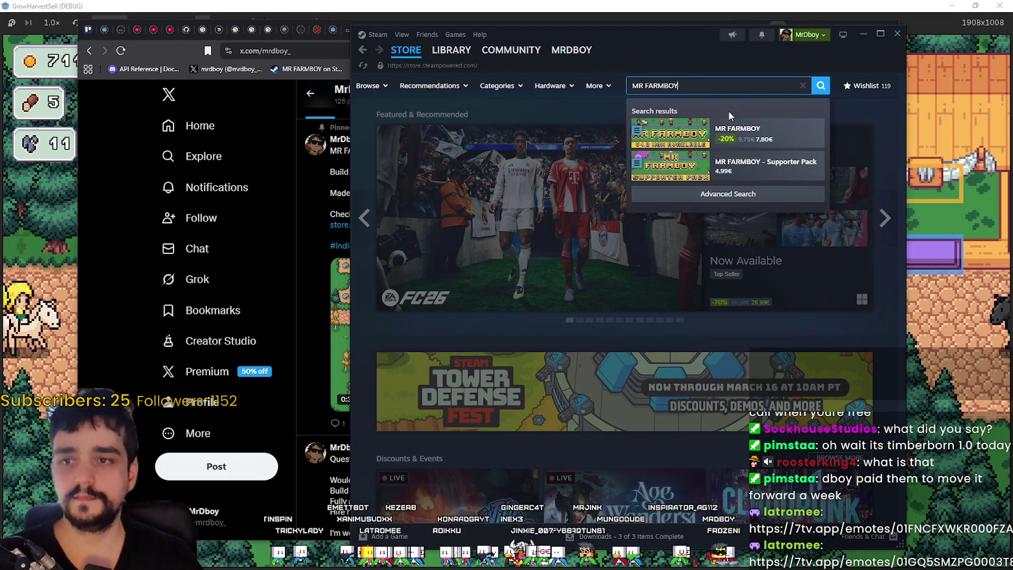
left_click(737, 130)
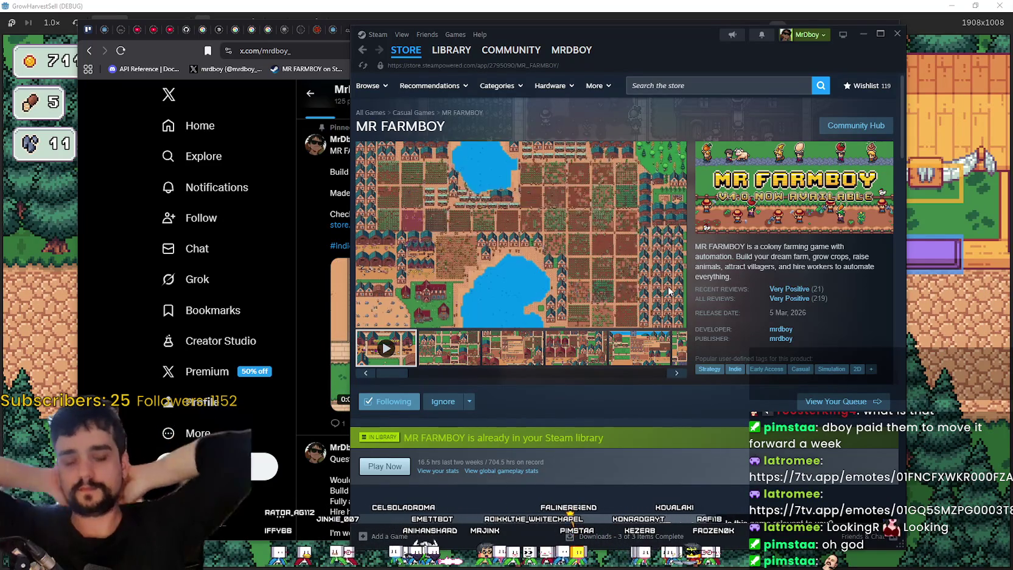
left_click(51, 313)
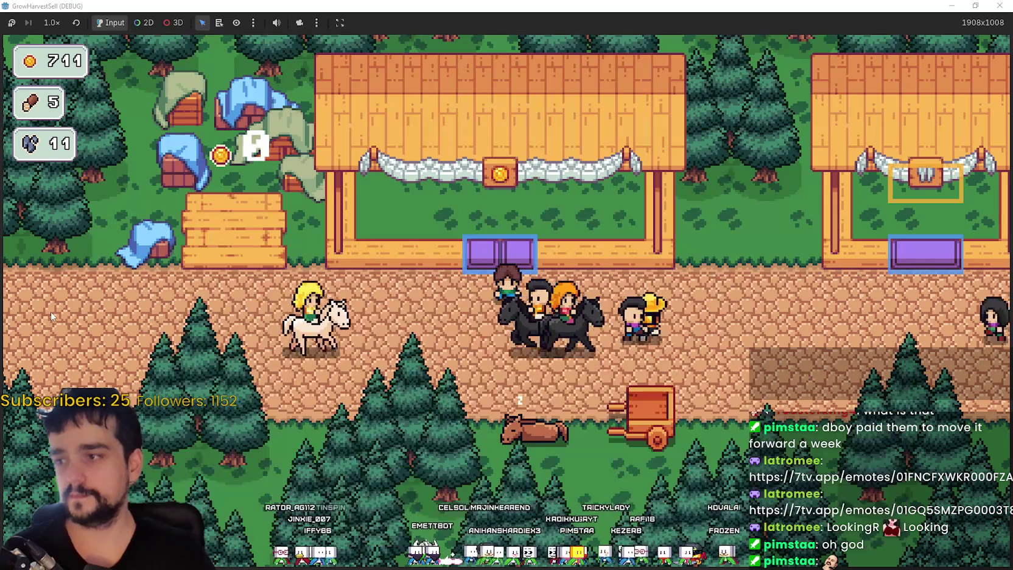